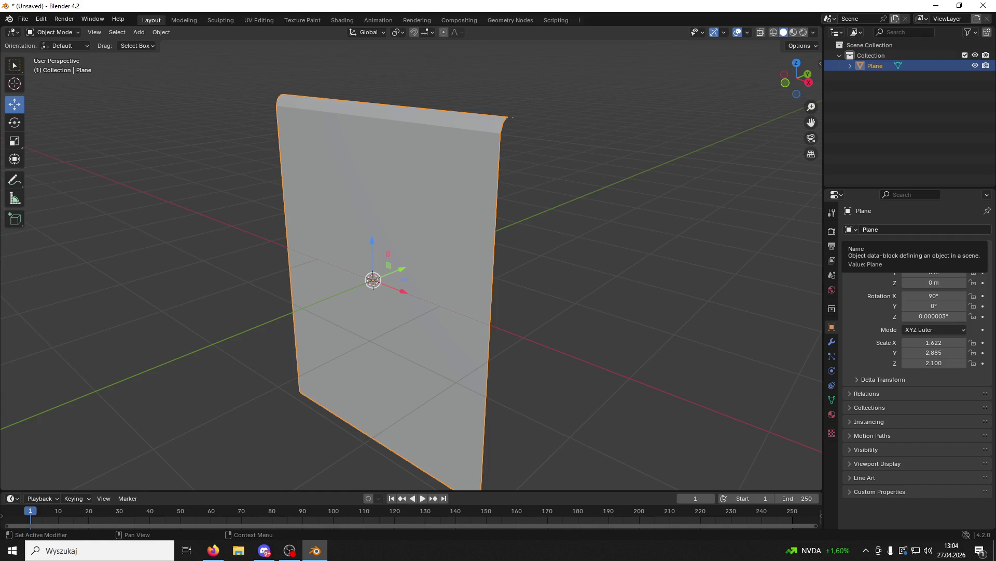
Add a cylinder with 9 vertices in front of the plane.
mouse_move(640, 189)
left_mouse_down()
mouse_move(665, 174)
mouse_move(649, 181)
left_mouse_up()
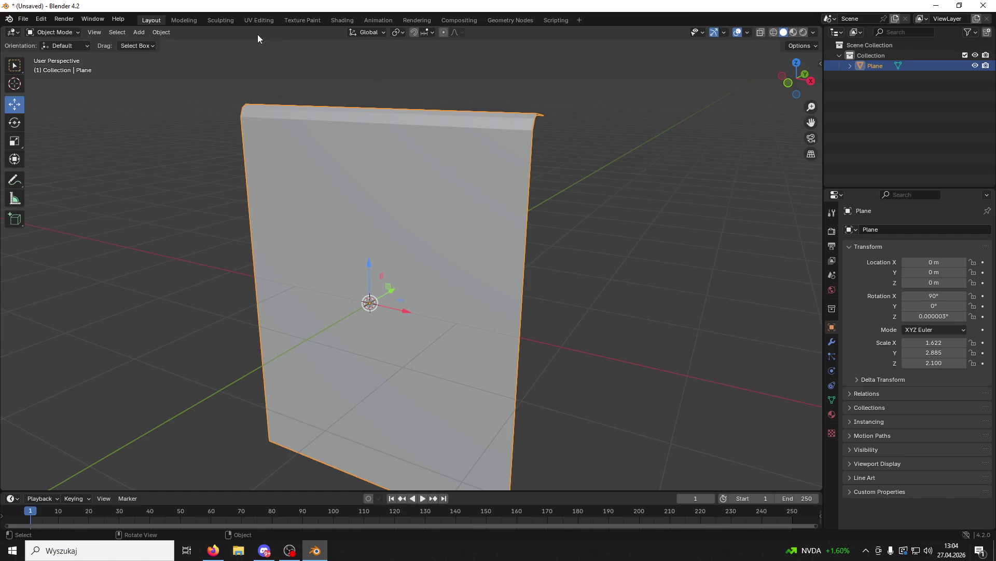
left_click(145, 31)
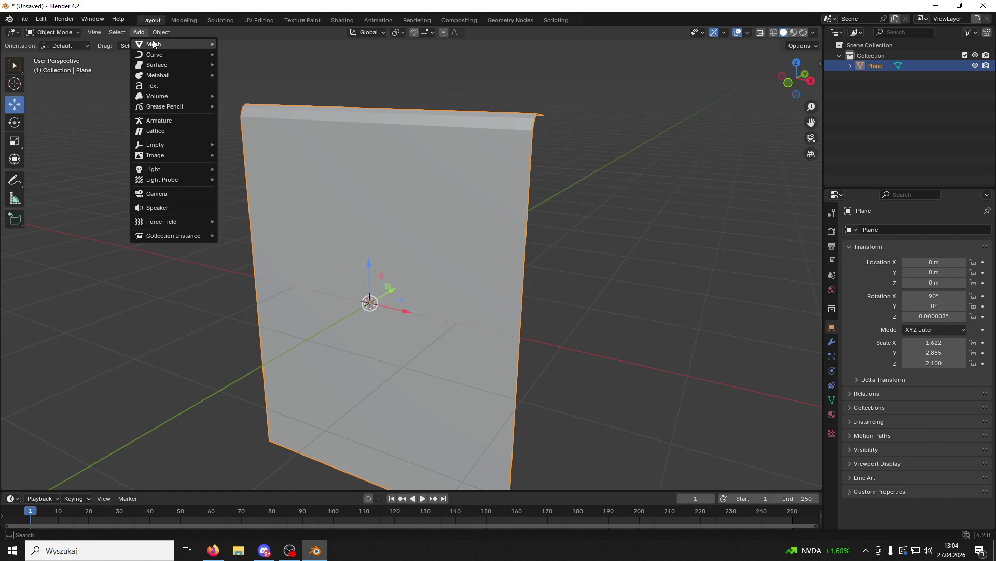
mouse_move(153, 44)
left_click(251, 96)
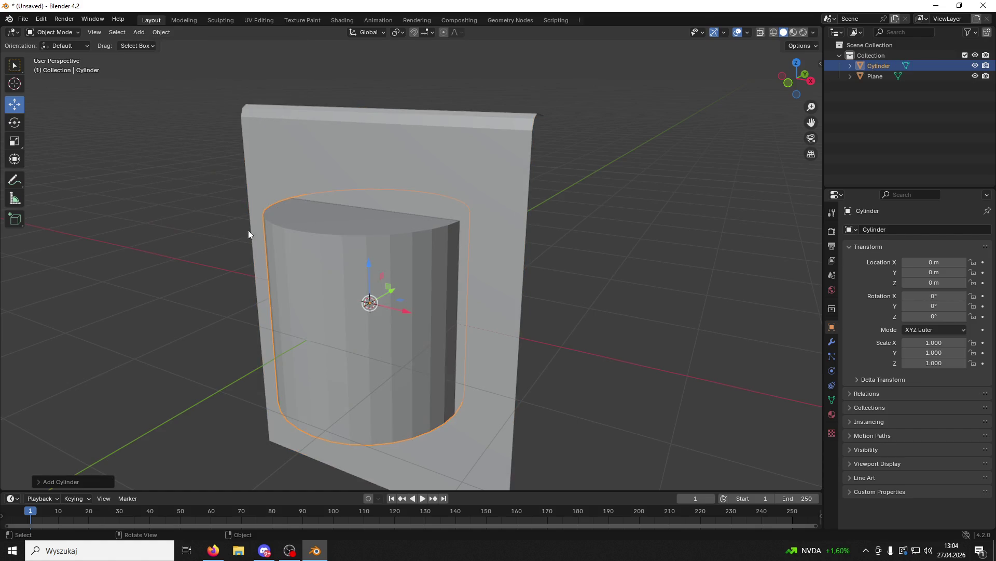
left_click(36, 483)
left_click_drag(141, 358, 125, 362)
left_click(143, 358)
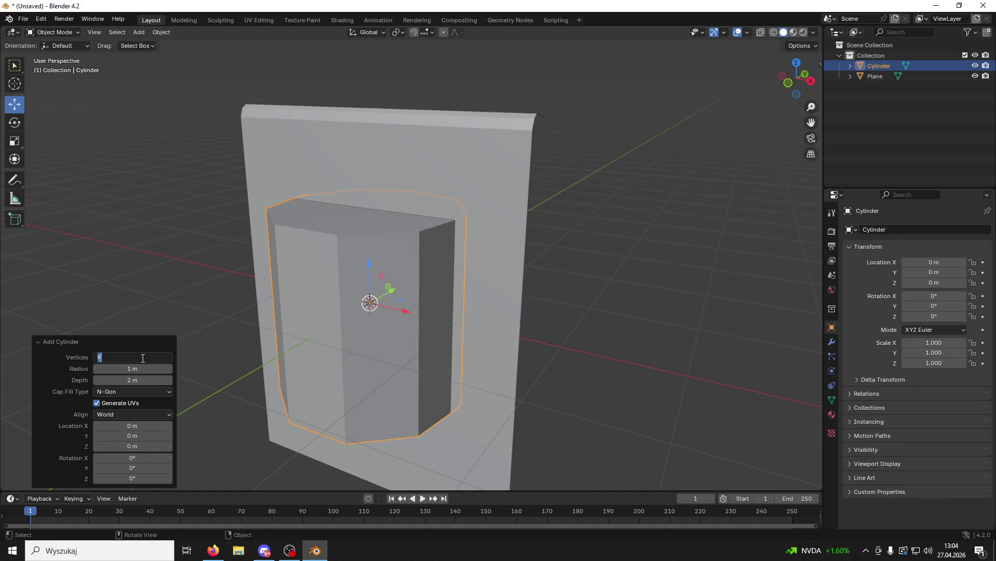
left_click(15, 122)
Rotate the cylinder 90° around the Y axis.
left_click(14, 123)
left_click_drag(390, 285, 443, 363)
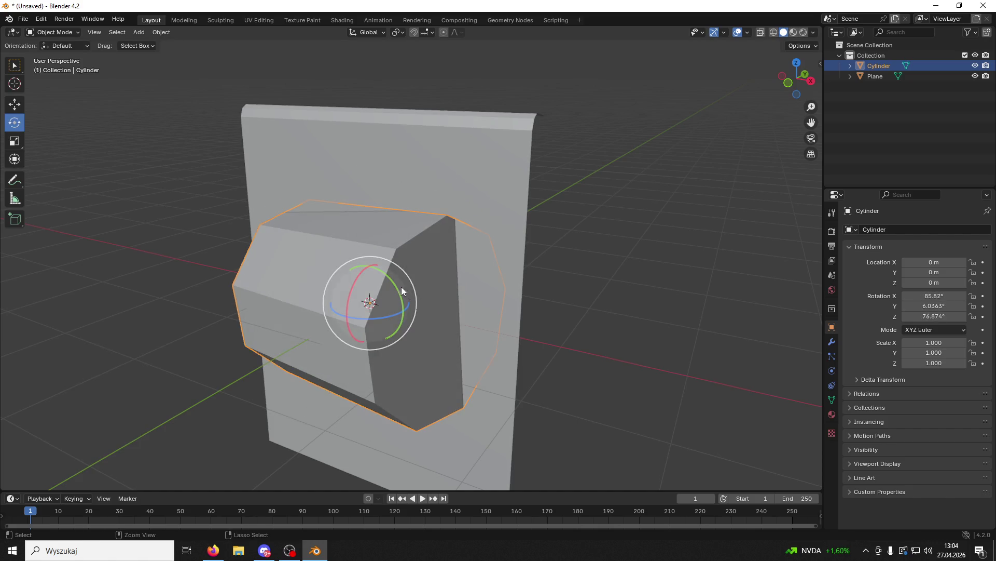
key("alt+r")
left_click_drag(402, 289, 762, 308)
left_click(934, 305)
type("90")
key("Return")
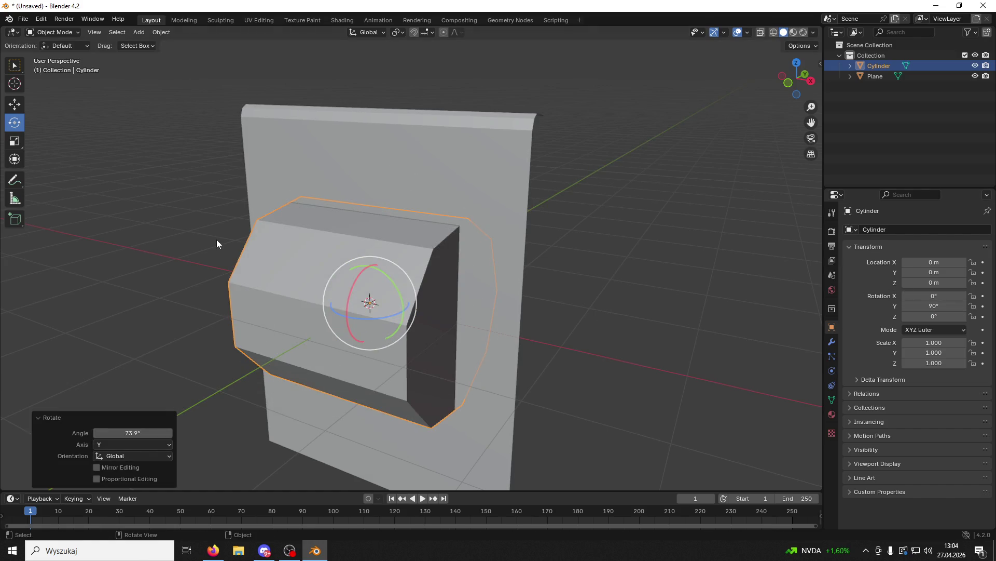
Apply Shade Auto Smooth to the cylinder.
right_click(345, 270)
left_click(332, 278)
right_click(332, 277)
left_click(285, 264)
right_click(284, 264)
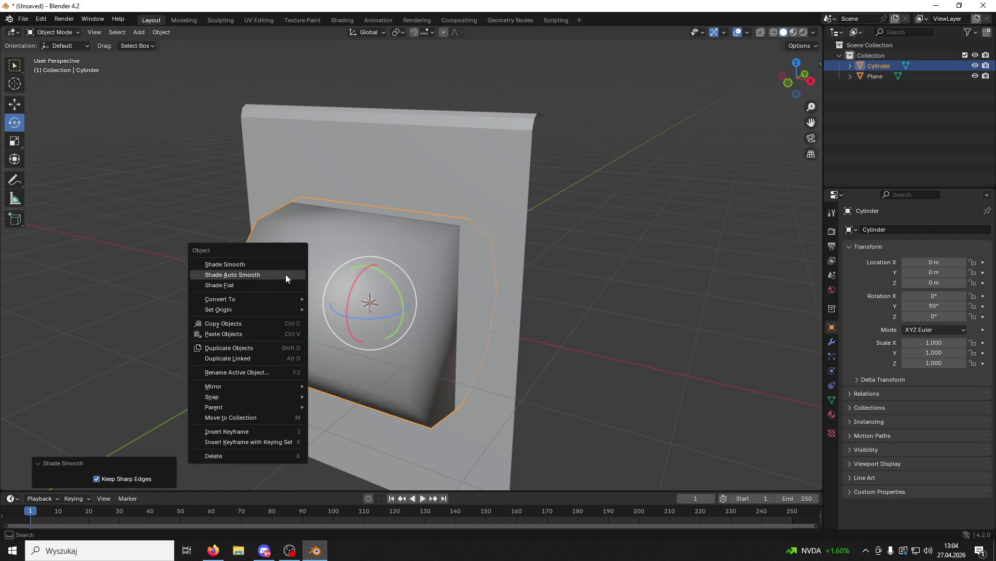
left_click(278, 285)
right_click(298, 276)
left_click(288, 267)
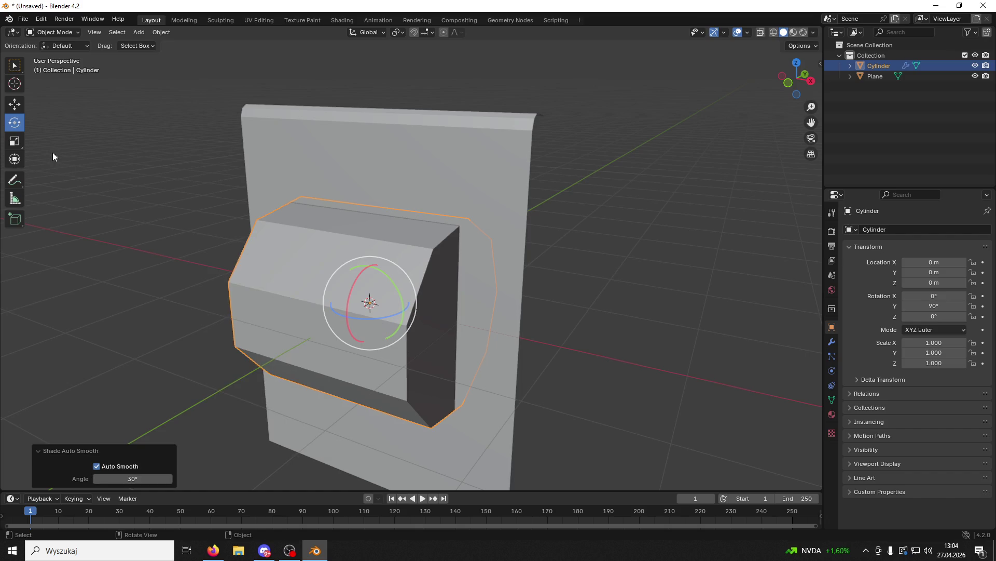
left_click(15, 104)
Lift the cylinder along Z to 1.7488 m at the plane's top edge, then open Save As.
left_click_drag(367, 277, 352, 92)
mouse_move(391, 129)
left_mouse_down()
mouse_move(435, 125)
mouse_move(428, 132)
left_mouse_up()
left_click(811, 80)
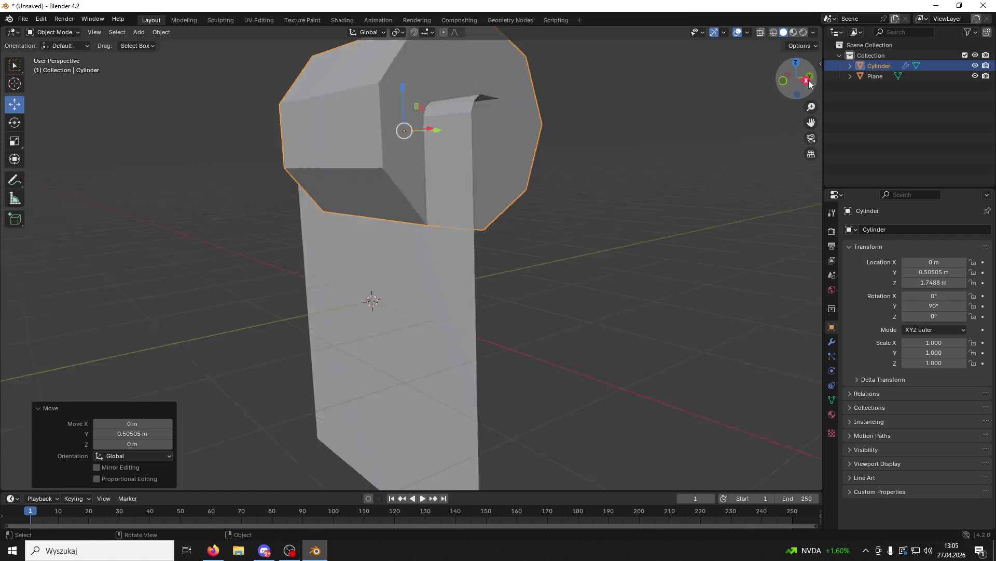
key("ctrl+z")
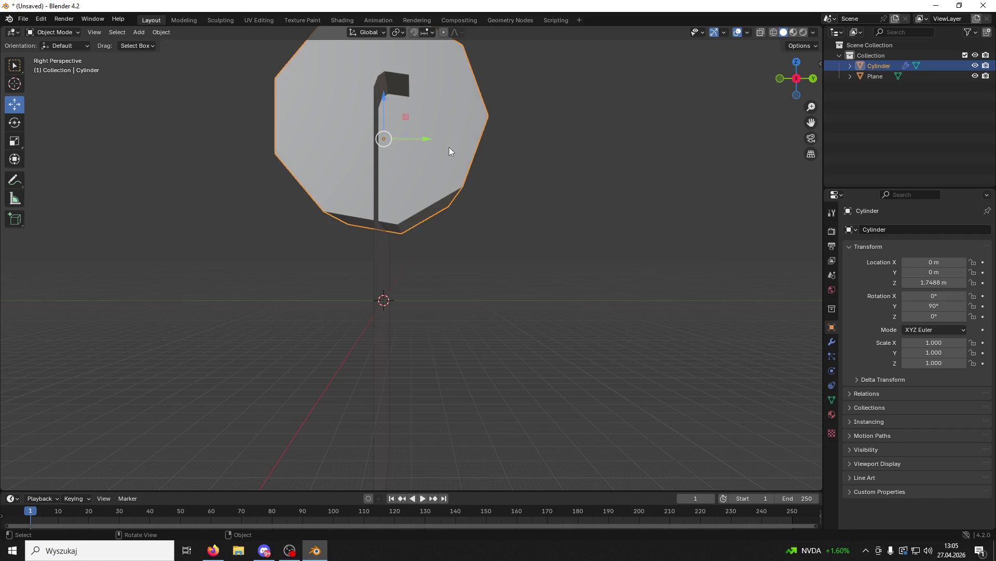
left_click(23, 19)
left_click(47, 88)
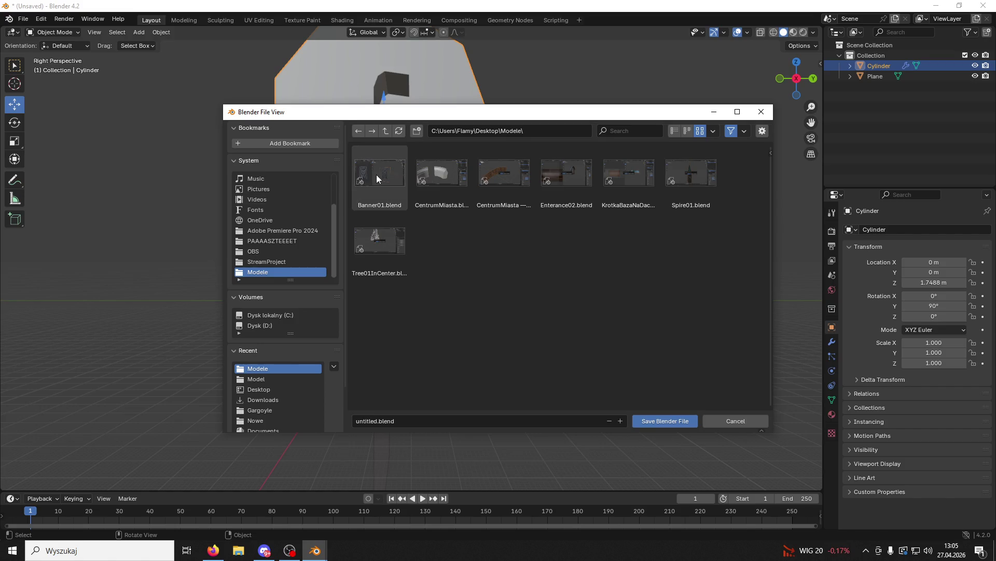
Save over Banner01.blend, close Blender, and reopen the file from the Modele folder.
left_click(385, 192)
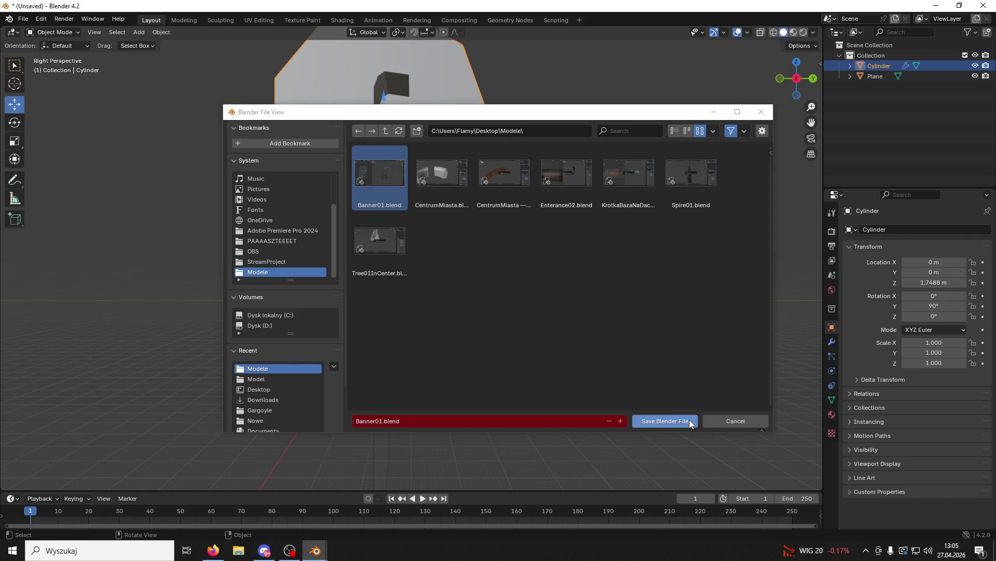
left_click(689, 419)
left_click(984, 7)
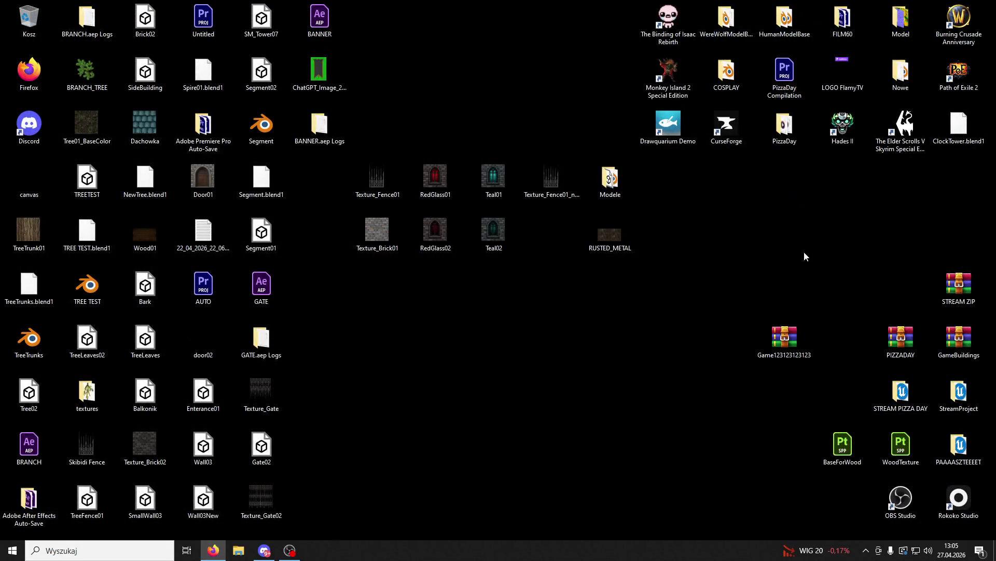
double_click(606, 177)
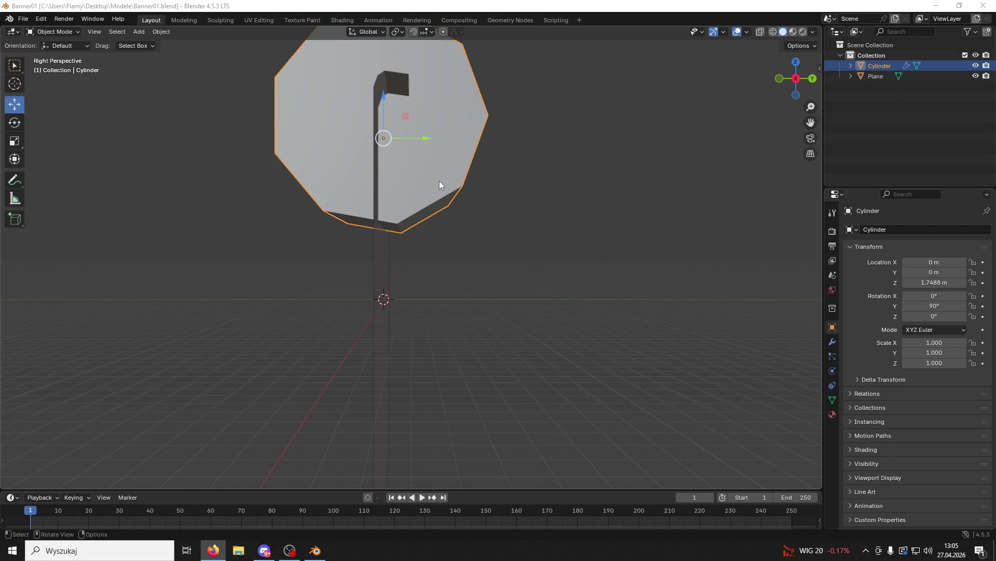
mouse_move(416, 208)
left_mouse_down()
mouse_move(519, 221)
mouse_move(395, 229)
left_mouse_up()
In Right Orthographic view, scale the cylinder uniformly to -0.167, then switch to the browser.
left_click(799, 81)
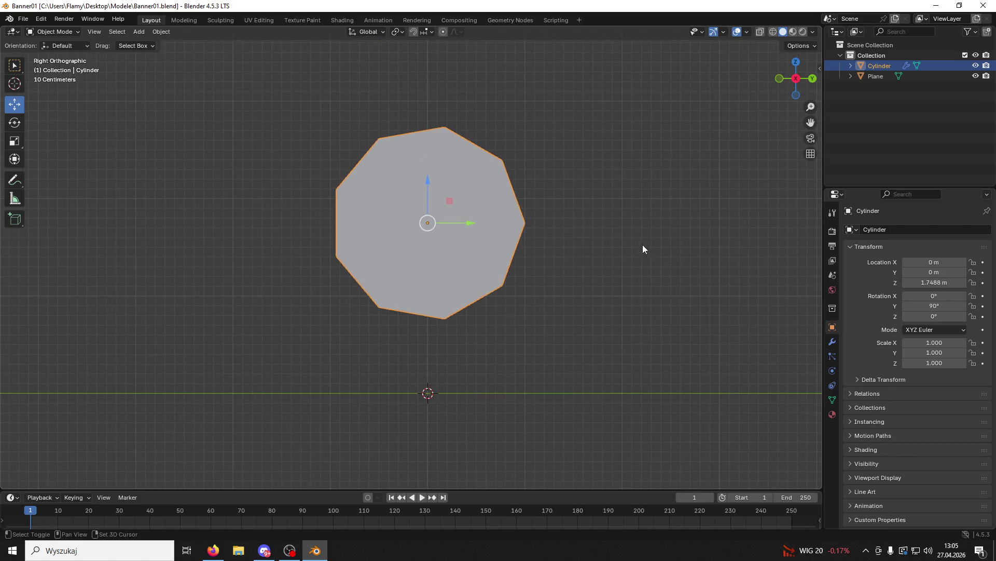
key("s")
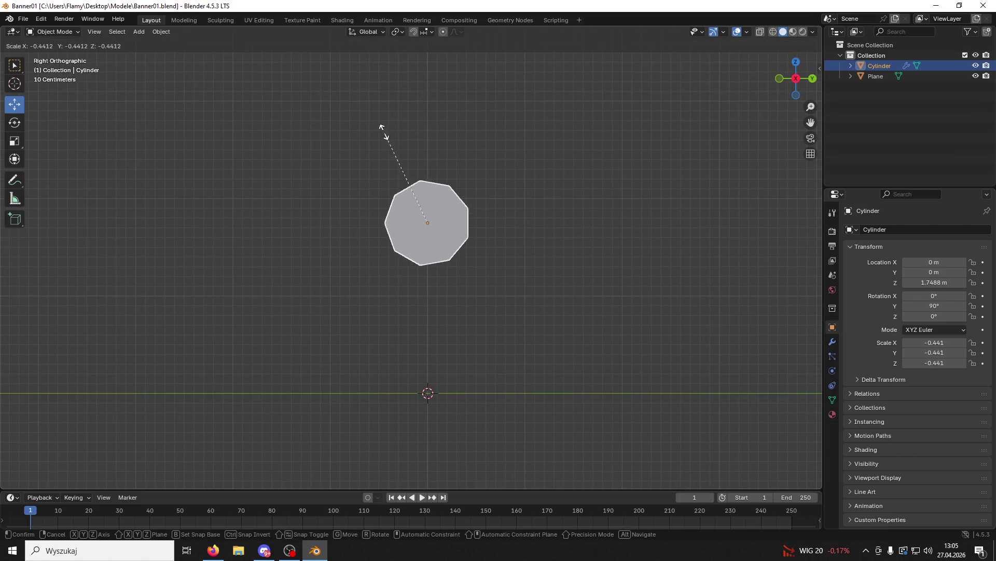
left_click(411, 187)
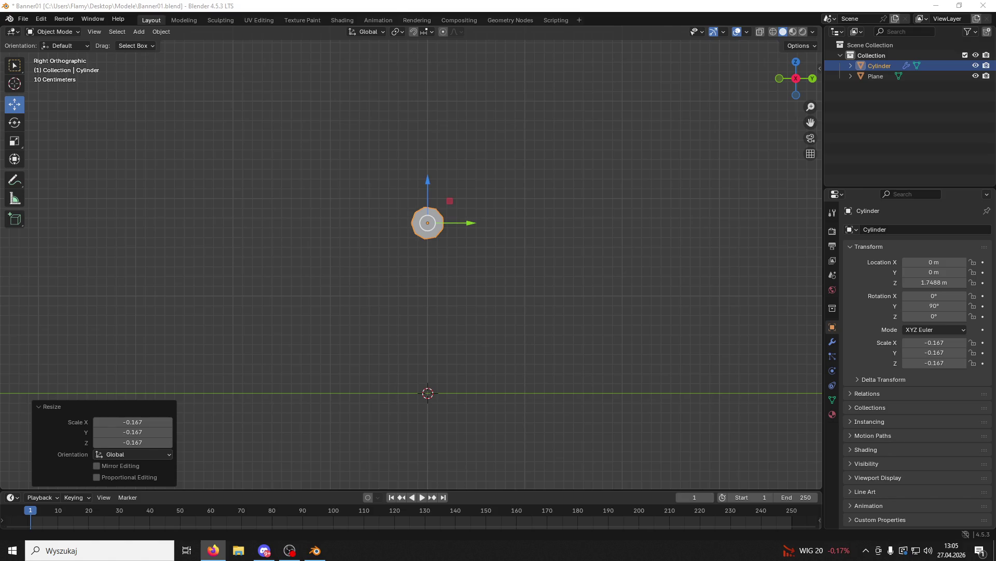
key("alt+Tab")
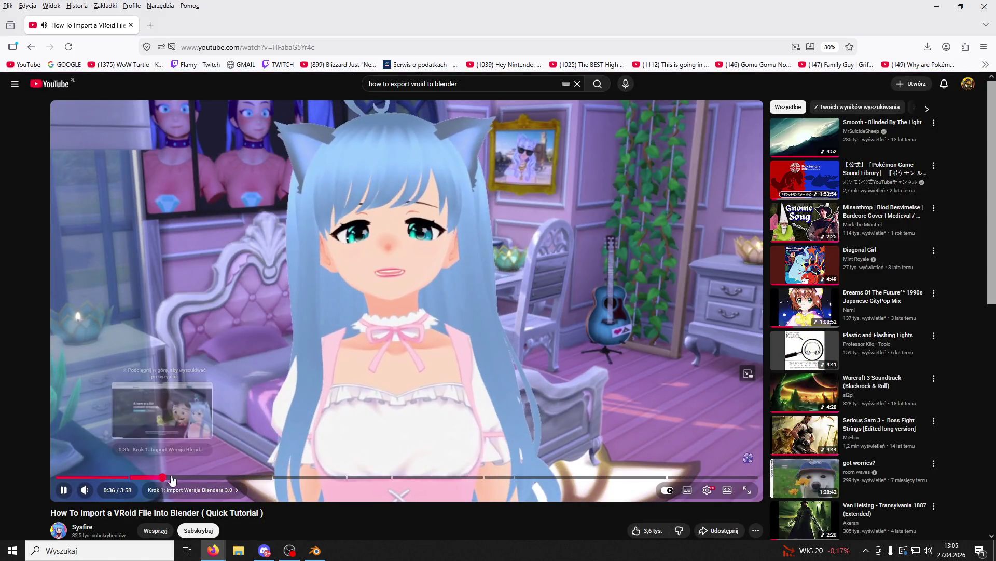
Jump through the tutorial from 0:36 to 2:46, pausing once, then return to Blender.
left_click(163, 477)
left_click(221, 478)
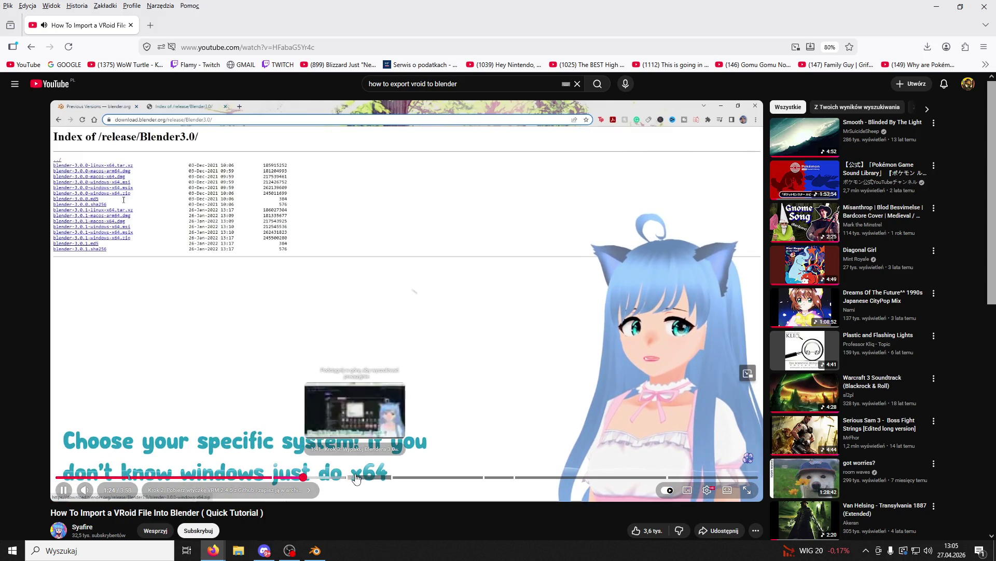
left_click(305, 477)
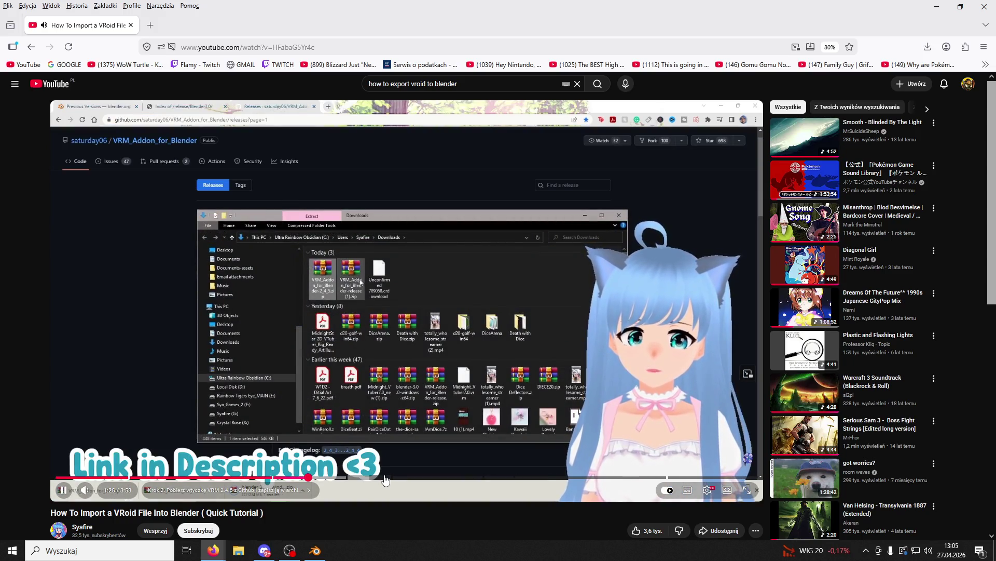
left_click(385, 477)
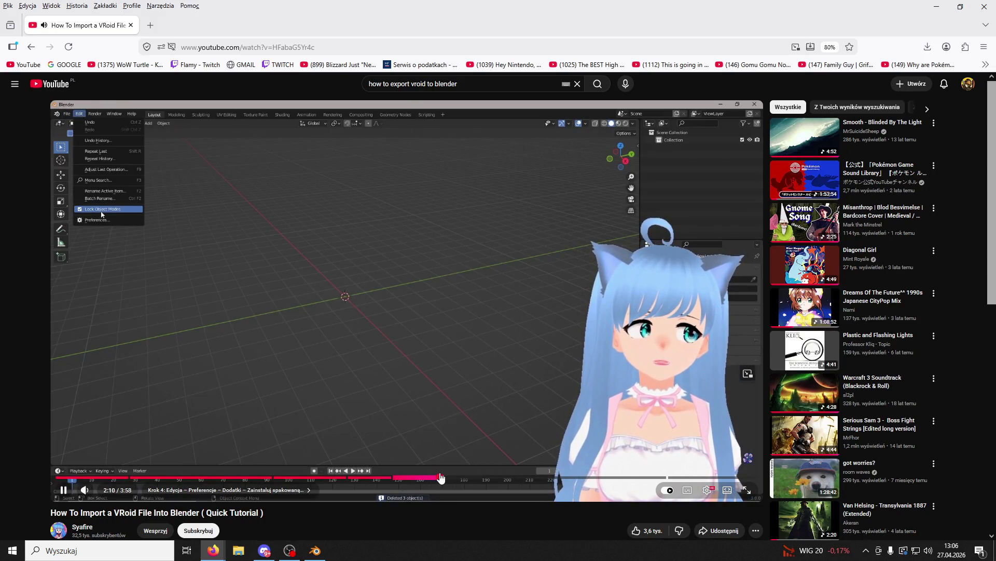
left_click(441, 478)
left_click(579, 270)
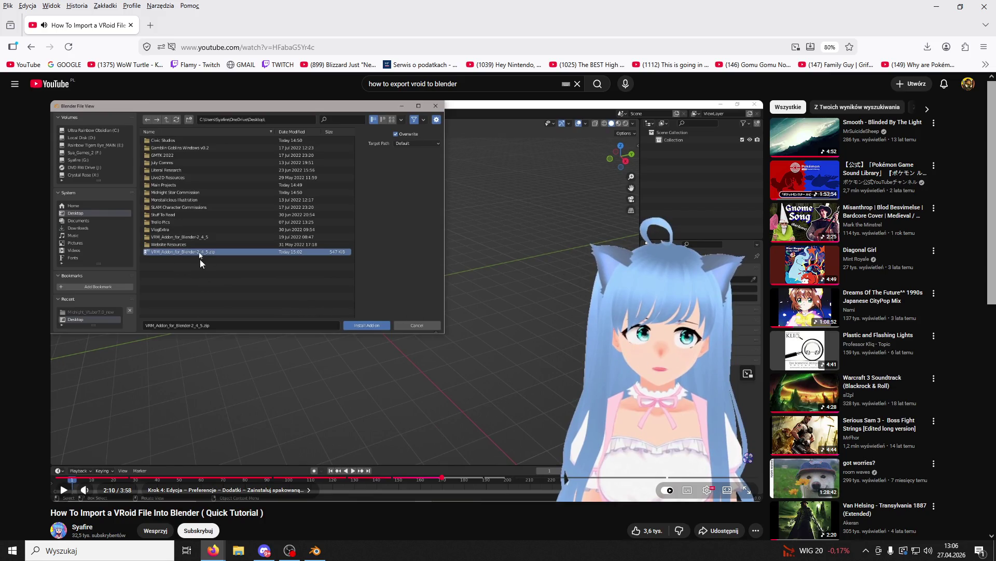
left_click(367, 317)
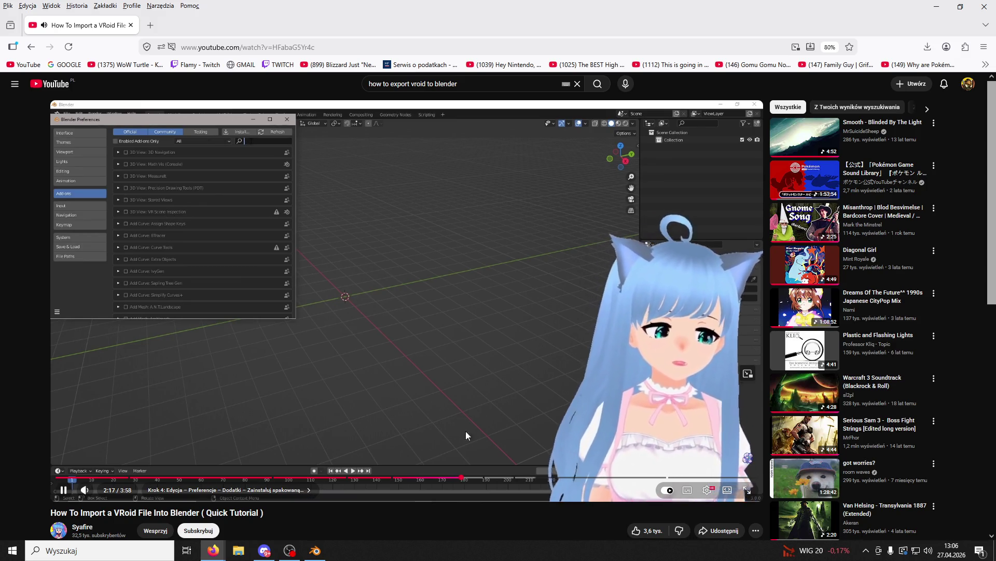
left_click(550, 474)
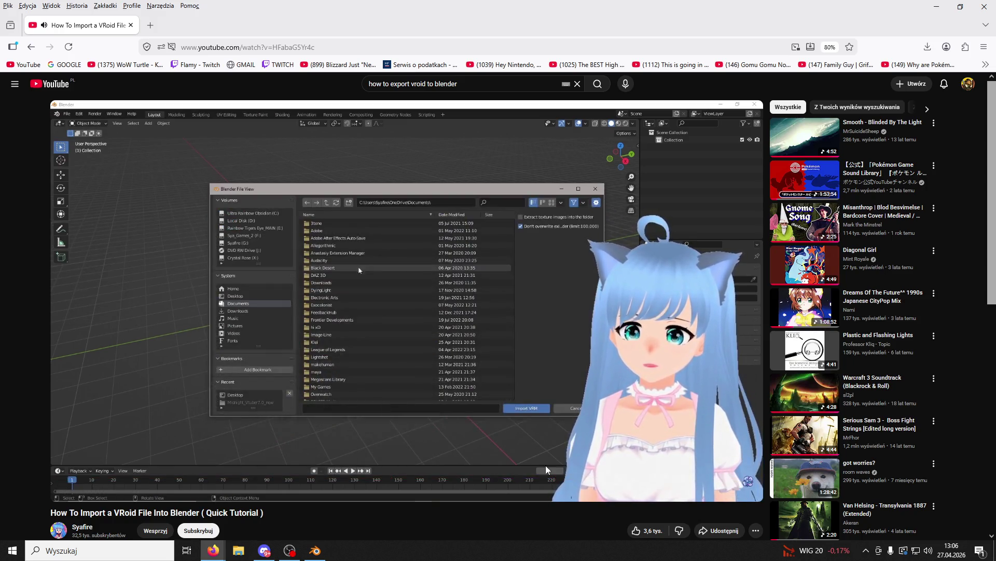
key("alt+Tab")
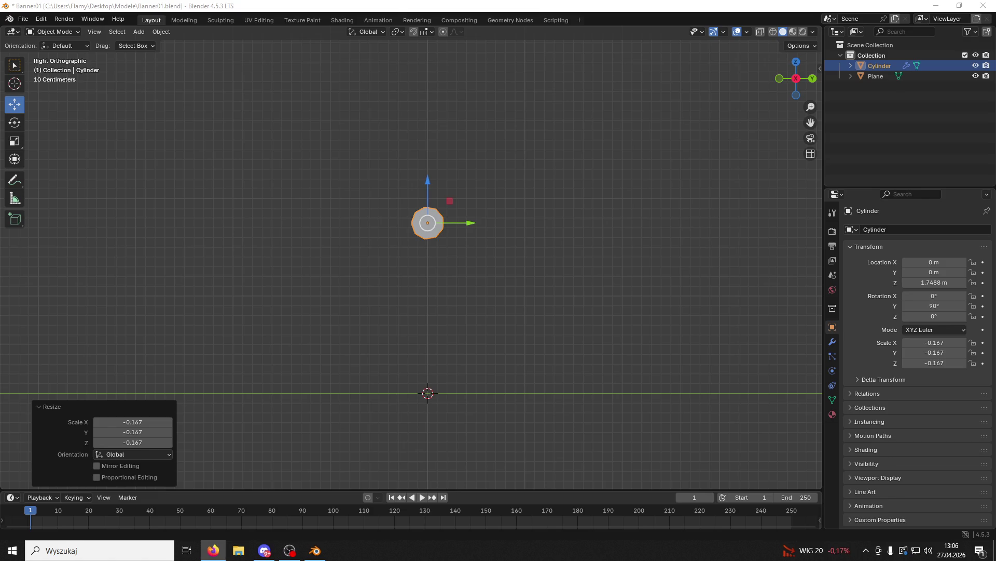
Stretch the cylinder along the X axis across the plate.
mouse_move(614, 105)
left_mouse_down()
mouse_move(543, 185)
mouse_move(625, 188)
mouse_move(638, 226)
left_mouse_up()
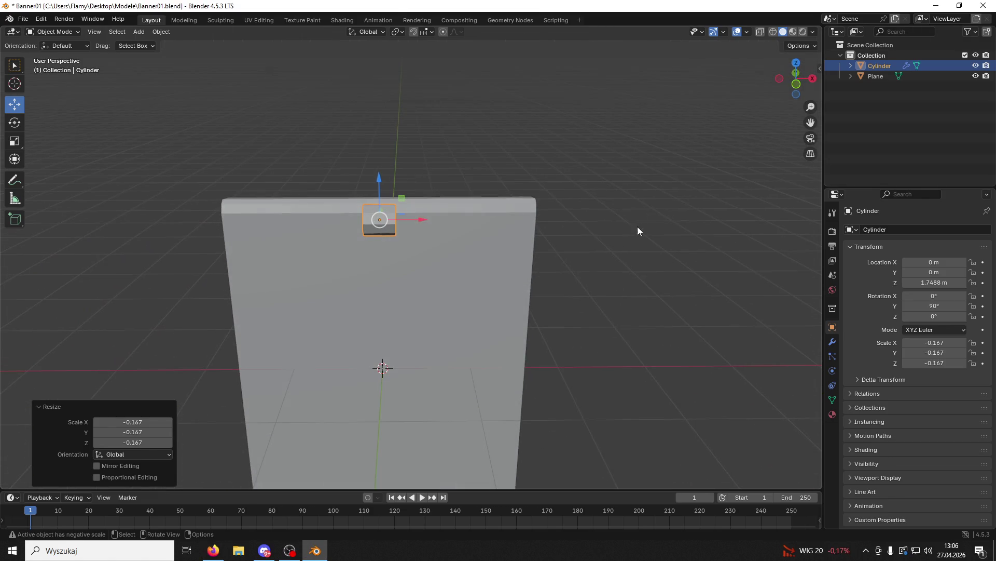
scroll(588, 260, "up", 4)
key("s")
key("z")
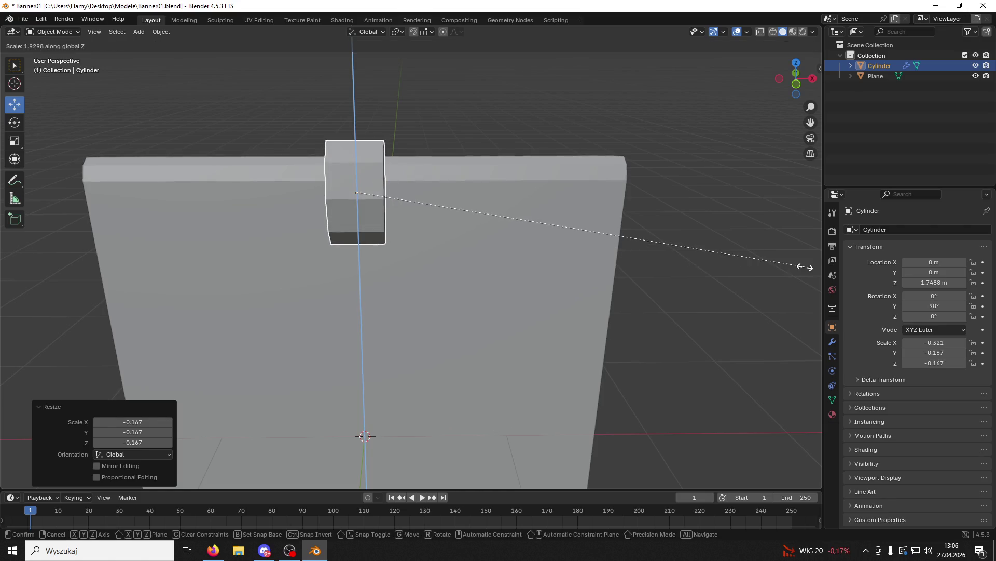
key("Escape")
key("s")
key("x")
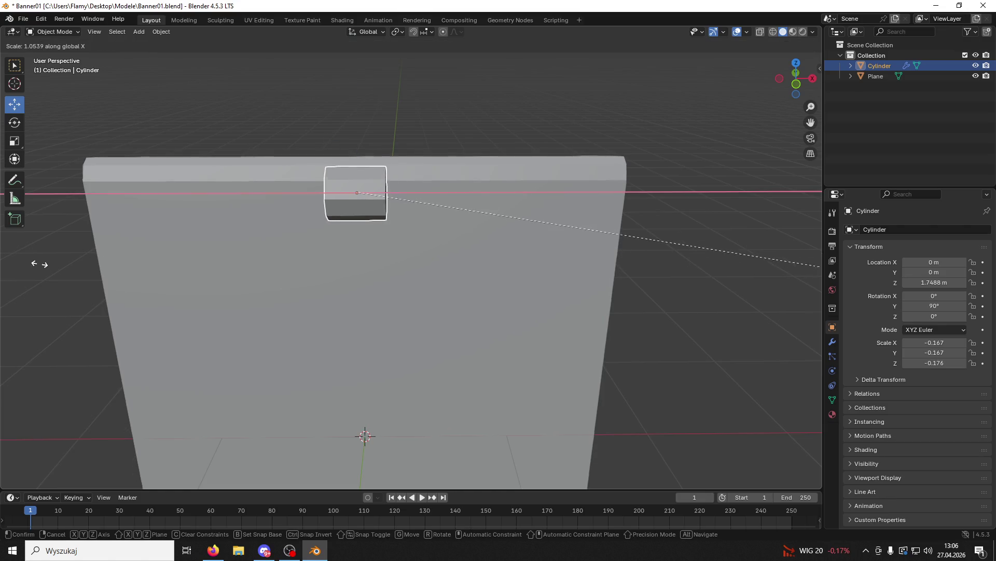
mouse_move(808, 182)
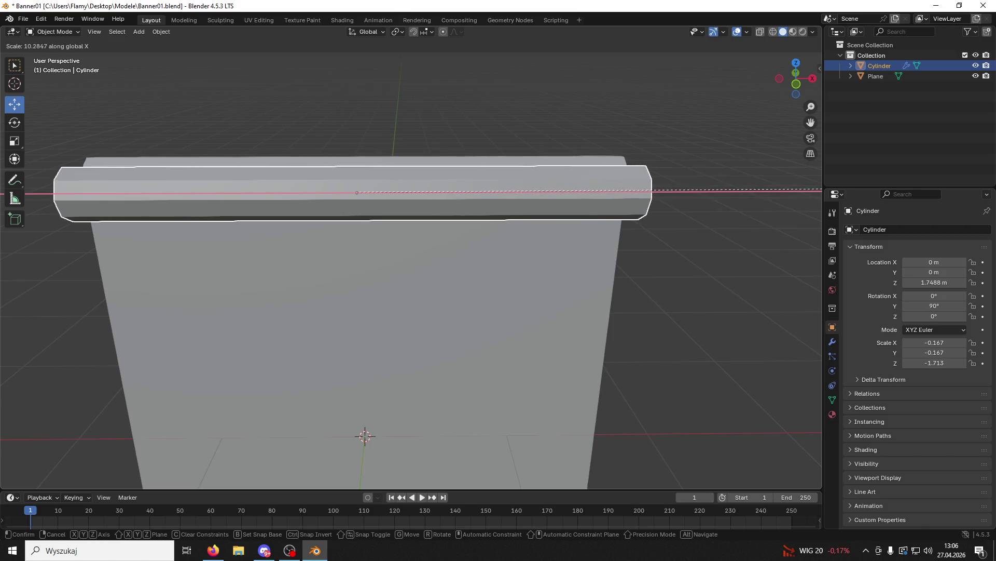
left_click(763, 188)
Slide and raise the cylinder in side view, then rotate it 90°.
mouse_move(763, 188)
left_mouse_down()
mouse_move(424, 281)
mouse_move(379, 266)
mouse_move(631, 131)
left_mouse_up()
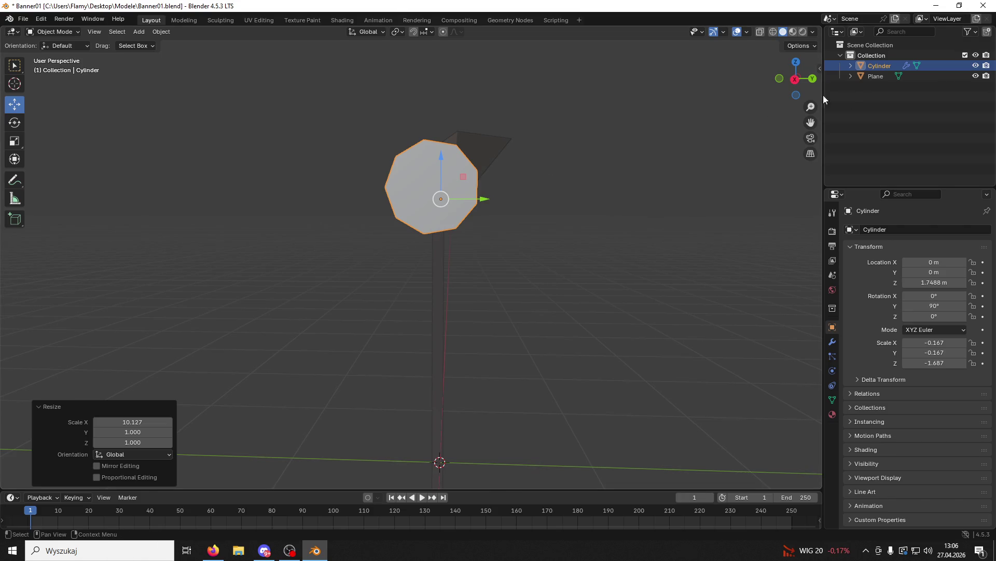
left_click(795, 79)
mouse_move(485, 208)
left_mouse_down()
mouse_move(506, 212)
mouse_move(499, 189)
left_mouse_up()
left_click_drag(457, 153, 454, 149)
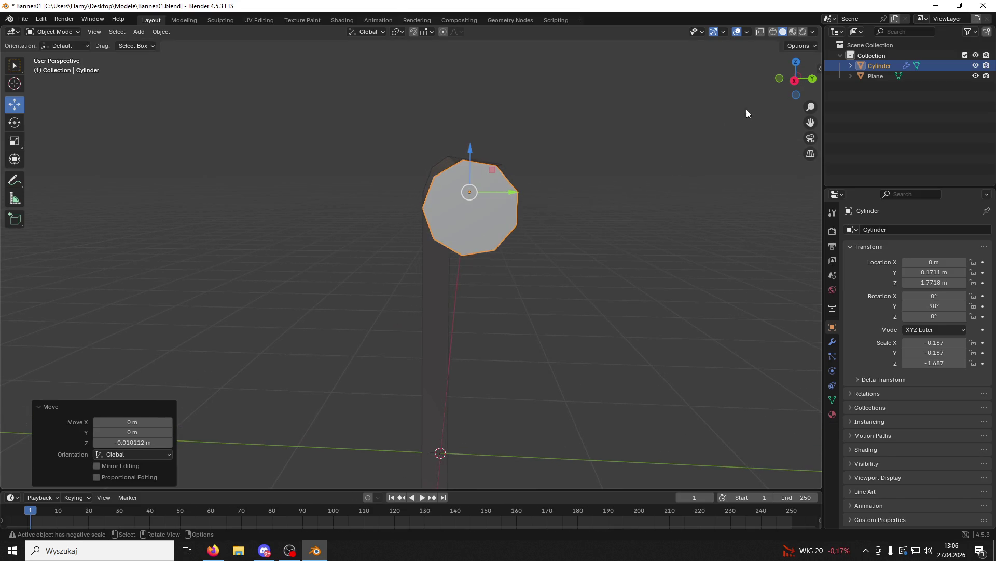
left_click(794, 81)
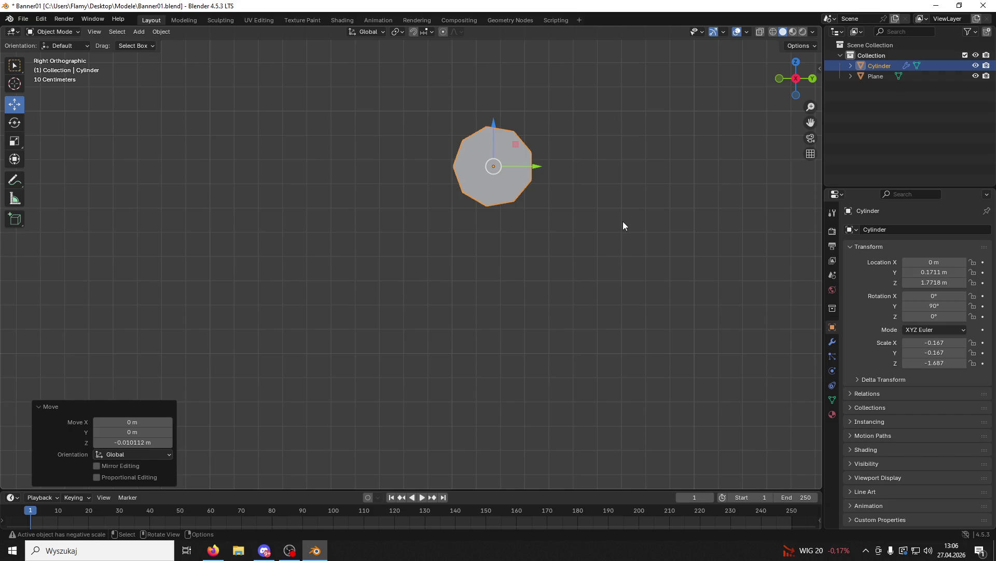
key("r")
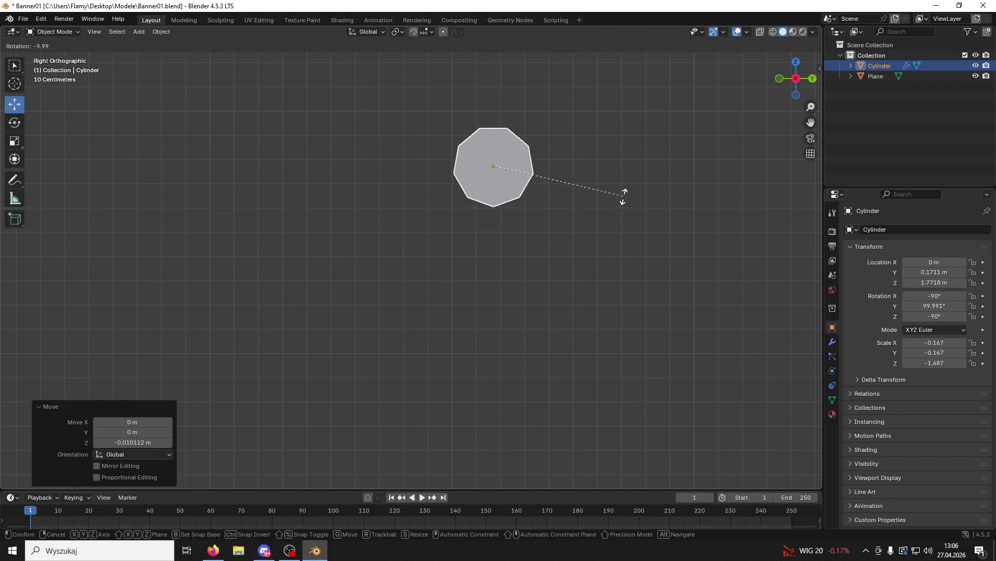
left_click(624, 197)
mouse_move(625, 218)
left_mouse_down()
mouse_move(665, 220)
mouse_move(715, 255)
mouse_move(578, 214)
mouse_move(591, 216)
left_mouse_up()
Make the cylinder thinner and lengthen it along X by 1.477.
left_click(595, 221)
key("s")
left_click(550, 198)
key("s")
key("x")
left_click(690, 217)
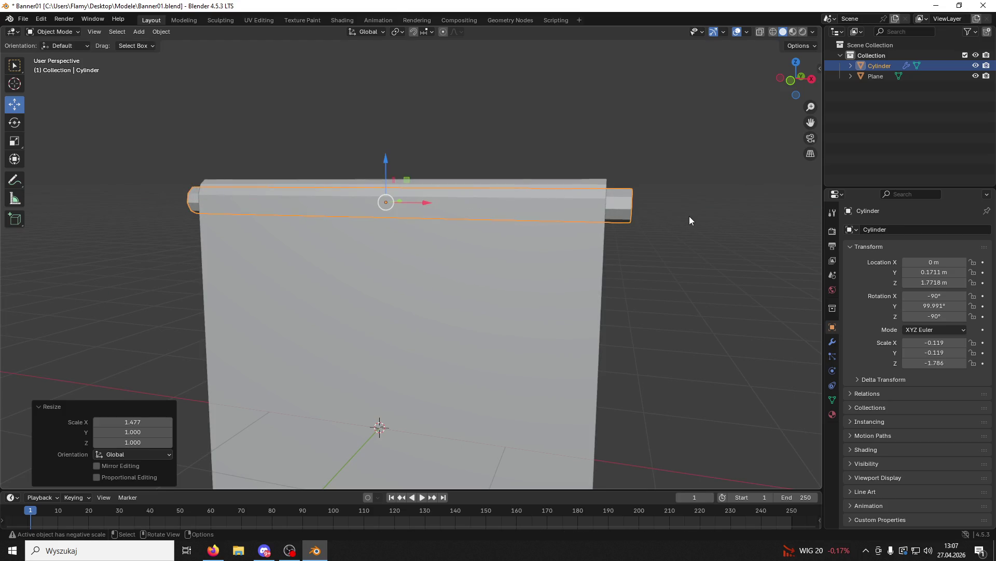
Lift the rod onto the banner's top edge at Z 1.8119 m.
left_click_drag(677, 224, 600, 226)
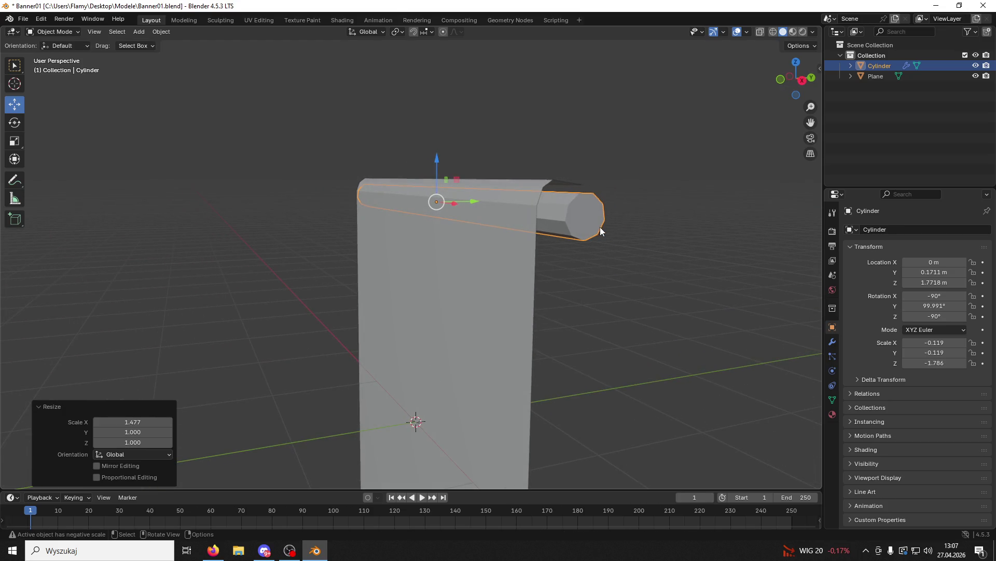
left_click_drag(441, 166, 429, 156)
left_click(454, 175)
left_click(551, 208)
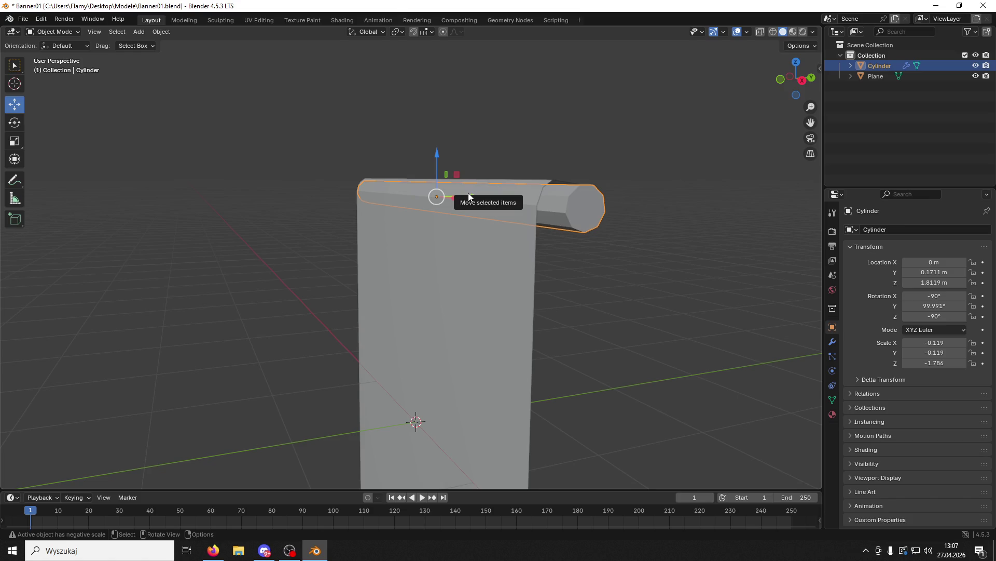
mouse_move(469, 196)
left_mouse_down()
mouse_move(543, 225)
mouse_move(621, 223)
mouse_move(436, 256)
mouse_move(461, 249)
left_mouse_up()
In Edit Mode with edge select, mark the rod's end-cap edge loop as a UV seam.
left_click(52, 31)
left_click(57, 50)
scroll(412, 204, "up", 2)
left_click(93, 32)
key("alt+a")
left_click(444, 249, "alt")
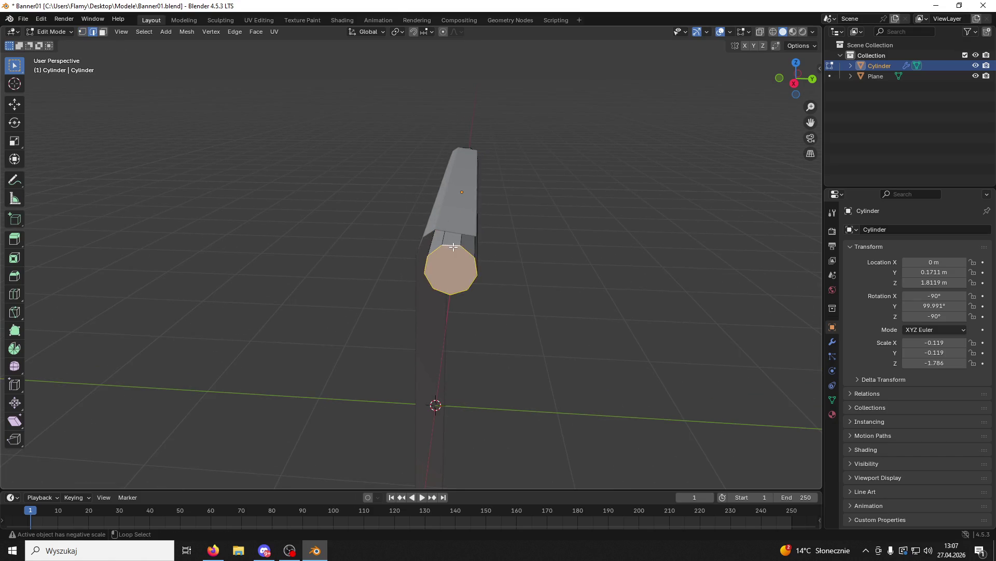
key("ctrl+e")
left_click(405, 402)
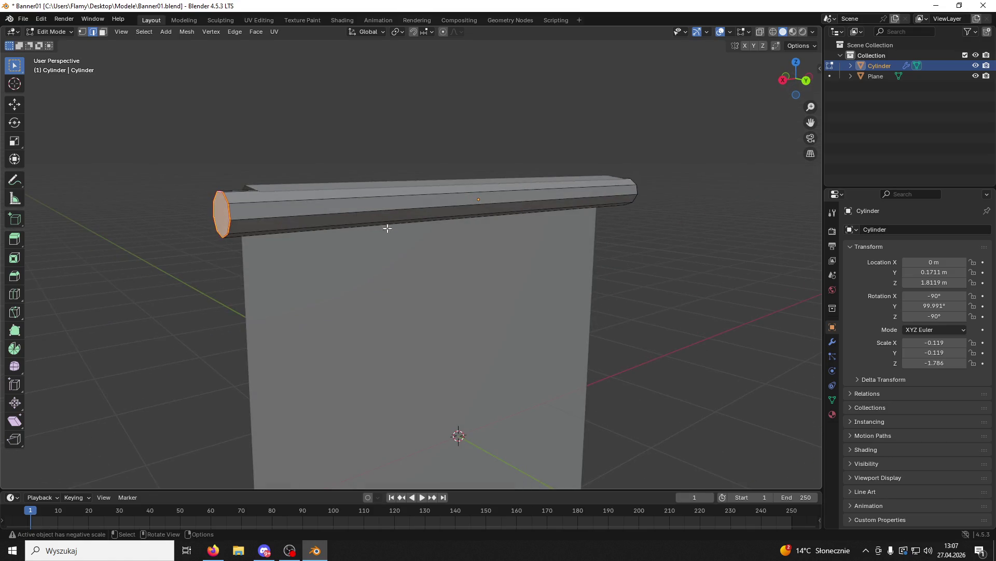
Mark a long edge along the rod and the other end loop as seams.
key("alt+a")
left_click(283, 218, "alt")
key("ctrl+e")
left_click(254, 225)
key("alt+a")
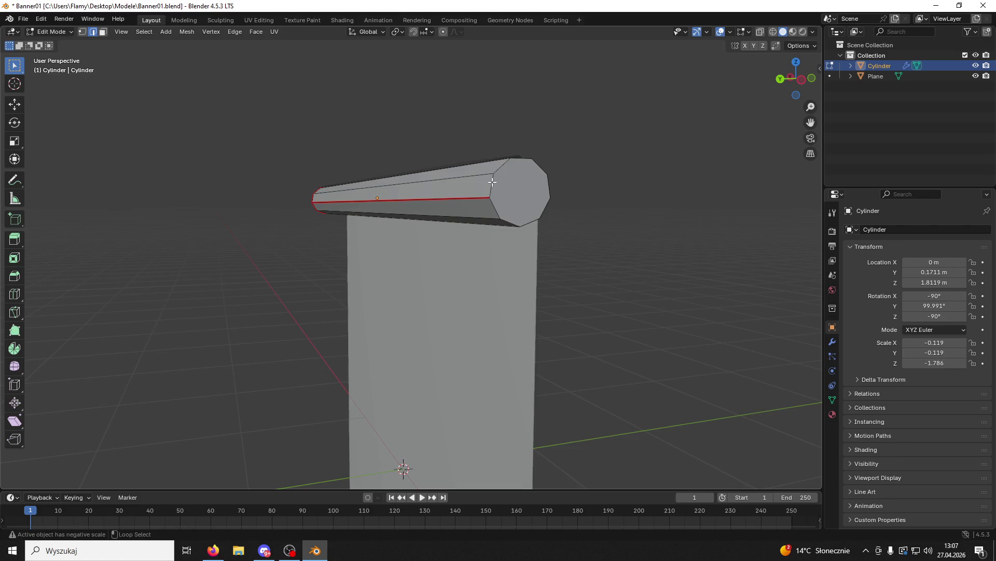
left_click(515, 193, "alt")
key("ctrl+e")
left_click(442, 217)
key("alt+a")
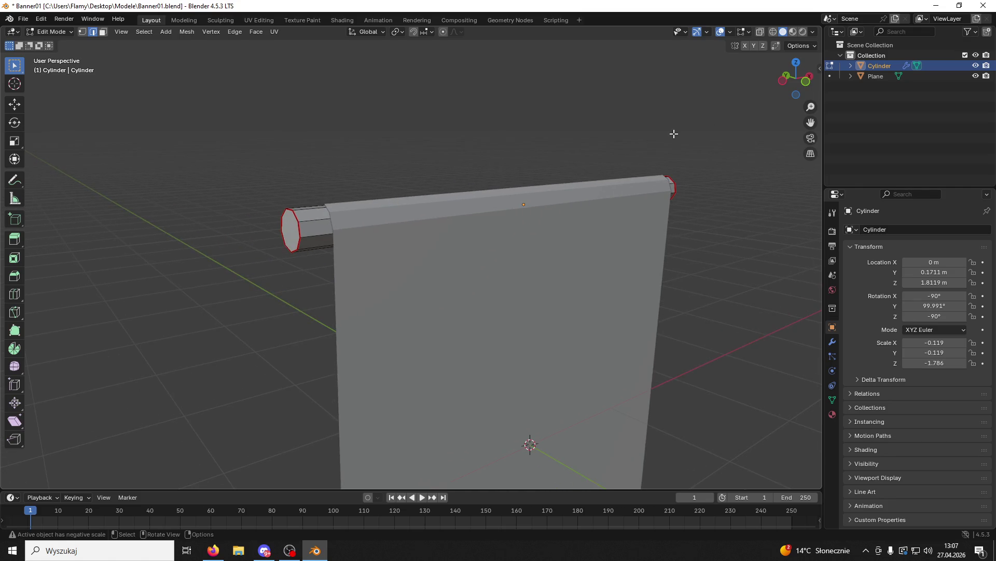
Hide the banner Plane and create a new material for the rod.
left_click(975, 75)
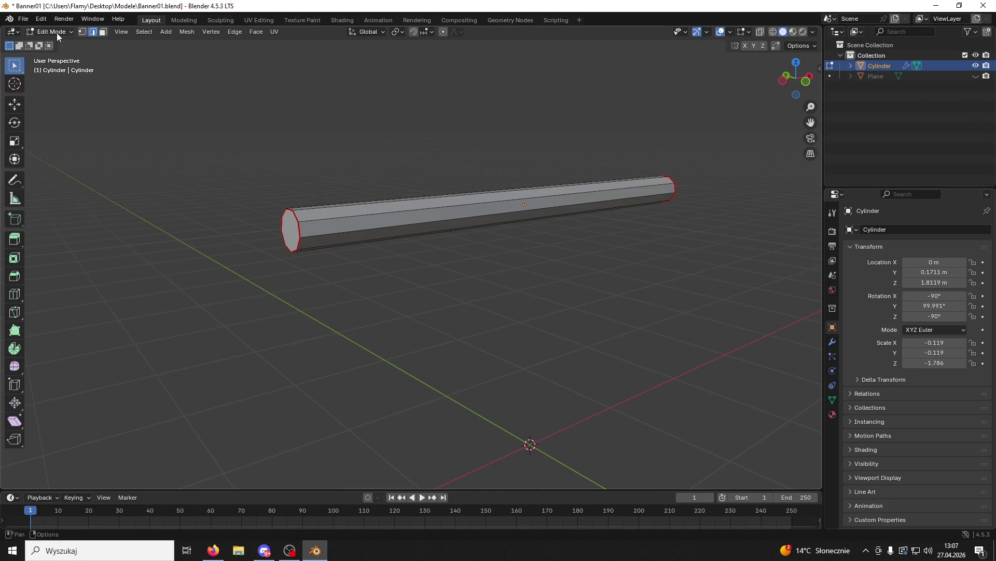
left_click(832, 414)
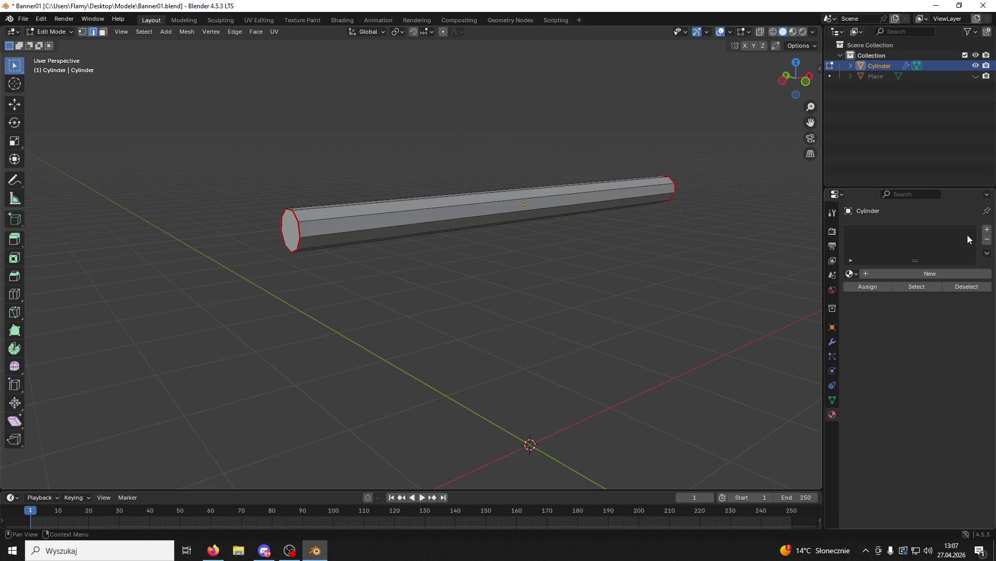
left_click(987, 229)
left_click(869, 272)
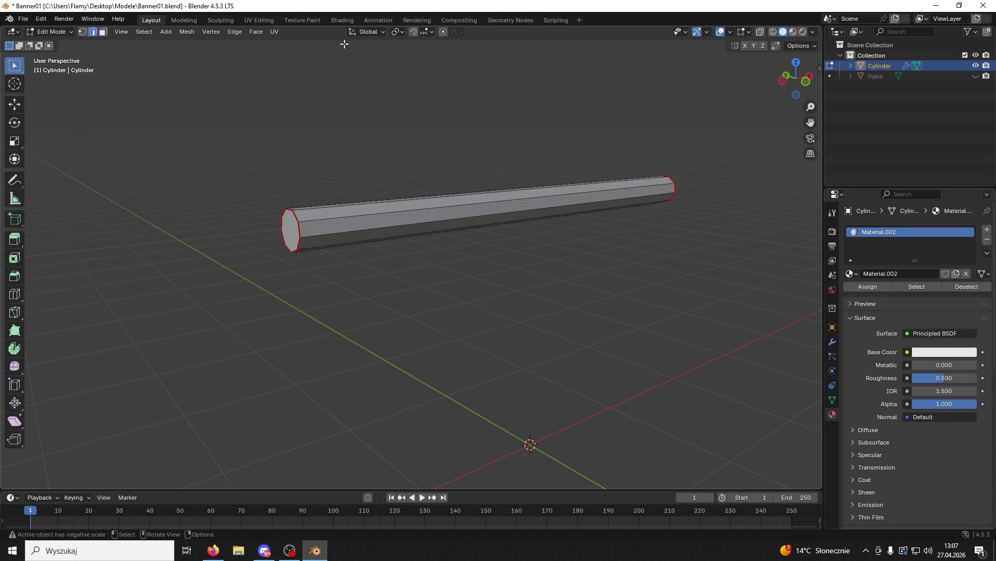
In the Shading nodes, add Wood01.PNG as an image texture feeding Base Color.
left_click(342, 20)
mouse_move(395, 6)
left_mouse_down()
mouse_move(470, 45)
mouse_move(711, 95)
mouse_move(685, 79)
left_mouse_up()
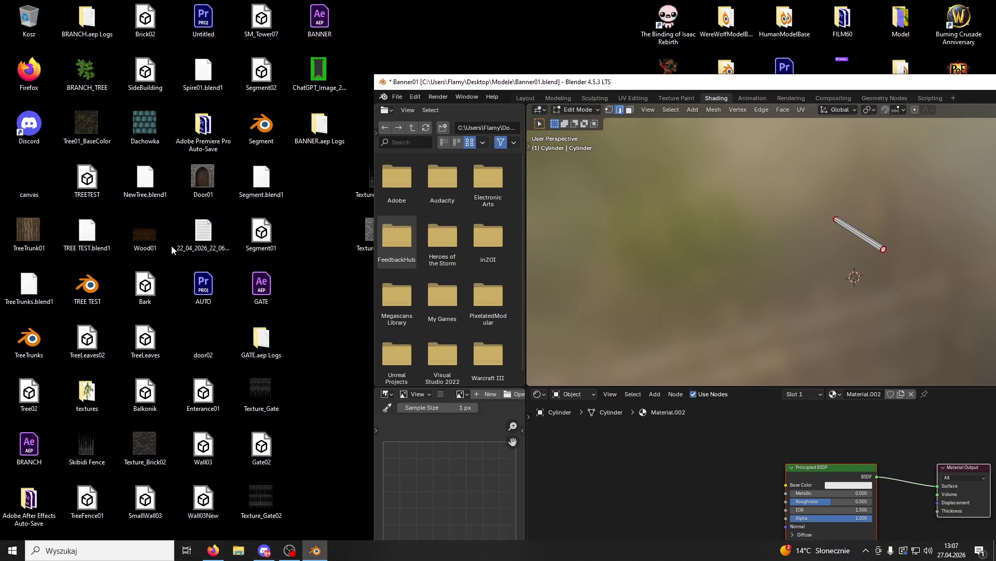
left_click_drag(677, 464, 678, 465)
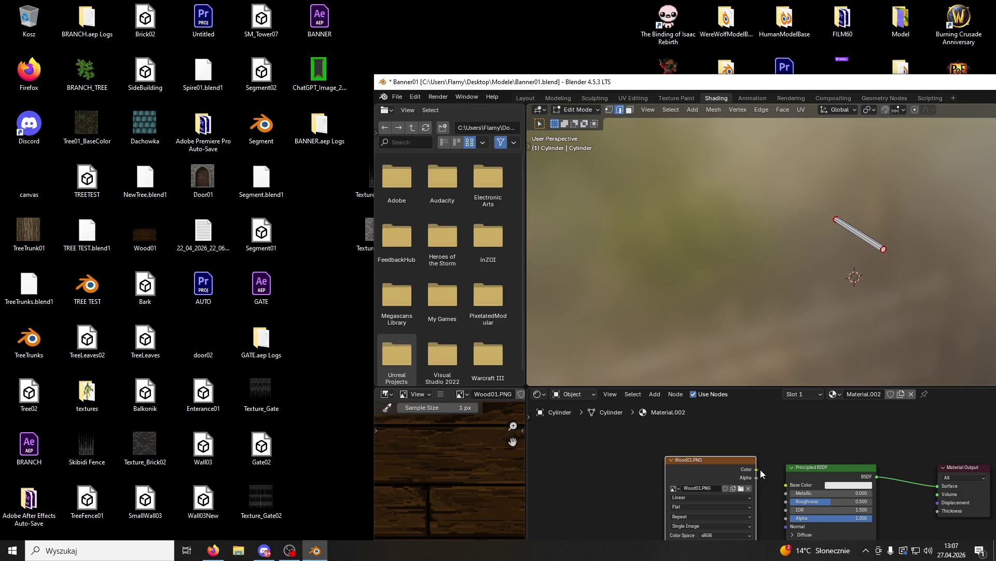
left_click_drag(758, 470, 786, 484)
double_click(693, 82)
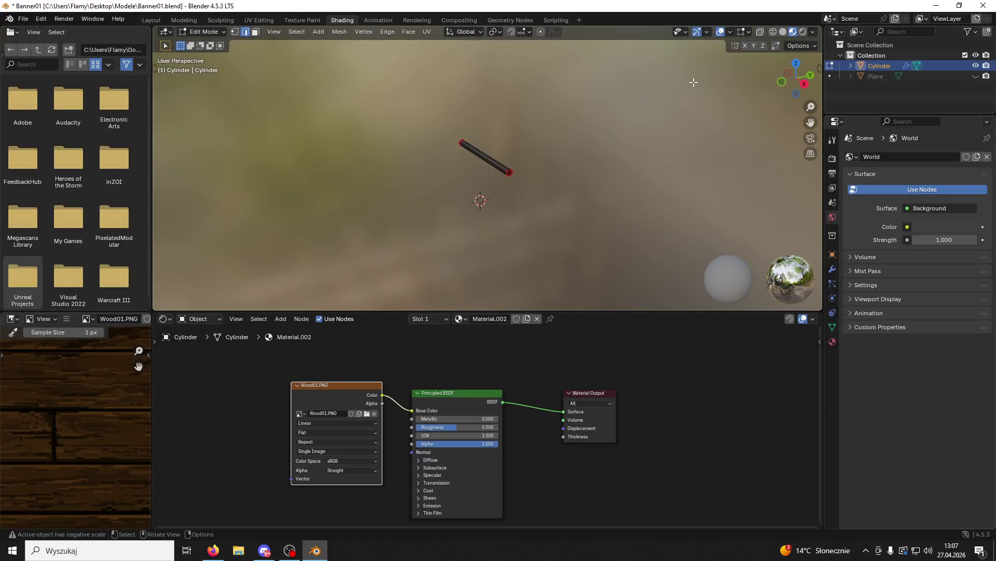
left_click(259, 20)
mouse_move(485, 129)
left_mouse_down()
mouse_move(612, 194)
mouse_move(567, 194)
mouse_move(614, 202)
left_mouse_up()
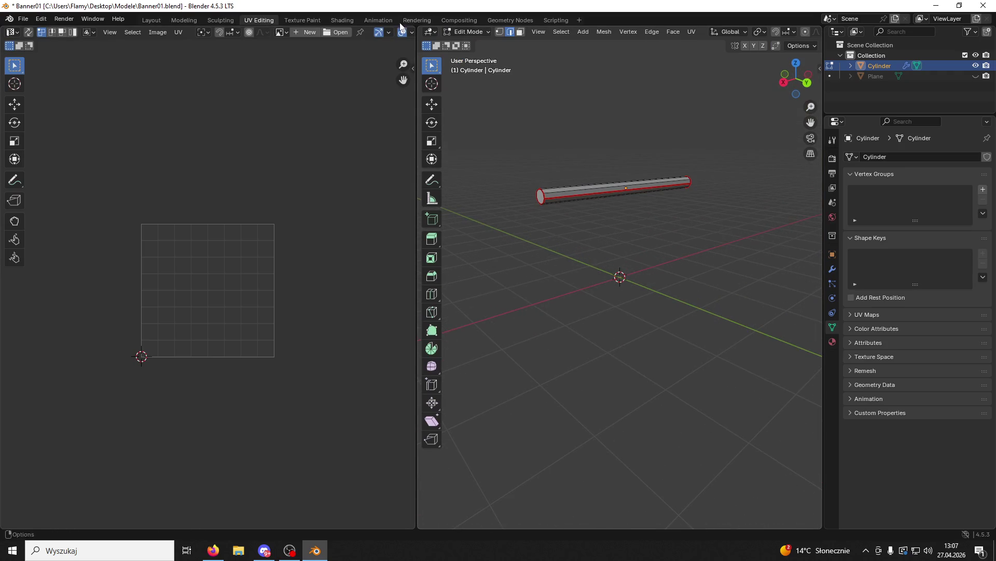
Widen the UV Editing 3D view and show the rod's Wood01.PNG texture in Material Preview.
left_click(311, 20)
scroll(676, 246, "up", 8)
mouse_move(589, 229)
left_mouse_down()
mouse_move(737, 230)
mouse_move(641, 234)
left_mouse_up()
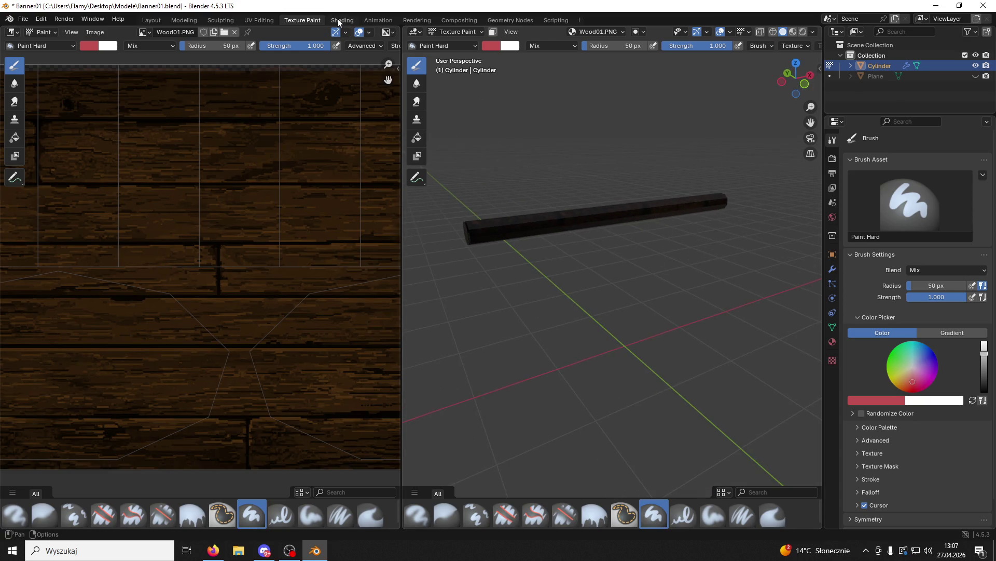
left_click(341, 20)
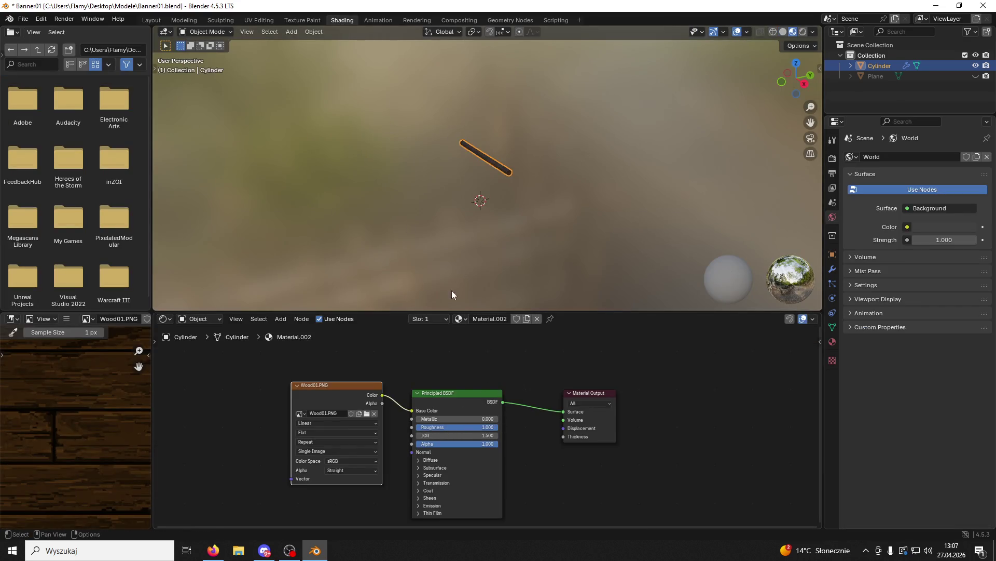
left_click(268, 21)
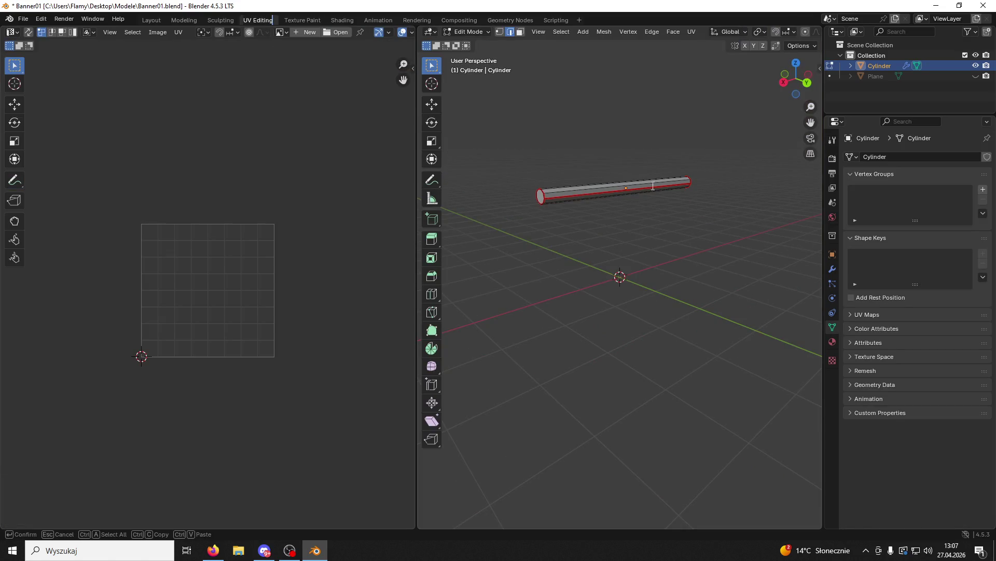
left_click_drag(825, 97, 969, 83)
left_click(956, 31)
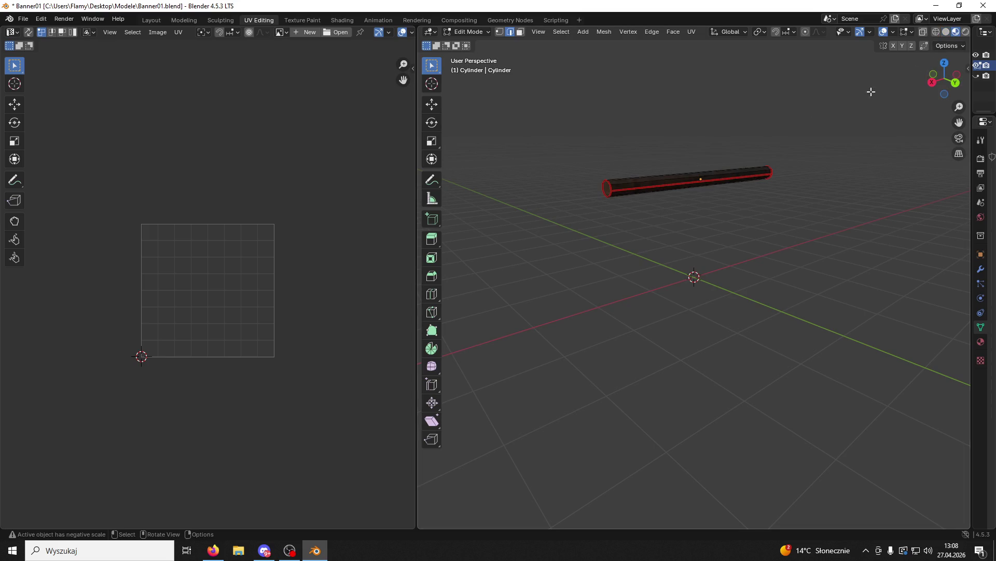
left_click_drag(421, 216, 320, 213)
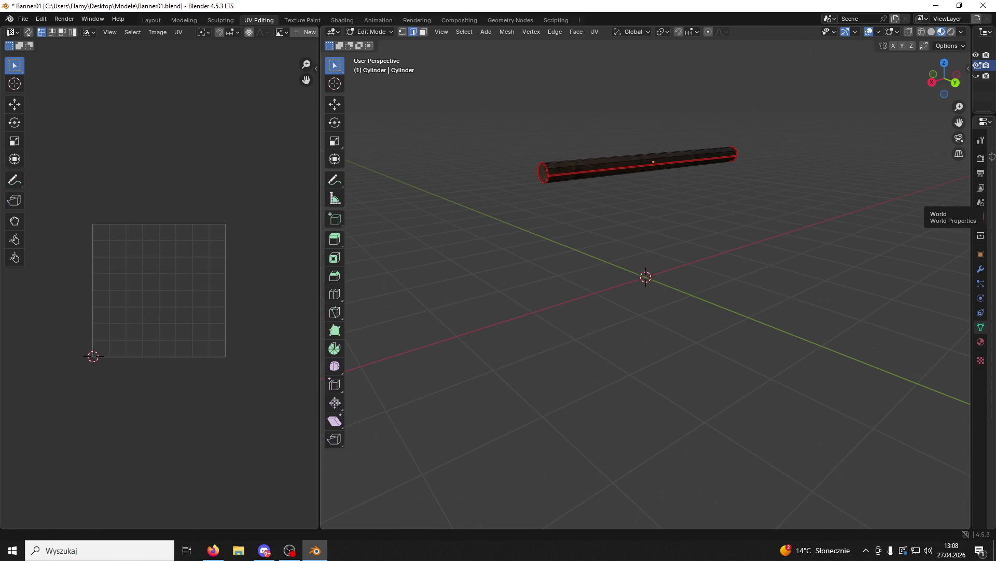
left_click_drag(970, 254, 756, 244)
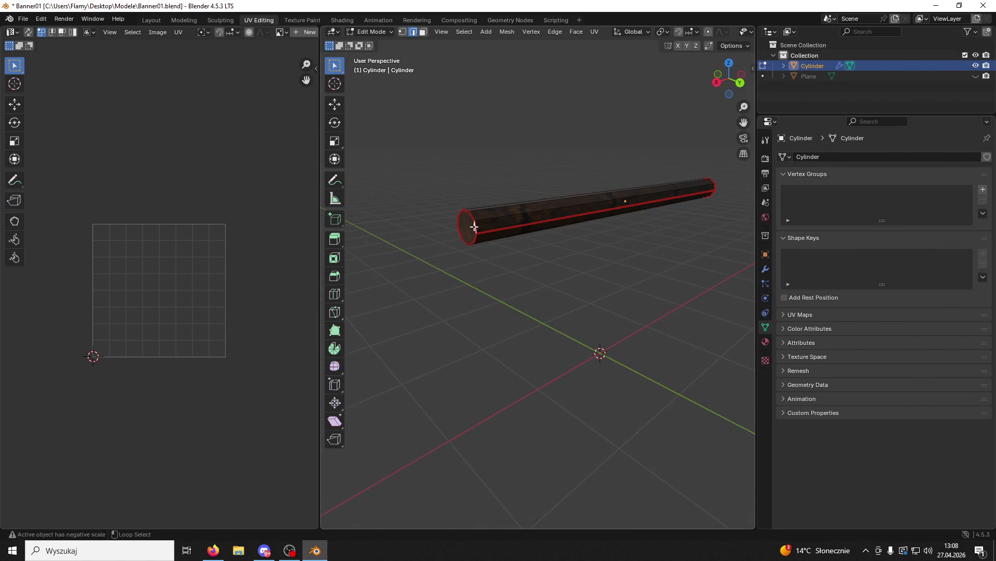
Re-unwrap the rod's first end cap and shrink its UV island.
left_click(474, 226)
scroll(246, 261, "down", 3)
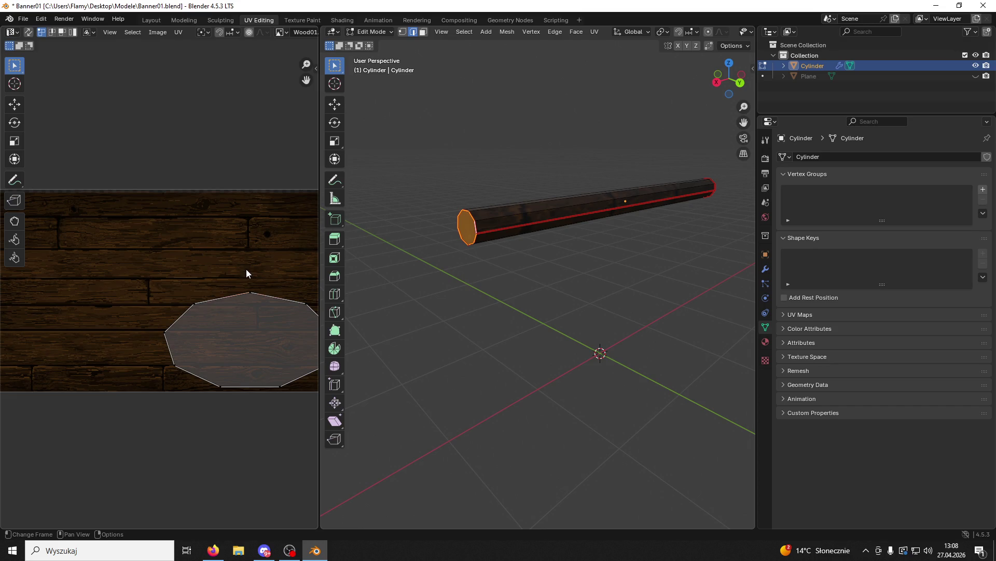
key("a")
key("u")
left_click(246, 269)
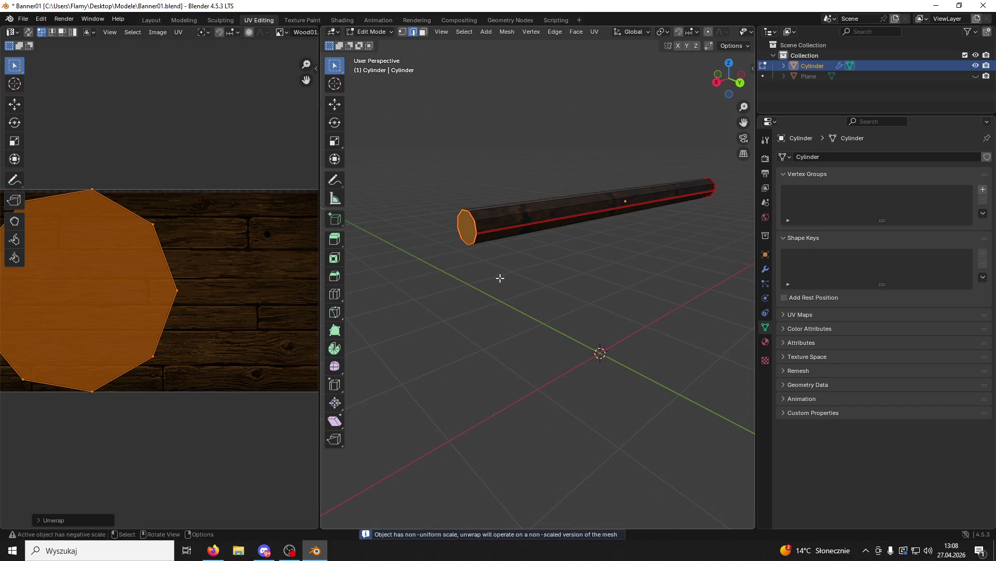
key("s")
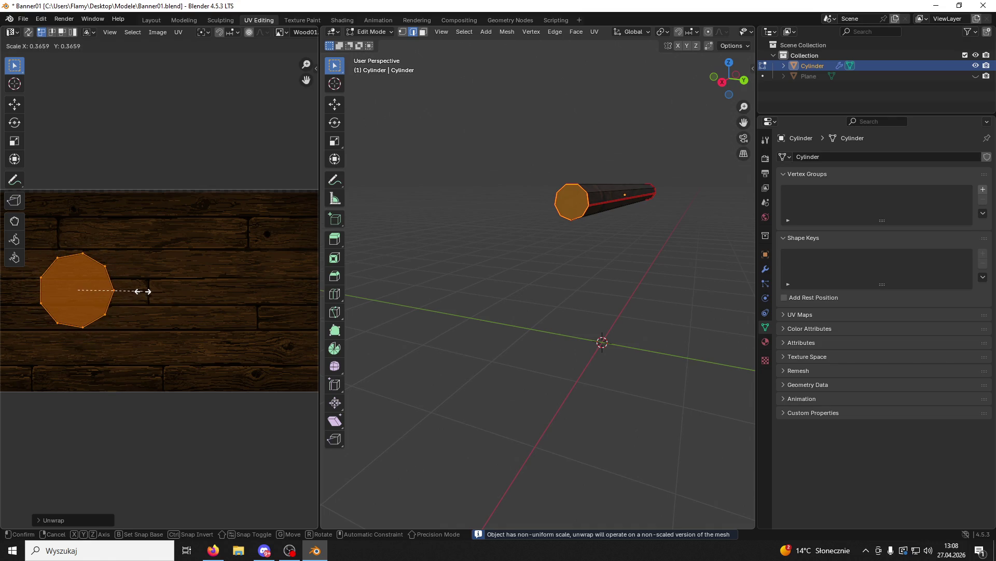
left_click(140, 291)
left_click(456, 291)
Unwrap the rod's other end cap and halve its UV island.
mouse_move(664, 256)
left_mouse_down()
mouse_move(489, 251)
mouse_move(526, 183)
left_mouse_up()
left_click(423, 31)
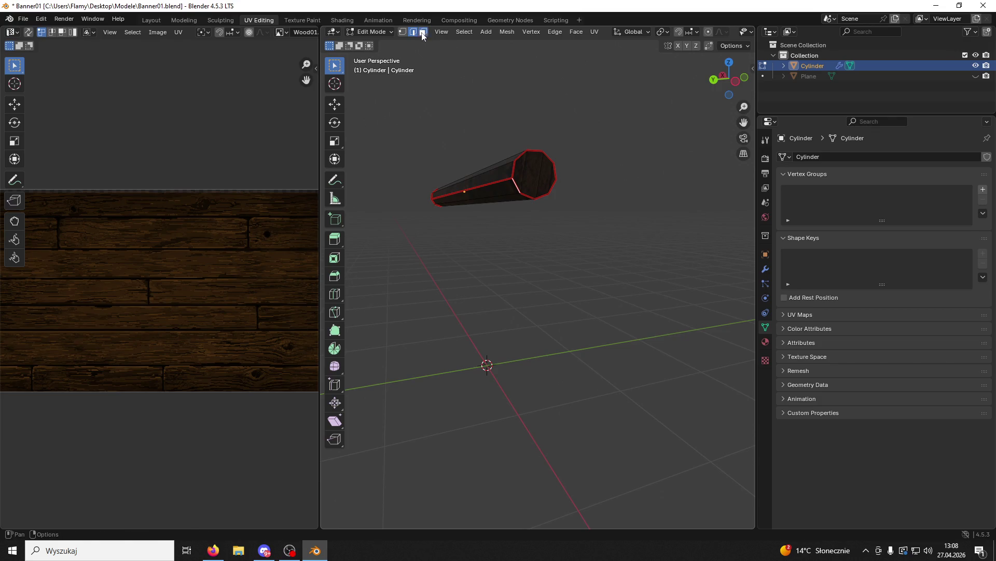
left_click(534, 174)
scroll(210, 282, "down", 2)
key("u")
left_click(209, 282)
key("a")
key("s")
left_click(182, 311)
left_click(506, 261)
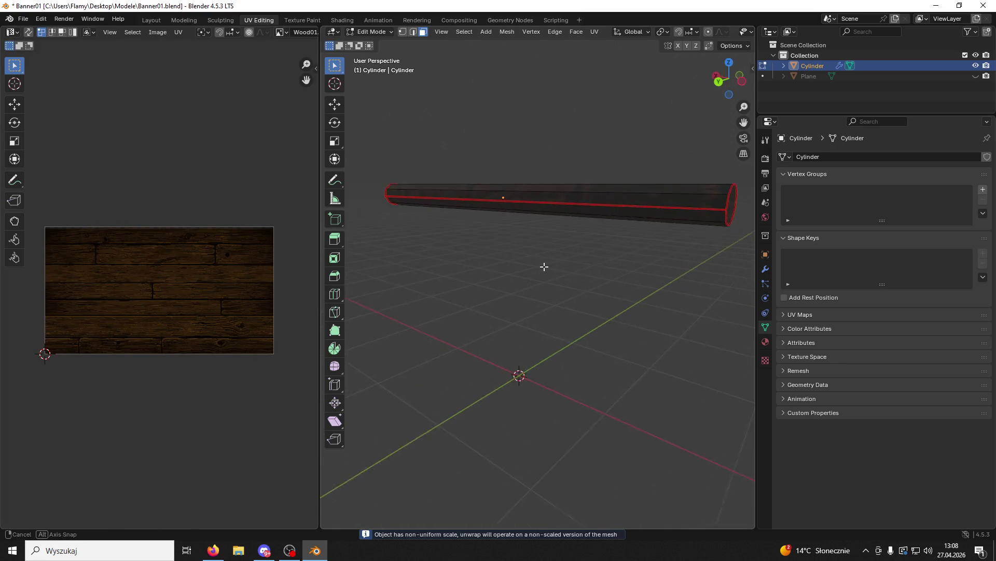
Rotate the rod's side UV strips 90 degrees, stretch them along X, then rescale them.
left_click(563, 196)
key("ctrl+l")
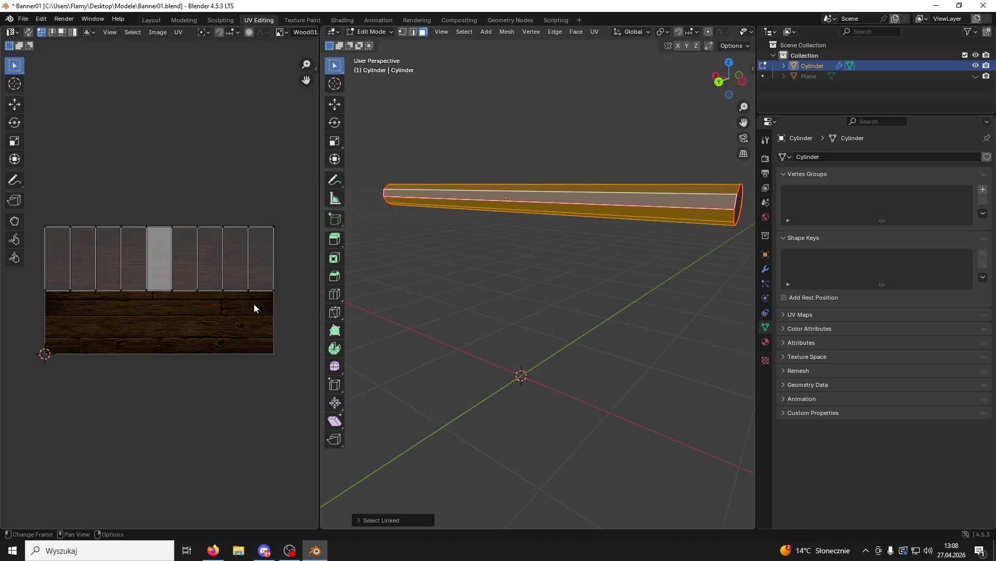
type("a")
type("r90")
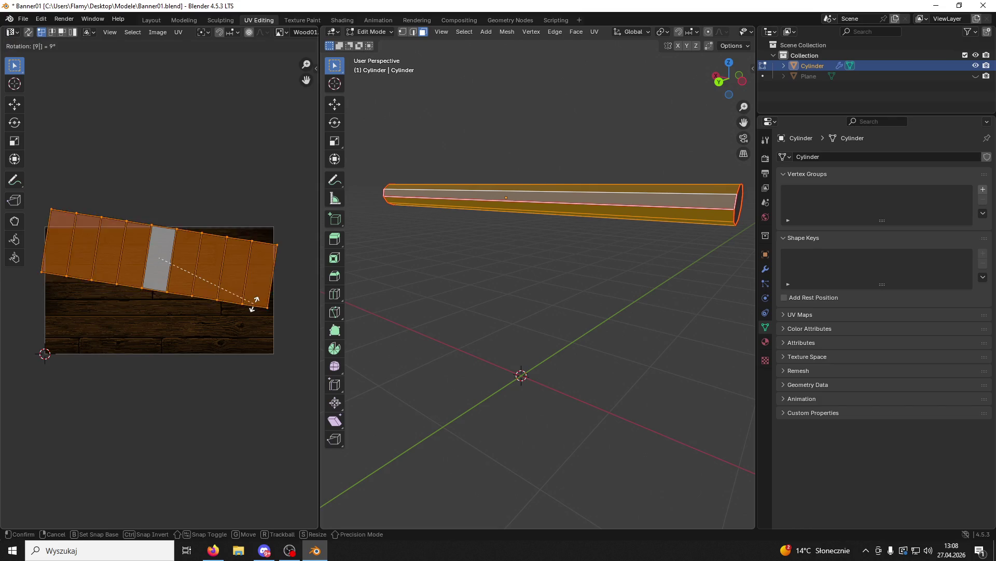
key("Return")
key("s")
key("x")
left_click(305, 278)
key("s")
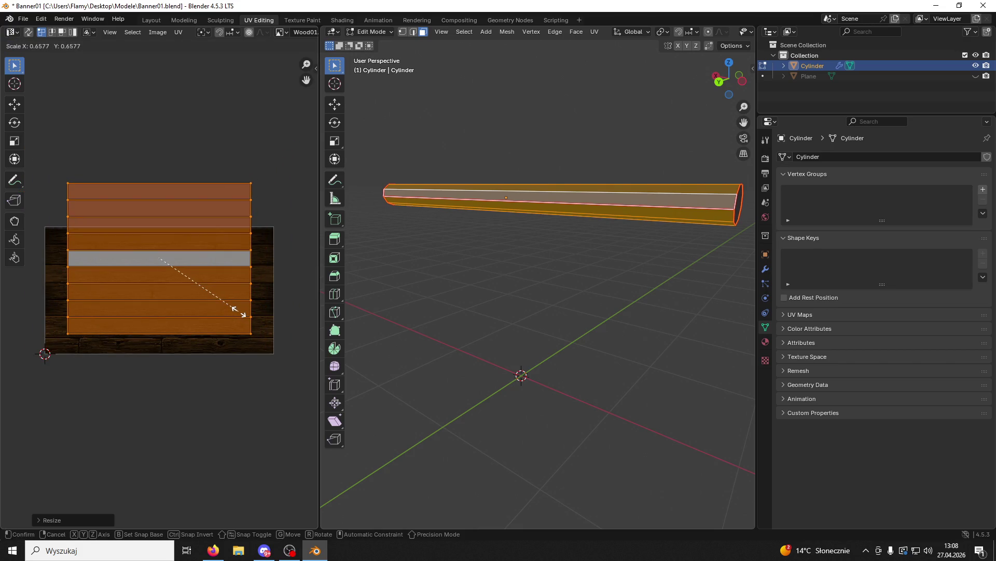
left_click(240, 312)
left_click(489, 294)
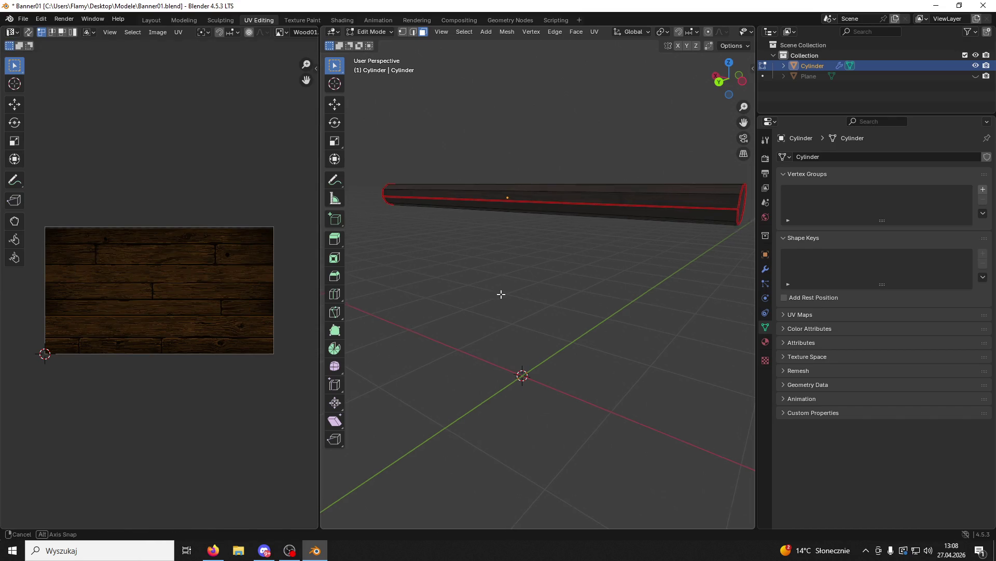
Rescale the connected rod strips along X so they extend past the wood texture.
scroll(544, 300, "up", 4)
left_click(550, 95)
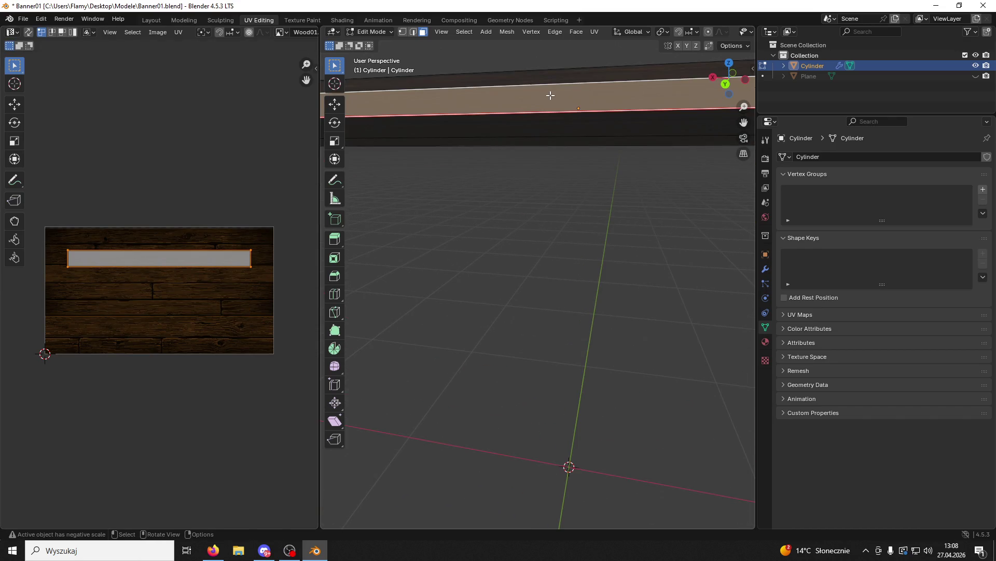
key("ctrl+l")
key("s")
key("x")
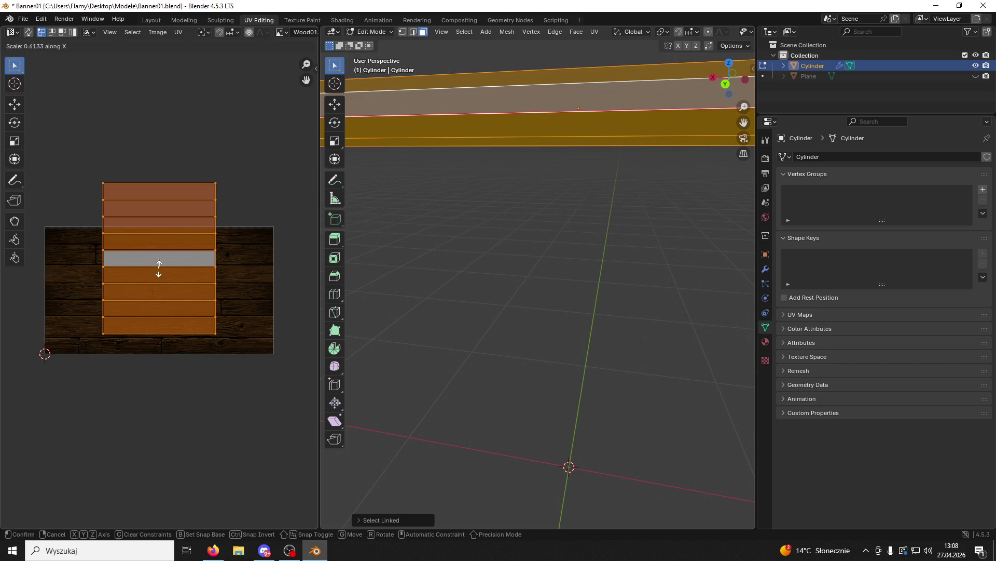
left_click(155, 272)
key("s")
key("x")
left_click(189, 263)
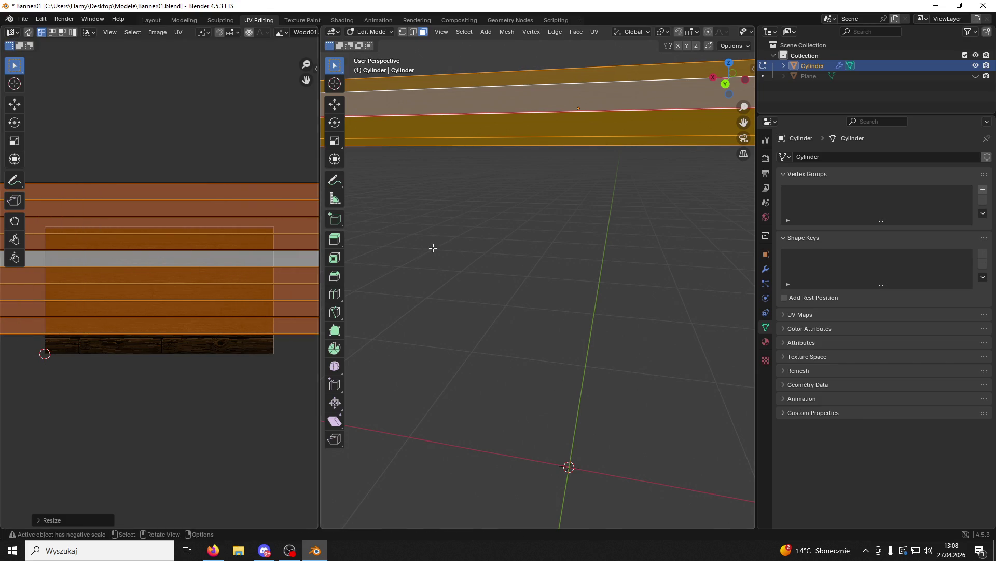
left_click(506, 247)
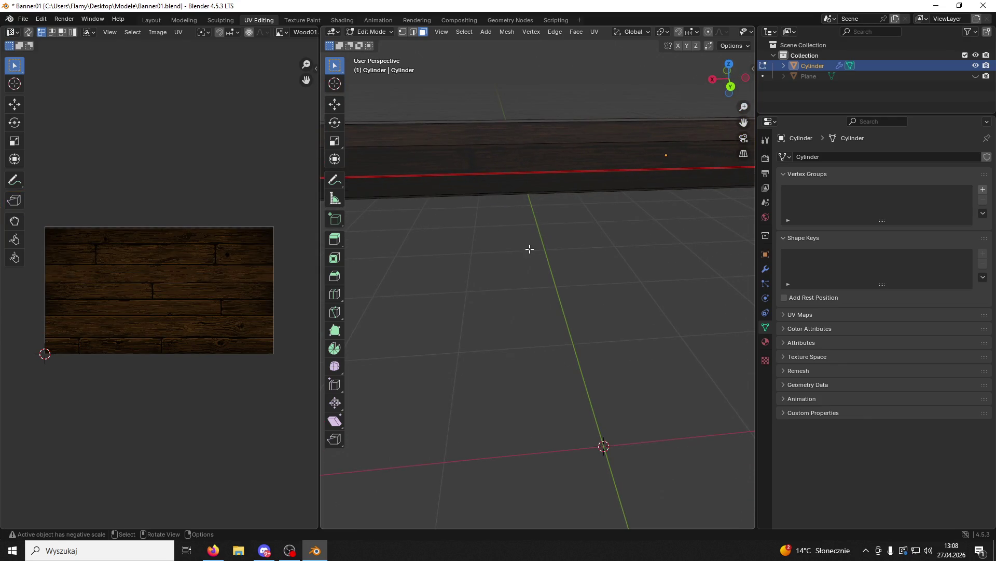
Return the rod to Object Mode.
left_click(371, 31)
left_click(369, 44)
scroll(449, 205, "down", 5)
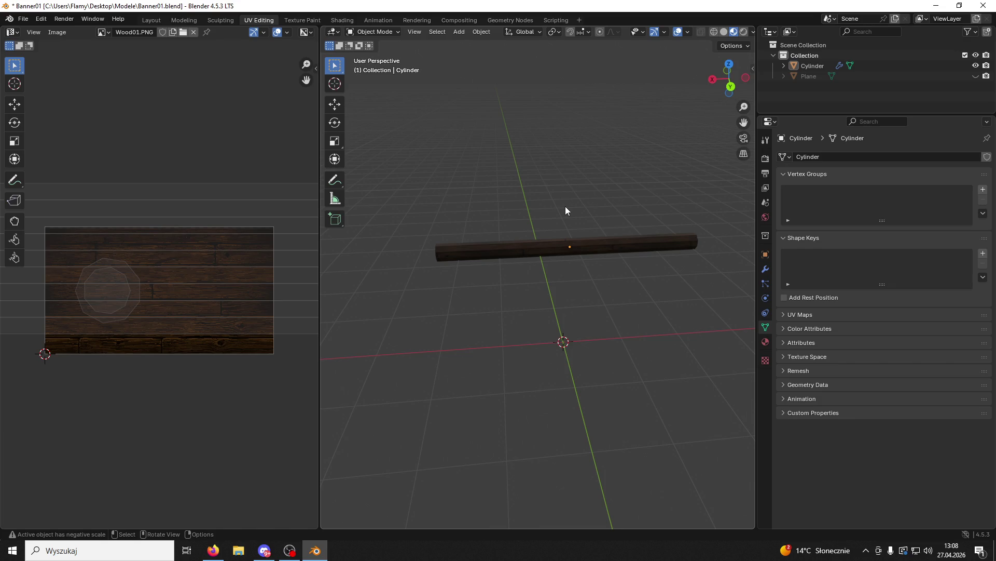
Apply Shade Auto Smooth to the rod.
left_click(551, 244)
right_click(550, 244)
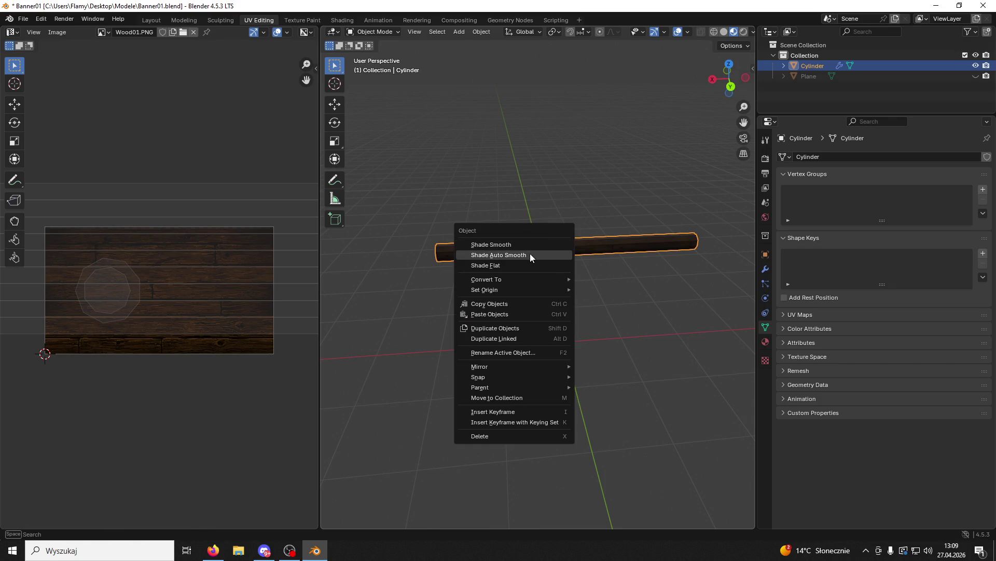
left_click(530, 253)
left_click(560, 283)
scroll(560, 285, "up", 4)
left_click(515, 171)
right_click(516, 171)
left_click(490, 173)
Deselect everything and unhide the banner plane with Alt+H.
key("alt+a")
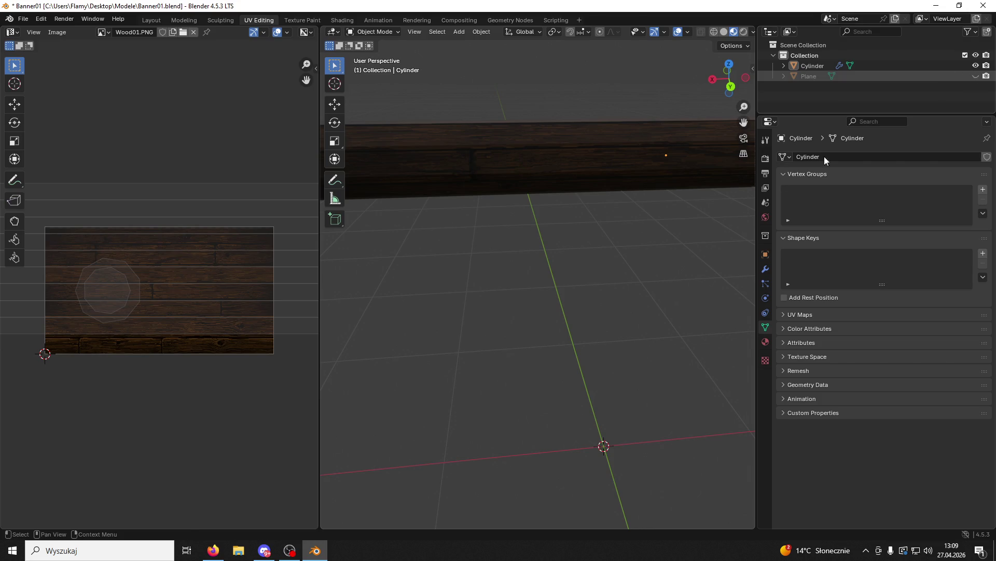
key("alt+h")
key("alt+Tab")
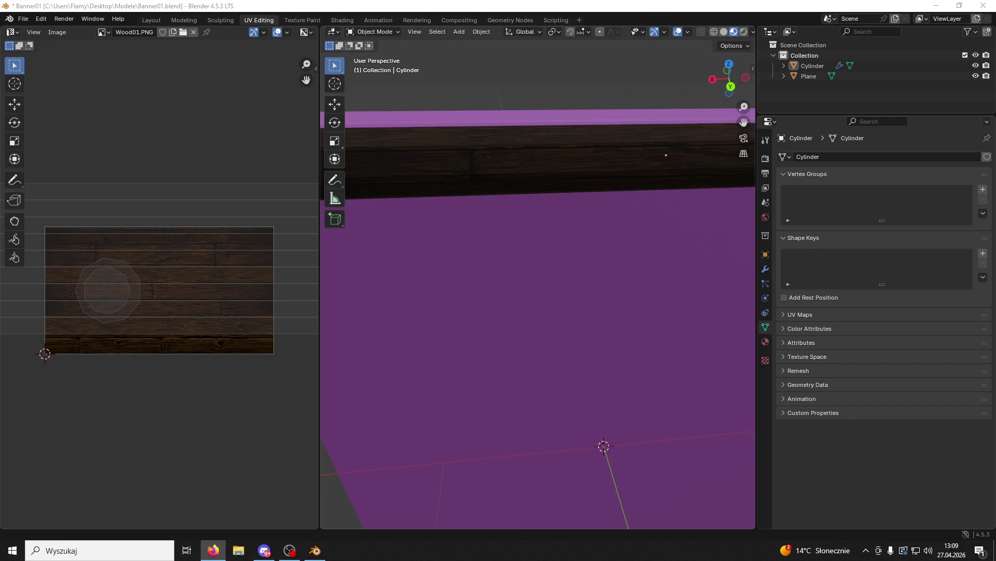
scroll(586, 323, "down", 8)
In Edit Mode, add a loop cut slid near one end of the rod.
mouse_move(588, 304)
left_mouse_down()
mouse_move(435, 272)
mouse_move(434, 251)
left_mouse_up()
scroll(550, 312, "up", 5)
left_click(373, 32)
left_click(374, 52)
key("ctrl+r")
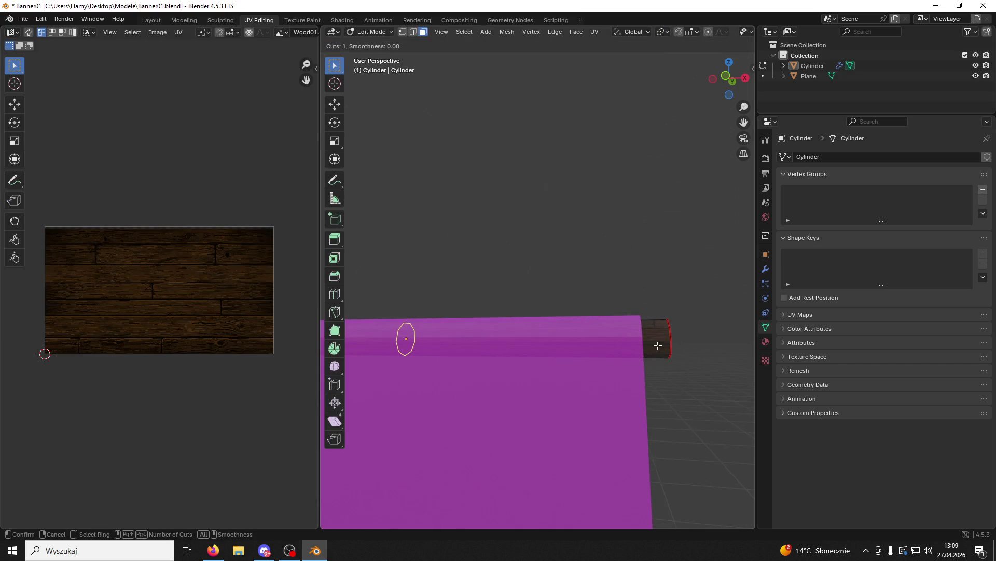
left_click(652, 335)
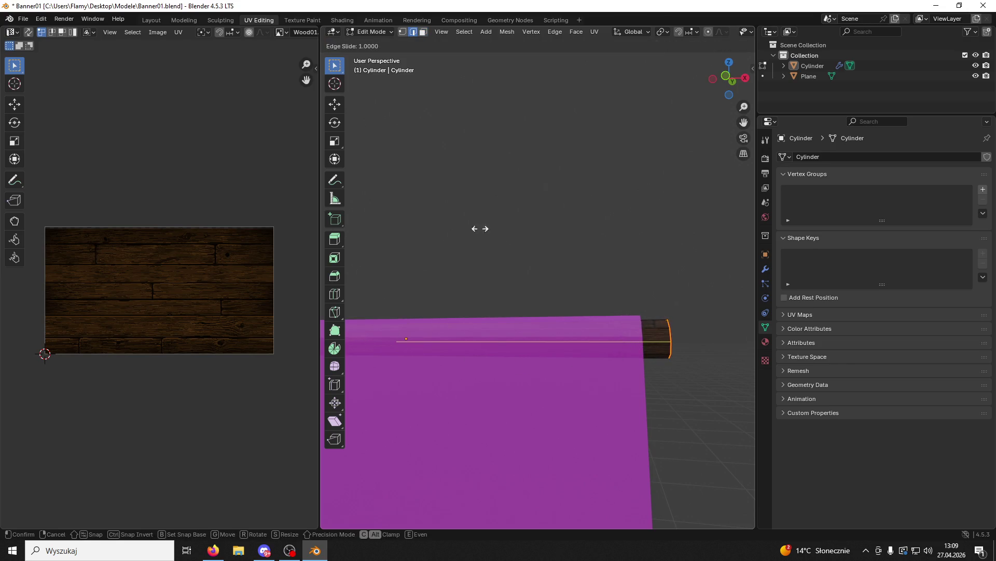
left_click(606, 349)
key("3")
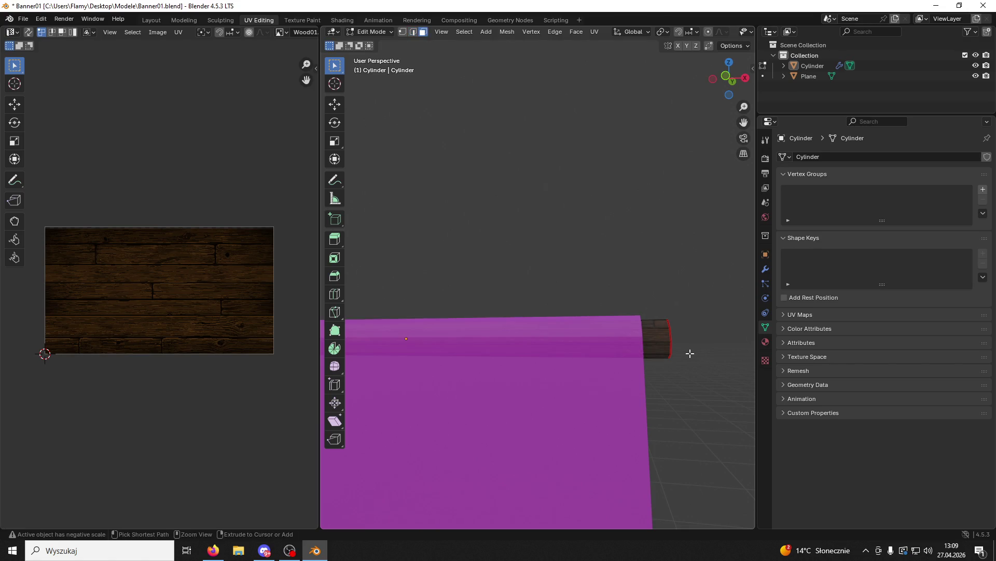
Add a second loop cut slid close to the rod's end.
key("ctrl+r")
left_click(477, 352)
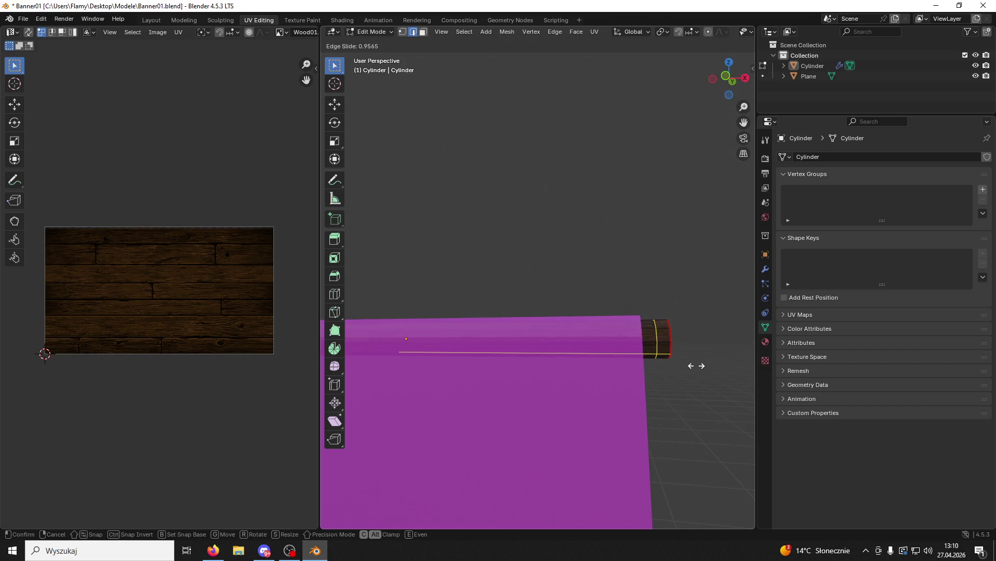
left_click(699, 366)
scroll(593, 378, "left", 5)
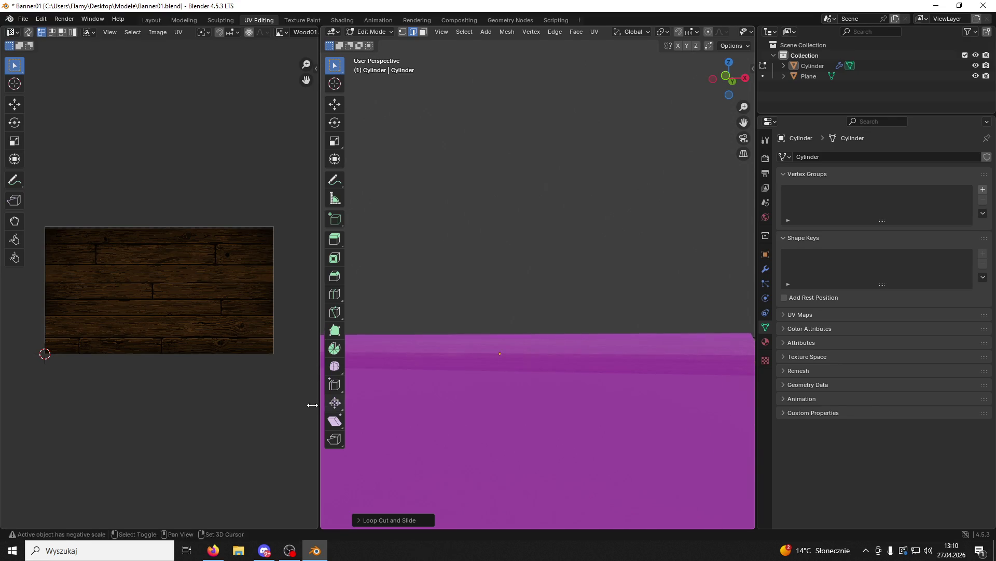
scroll(462, 407, "left", 5)
scroll(358, 369, "right", 5)
scroll(407, 374, "left", 5)
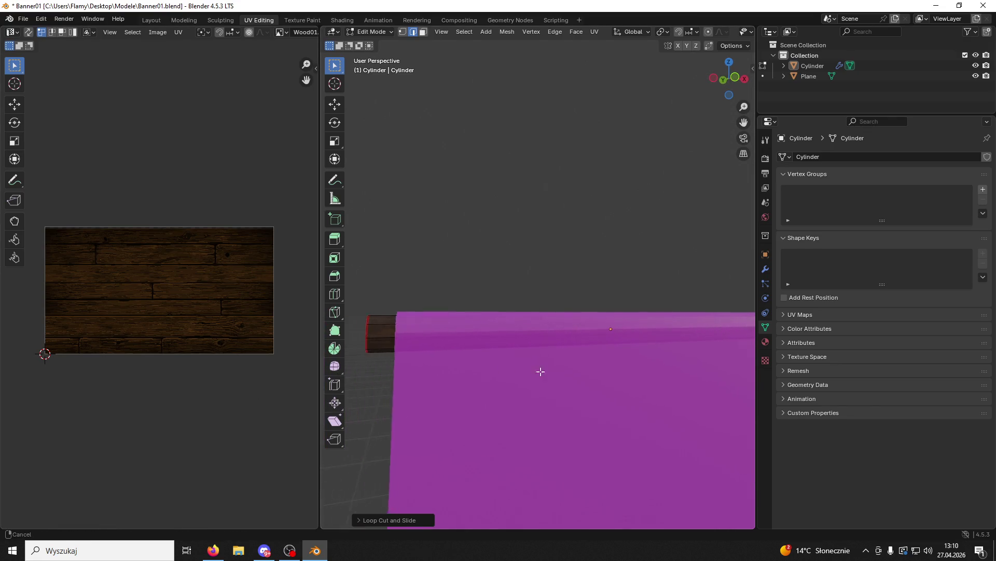
Add a loop cut near the left end, then undo it.
key("ctrl+r")
left_click(647, 325)
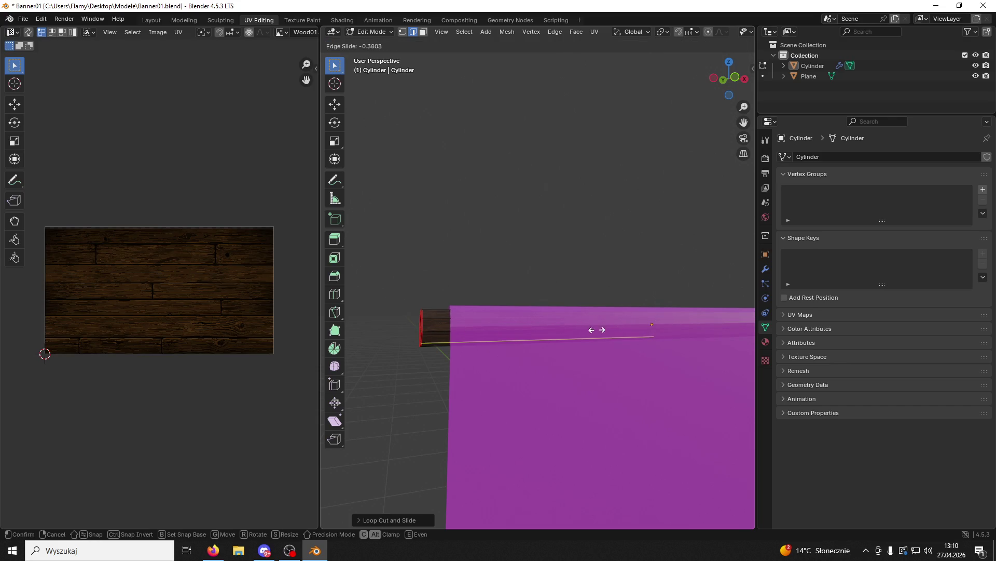
left_click(490, 341)
key("ctrl+z")
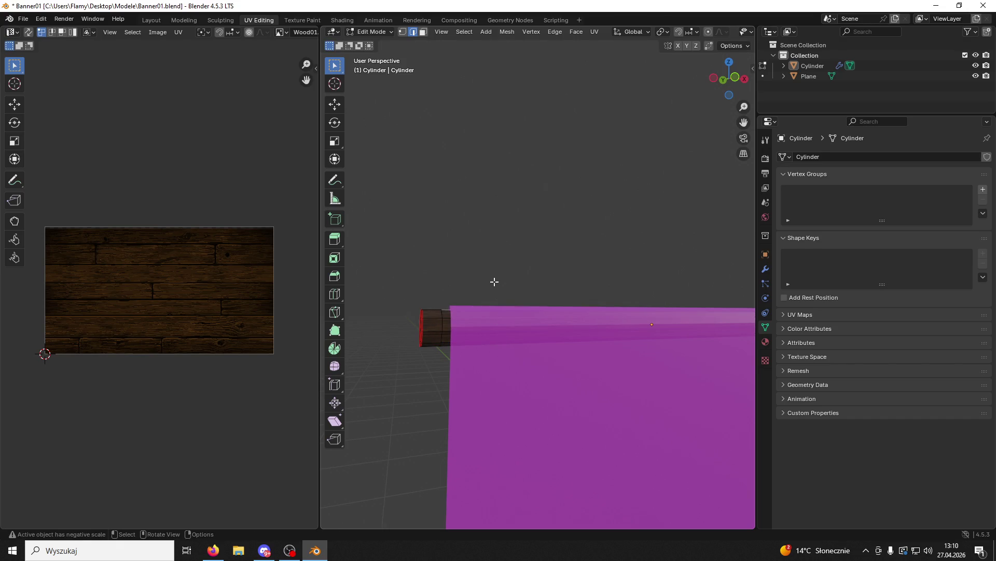
Mark the selected edge loops near the rod's end as UV seams.
right_click(442, 324)
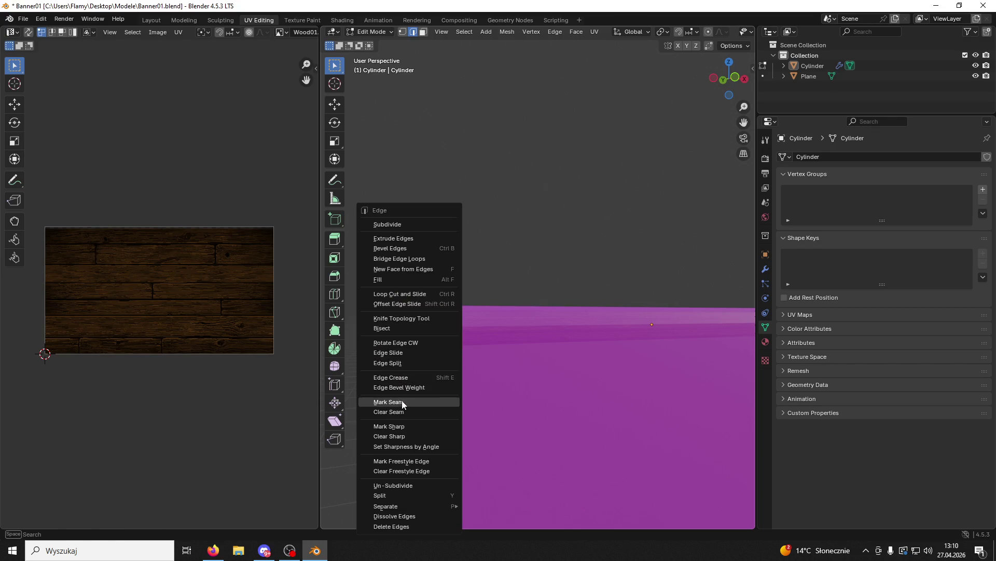
mouse_move(519, 364)
left_mouse_down()
mouse_move(592, 391)
mouse_move(627, 345)
mouse_move(689, 306)
mouse_move(501, 309)
mouse_move(524, 303)
left_mouse_up()
right_click(696, 301)
left_click(693, 304)
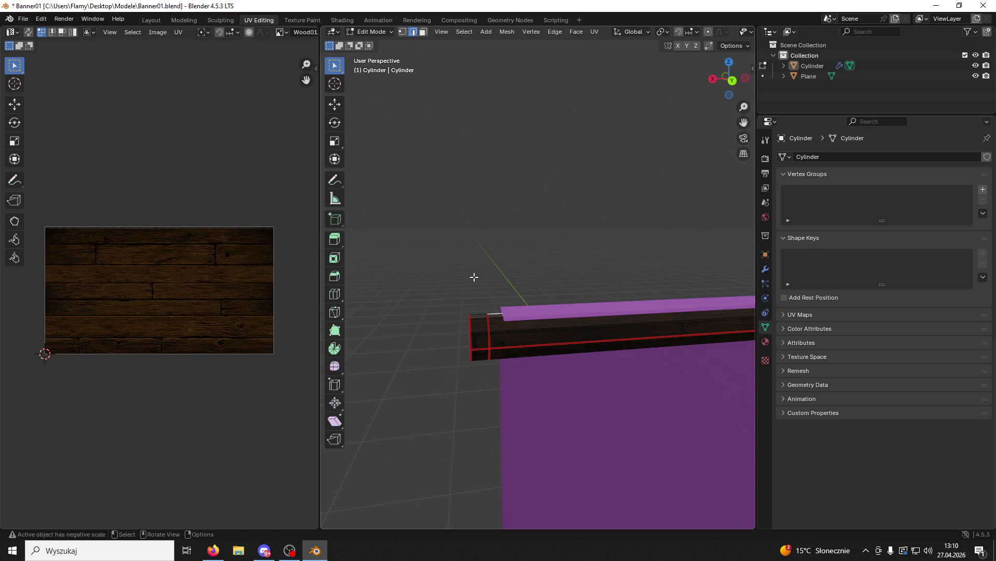
Select the rod's octagonal end cap faces and extrude them along their normals.
scroll(478, 294, "down", 3)
mouse_move(479, 294)
left_mouse_down()
mouse_move(570, 380)
mouse_move(649, 314)
left_mouse_up()
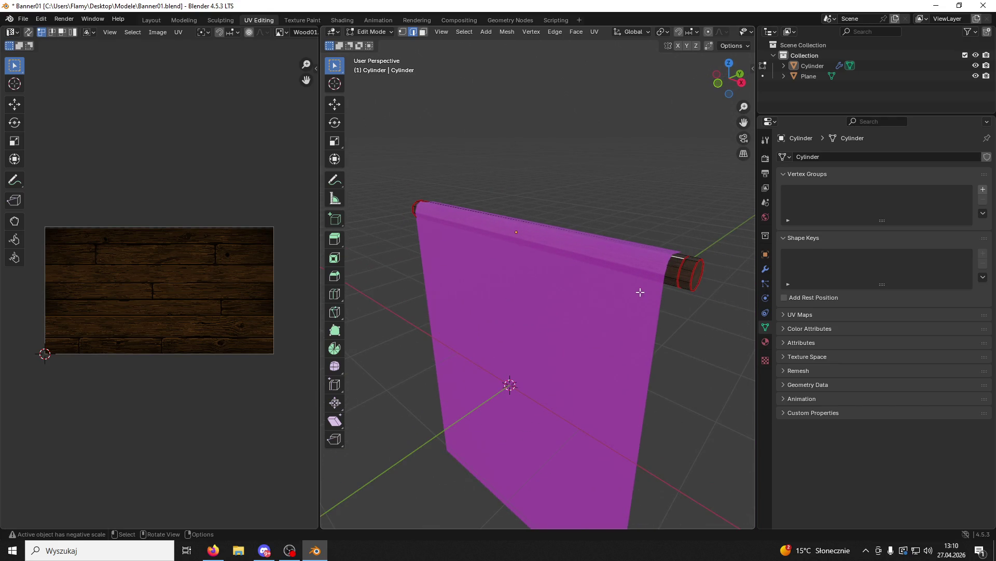
scroll(465, 365, "up", 3)
left_click(424, 33)
key("ctrl+l")
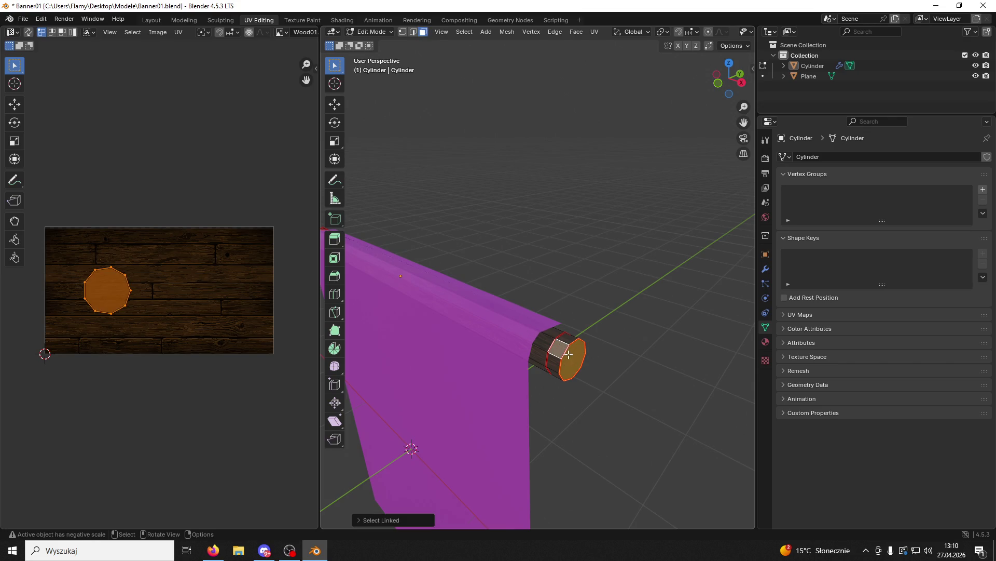
left_click(560, 346)
scroll(562, 348, "up", 1)
key("ctrl+f")
left_click(567, 367)
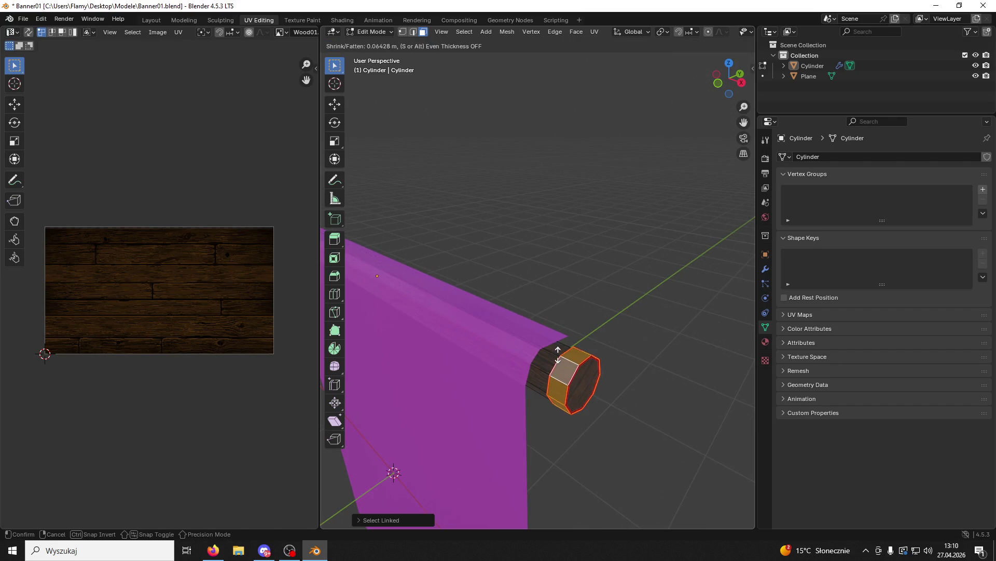
left_click(553, 348)
left_click(565, 347)
Extrude the linked faces at the rod's other end along their normals.
mouse_move(564, 347)
left_mouse_down()
mouse_move(693, 306)
mouse_move(647, 340)
mouse_move(454, 405)
mouse_move(687, 356)
mouse_move(605, 374)
left_mouse_up()
scroll(541, 345, "down", 3)
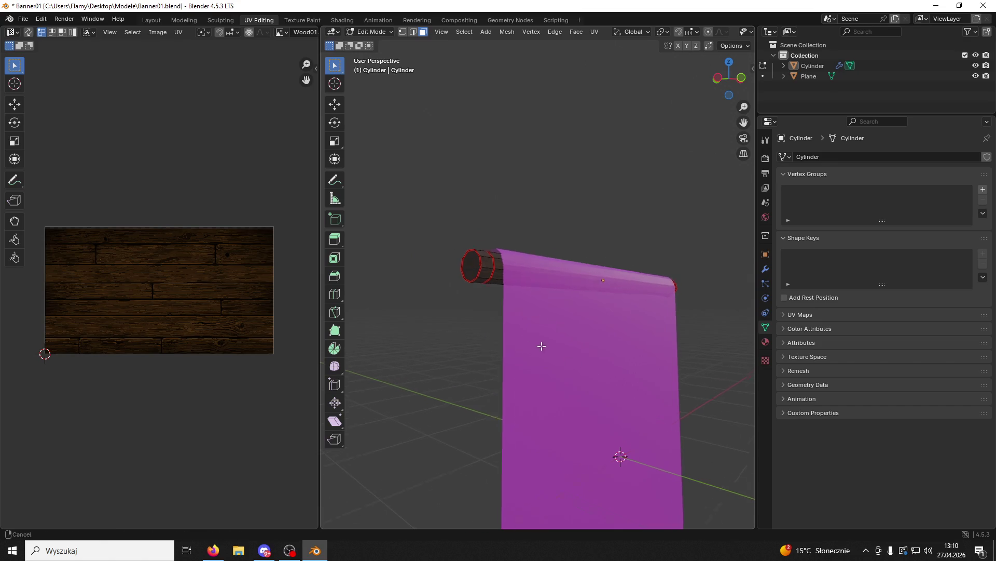
scroll(530, 311, "up", 6)
left_click(501, 356)
key("ctrl+l")
key("ctrl+f")
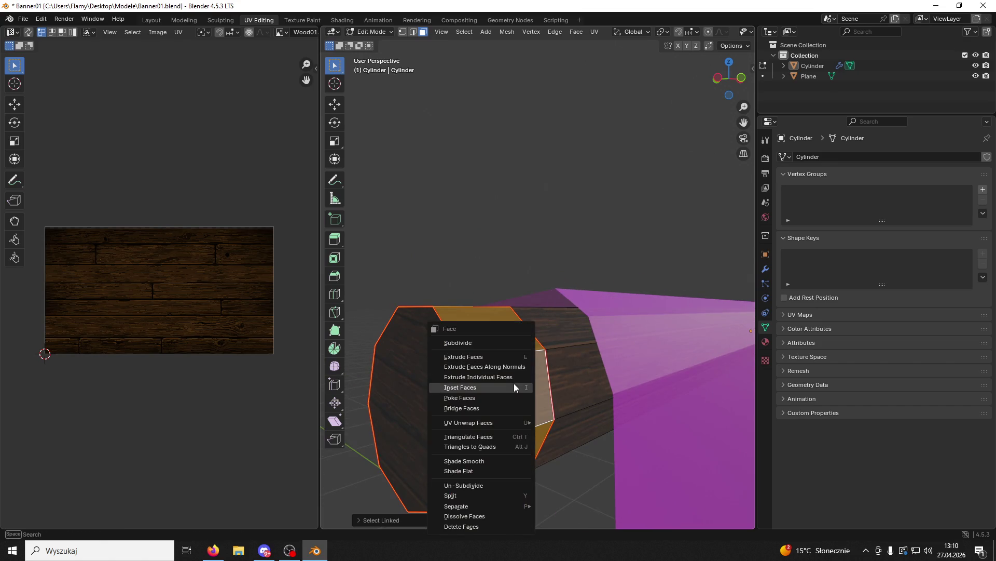
left_click(514, 366)
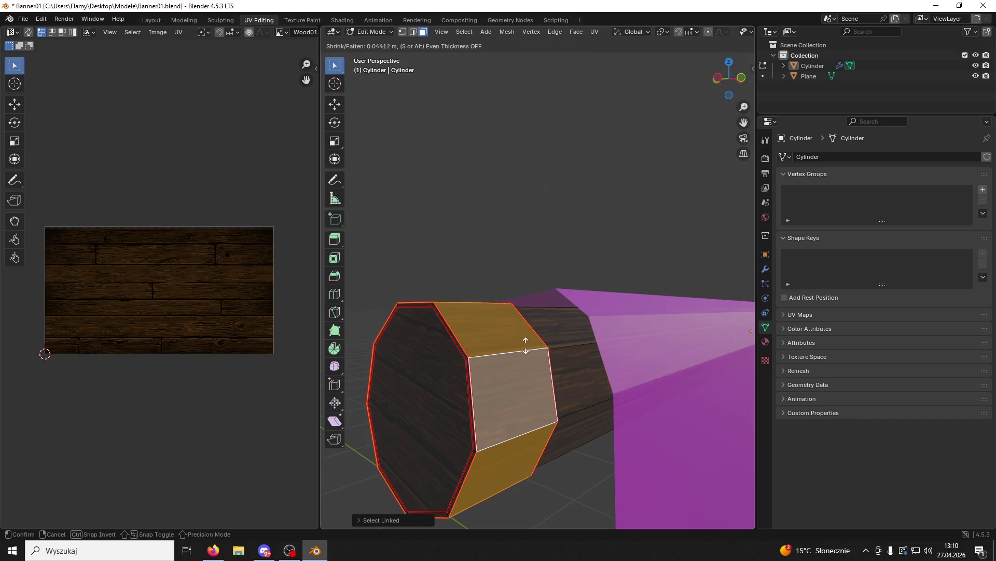
left_click(528, 340)
left_click(537, 249)
Select a face on the rim of the rod's end.
scroll(537, 249, "down", 3)
scroll(525, 283, "up", 3)
scroll(527, 312, "up", 4)
scroll(523, 329, "down", 1)
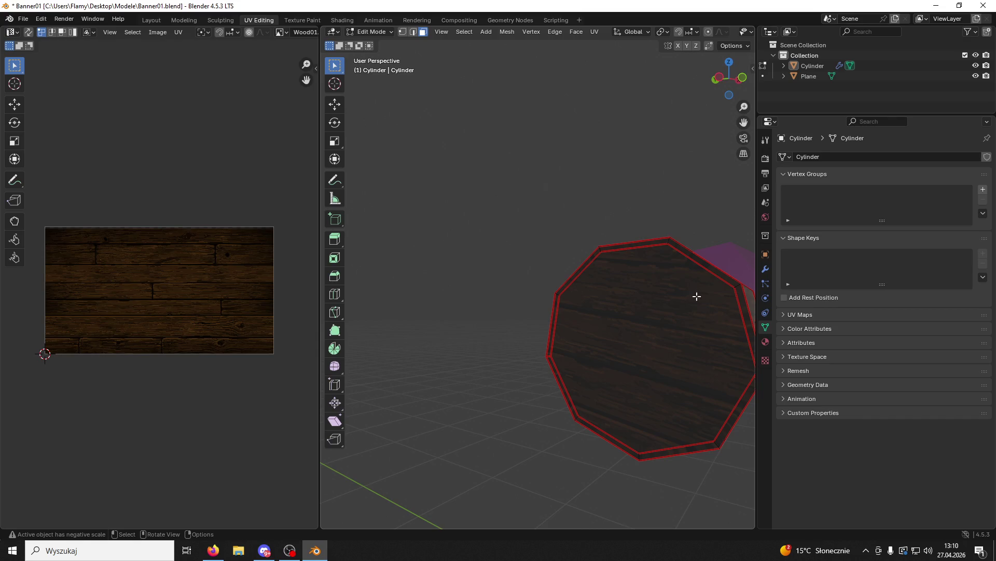
left_click(722, 277)
Select the whole rim and try Smart UV Project, then Lightmap Pack.
key("l")
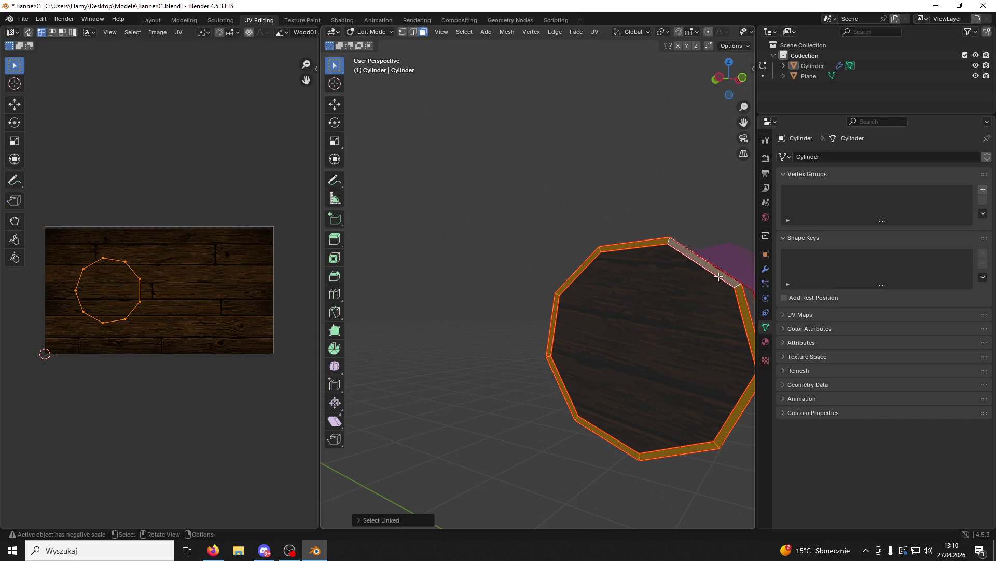
scroll(275, 318, "up", 2)
key("u")
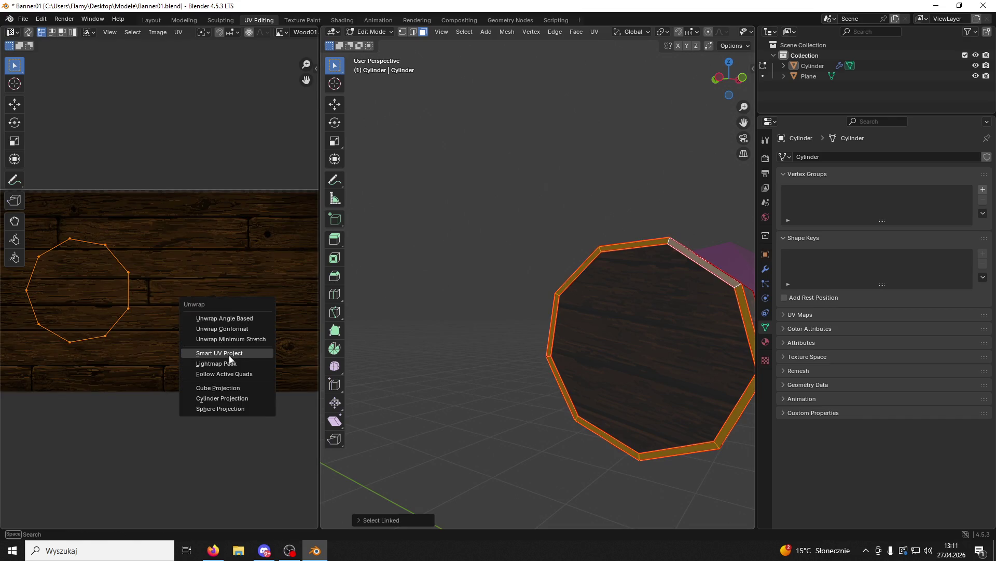
left_click(228, 355)
left_click(213, 455)
key("u")
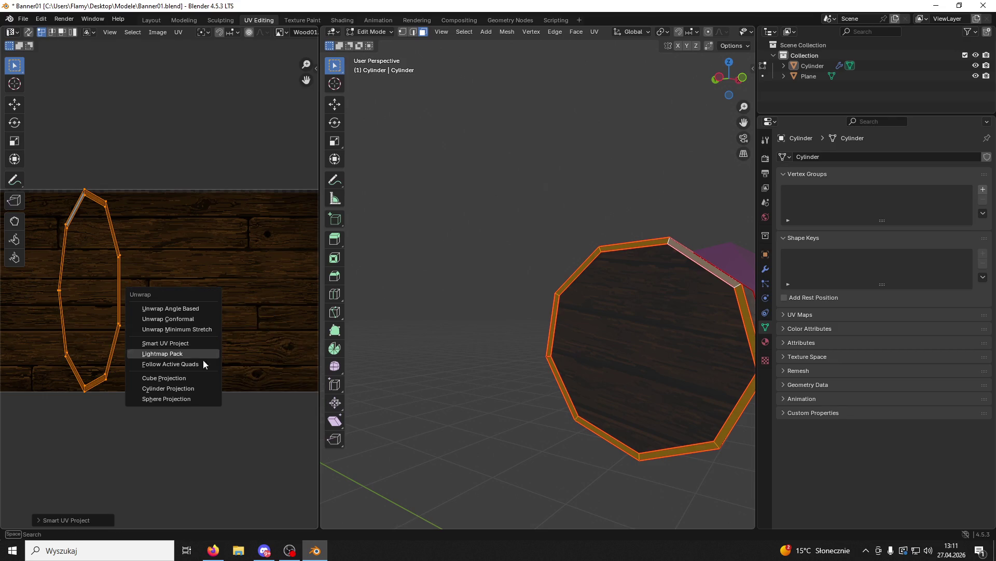
left_click(195, 360)
left_click(196, 428)
scroll(197, 360, "down", 2)
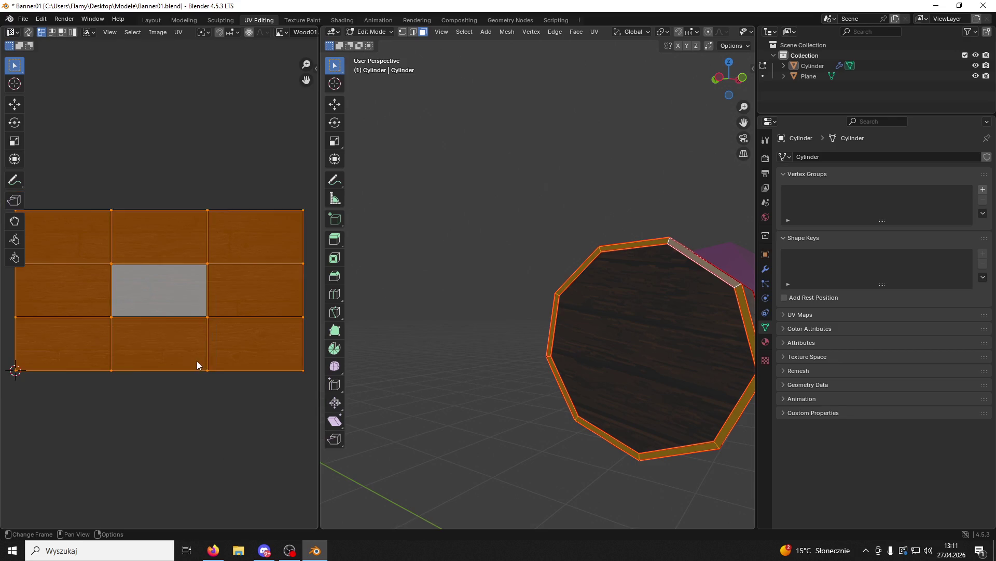
Unwrap the rim with Follow Active Quads and scale the strip inside the wood texture.
key("u")
left_click(186, 371)
left_click(170, 396)
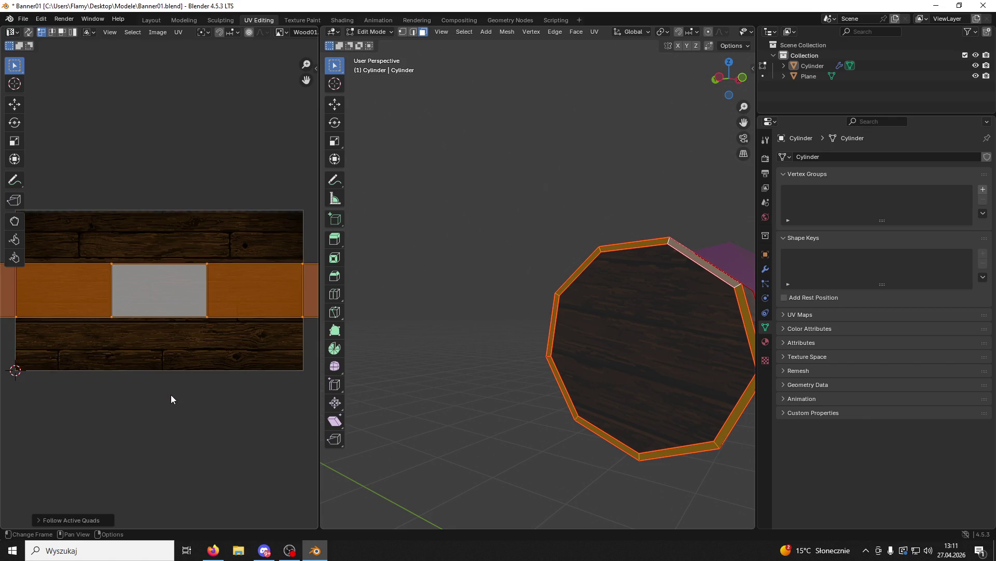
scroll(181, 392, "down", 3)
key("s")
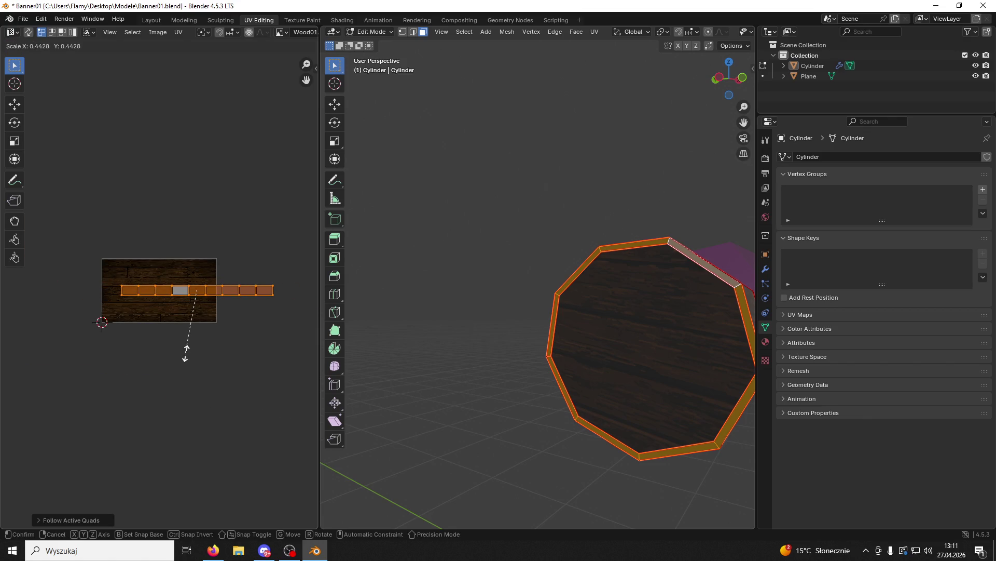
left_click(188, 353)
left_click(592, 216)
mouse_move(591, 215)
left_mouse_down()
mouse_move(472, 210)
mouse_move(468, 283)
left_mouse_up()
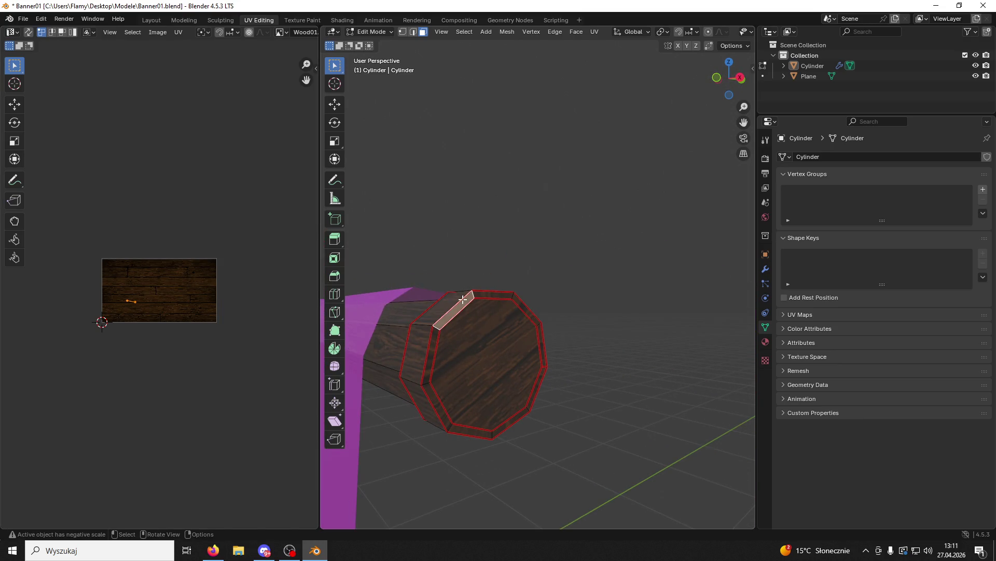
Unwrap the rod-end ring with Lightmap Pack, then Follow Active Quads as a strip.
key("l")
scroll(226, 345, "up", 3)
key("u")
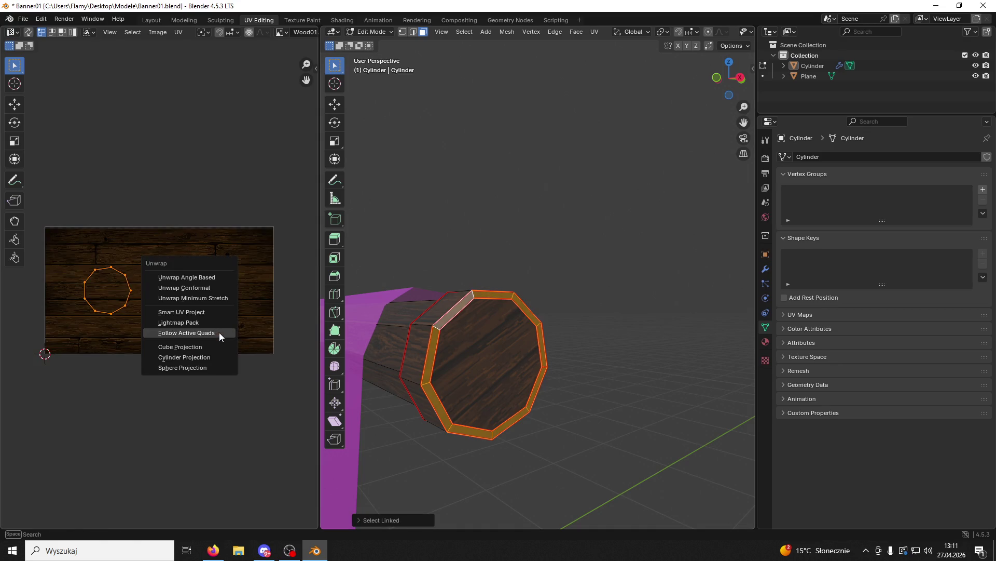
left_click(190, 325)
left_click(207, 392)
key("u")
left_click(191, 395)
left_click(182, 410)
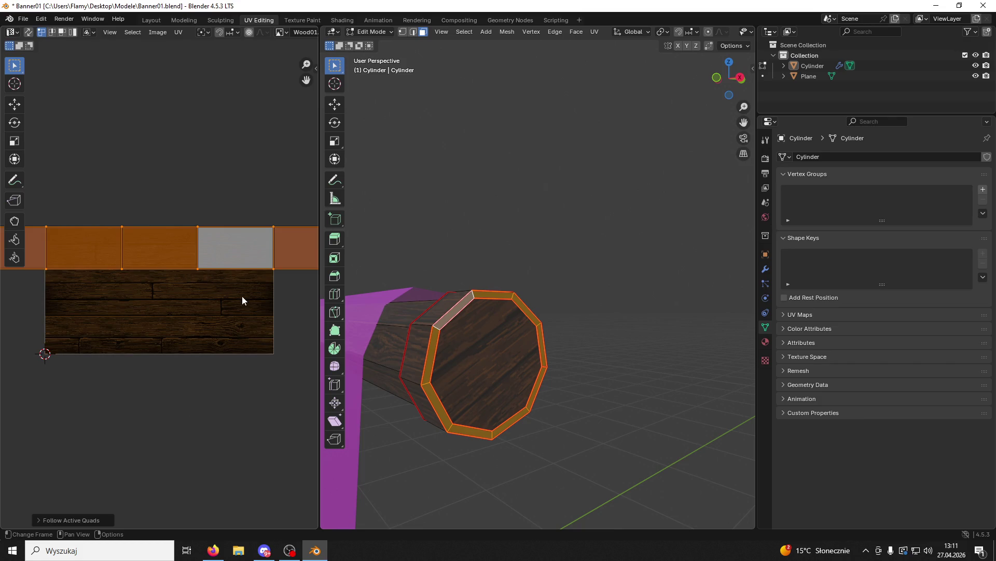
Shrink the ring's UV strip and shift it upward onto the wood texture.
key("s")
left_click(197, 266)
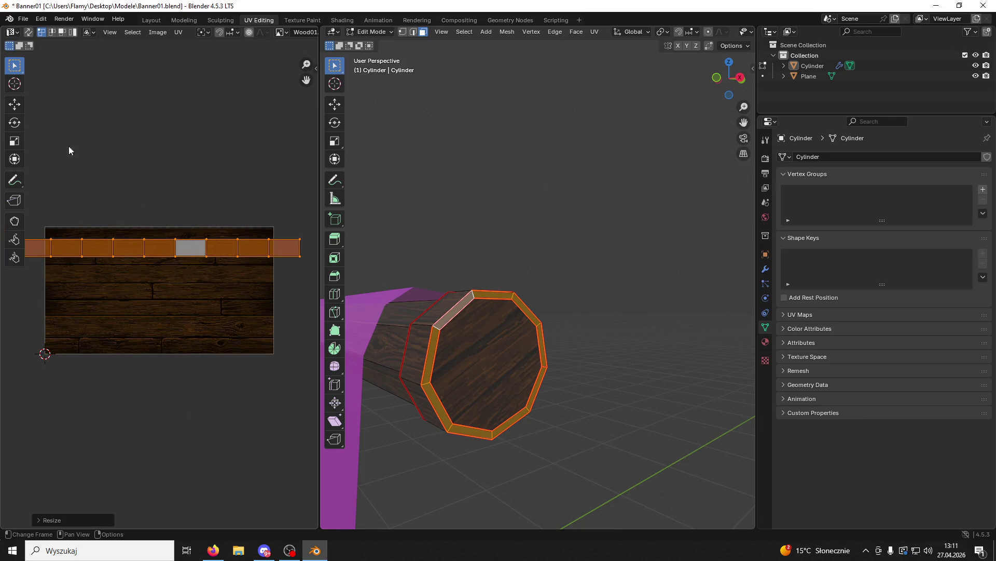
left_click(15, 105)
left_click_drag(154, 210, 155, 215)
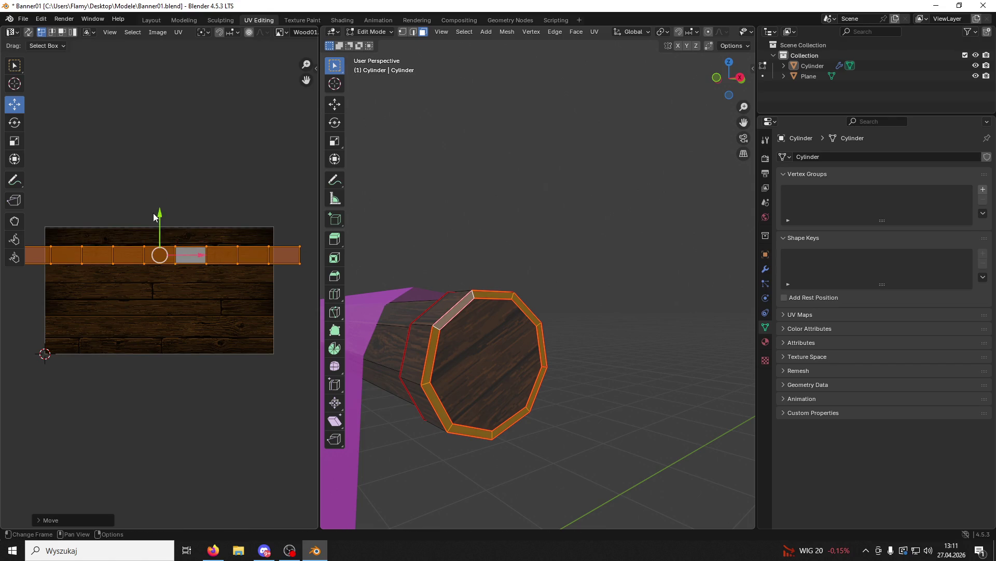
left_click(626, 191)
mouse_move(542, 268)
left_mouse_down()
mouse_move(609, 269)
mouse_move(602, 282)
mouse_move(697, 299)
mouse_move(629, 310)
mouse_move(605, 307)
mouse_move(692, 290)
mouse_move(425, 296)
mouse_move(583, 323)
mouse_move(494, 329)
mouse_move(549, 337)
left_mouse_up()
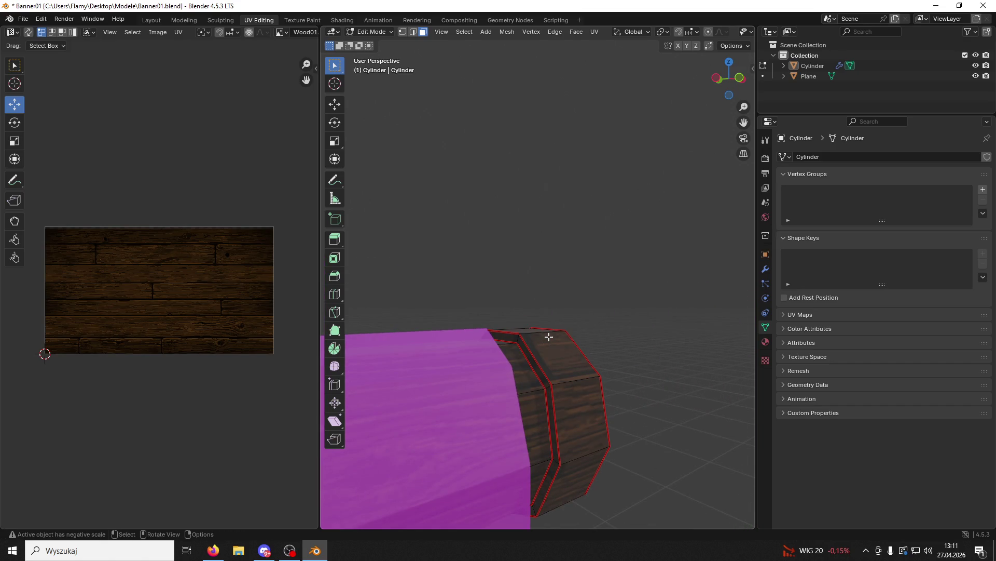
Select the connected face ring where the rod meets the banner.
left_click(537, 362)
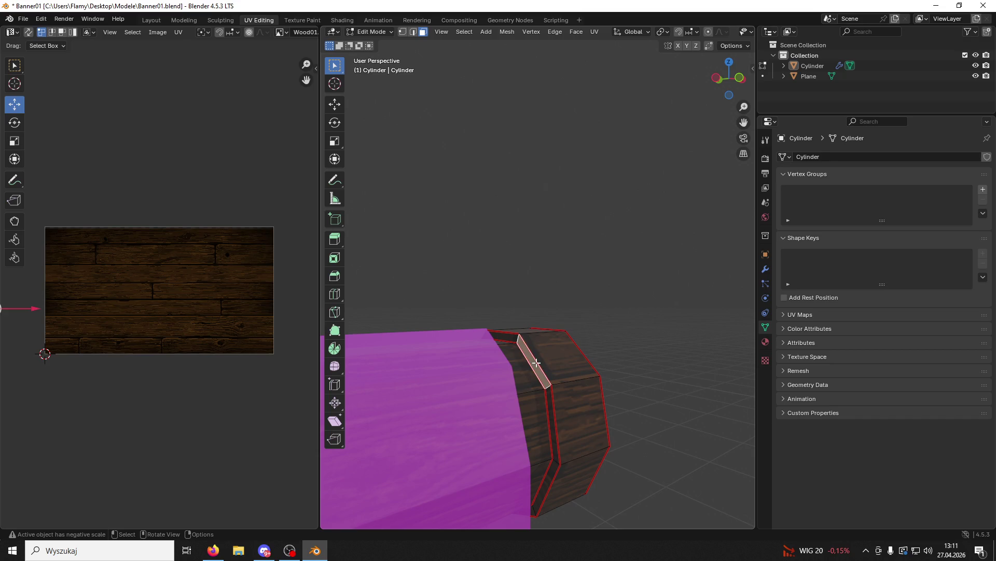
key("ctrl+l")
scroll(179, 322, "down", 2)
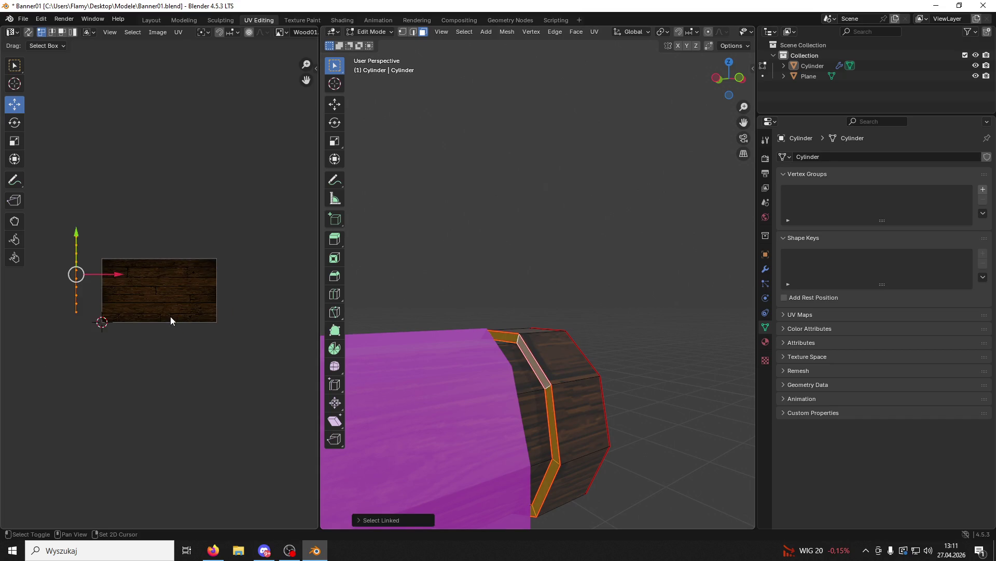
scroll(170, 316, "up", 4)
Unwrap the ring, trying Lightmap Pack, and settle on Follow Active Quads for a strip.
key("u")
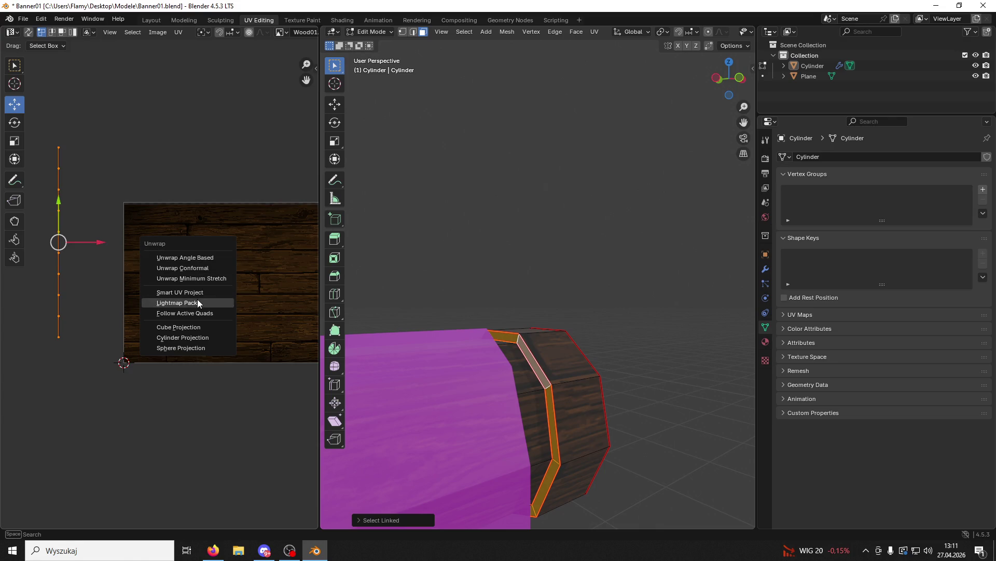
left_click(190, 314)
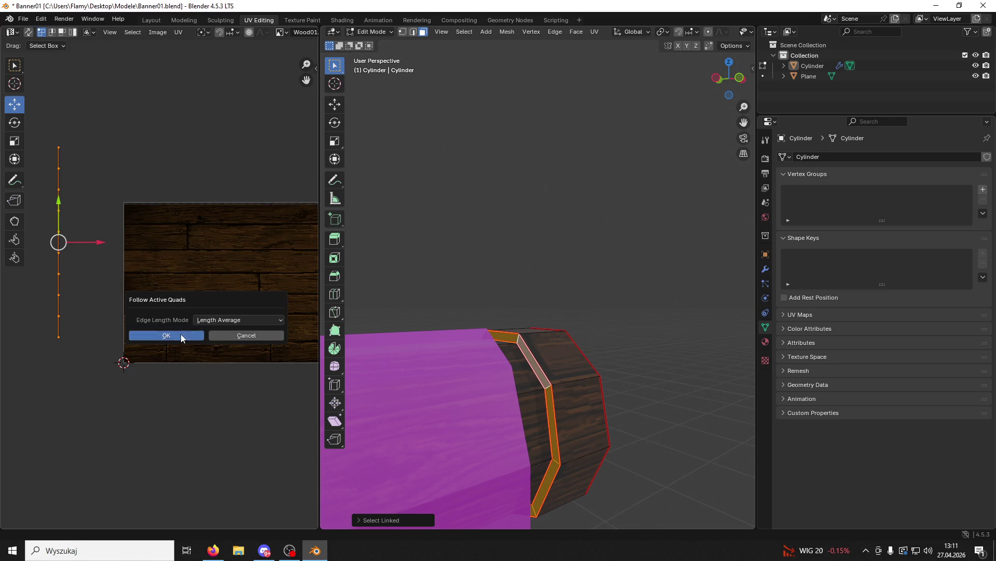
left_click(181, 334)
key("u")
left_click(167, 323)
left_click(155, 393)
key("u")
left_click(161, 373)
left_click(176, 394)
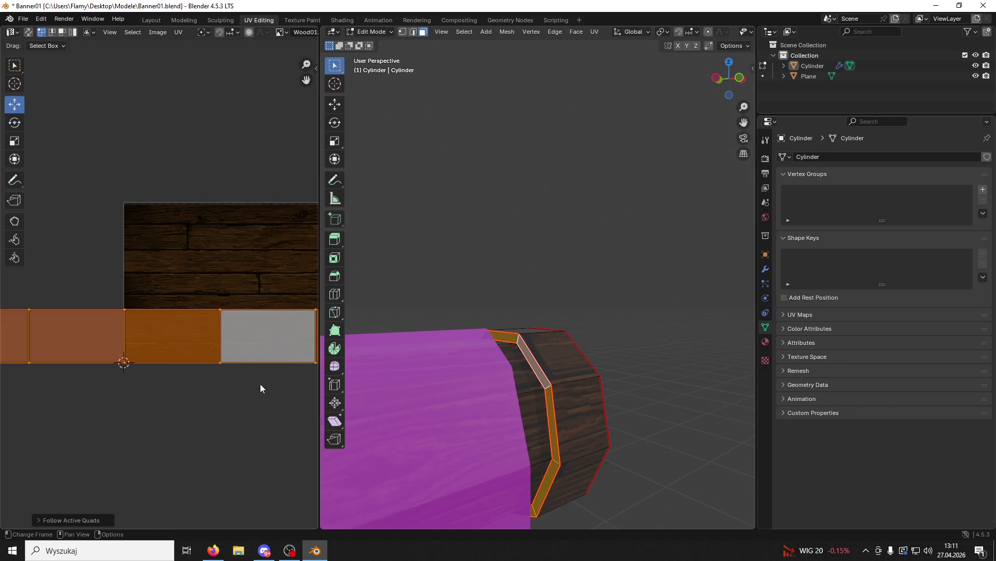
Rescale the UV strip and move it up over the wood texture.
key("s")
left_click(31, 364)
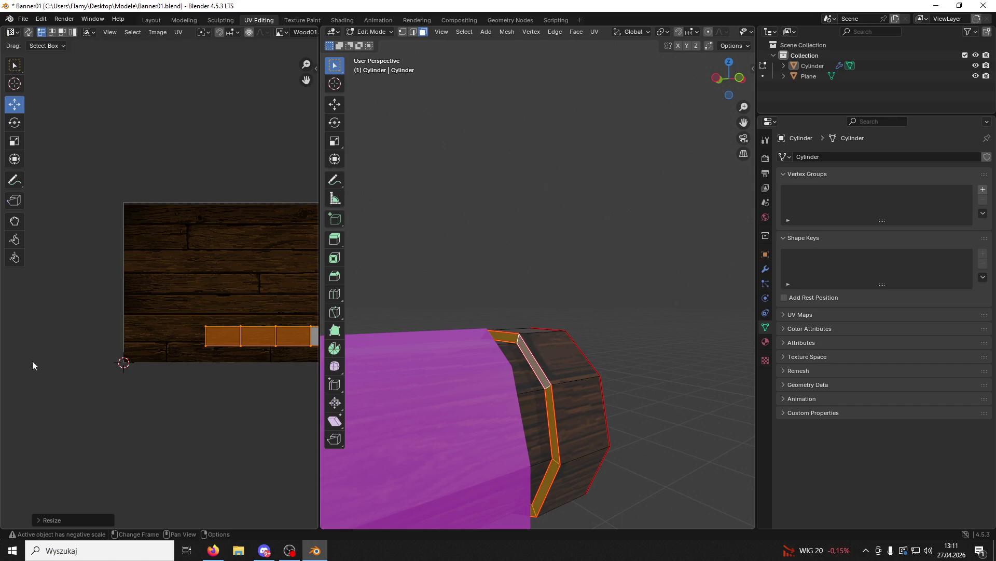
left_click_drag(225, 285, 216, 271)
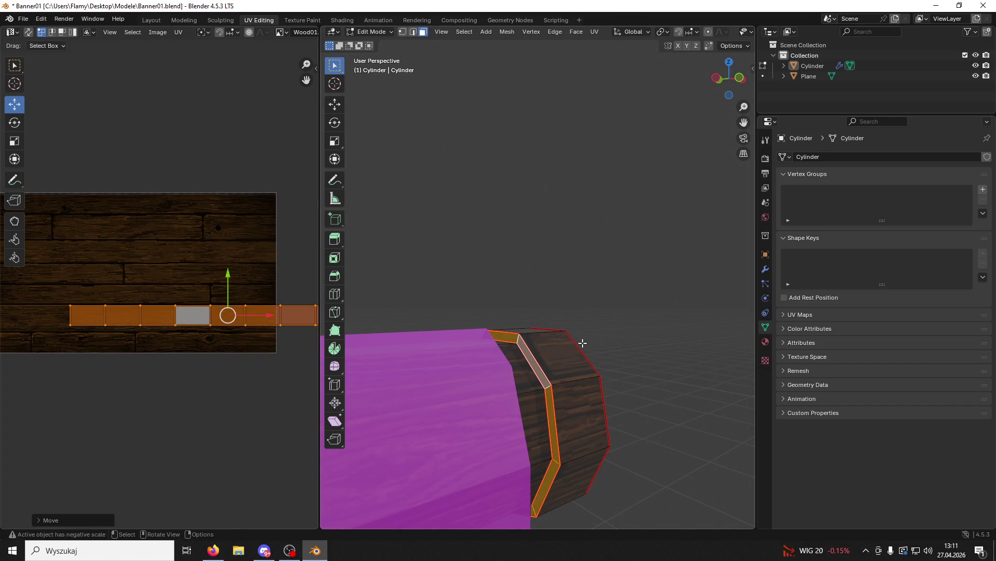
mouse_move(561, 413)
left_mouse_down()
mouse_move(698, 379)
mouse_move(669, 380)
mouse_move(721, 363)
mouse_move(606, 364)
mouse_move(426, 324)
mouse_move(685, 425)
mouse_move(658, 391)
mouse_move(576, 413)
mouse_move(596, 412)
mouse_move(607, 349)
mouse_move(439, 379)
left_mouse_up()
mouse_move(522, 413)
left_mouse_down()
mouse_move(658, 332)
mouse_move(567, 392)
mouse_move(687, 291)
mouse_move(637, 322)
left_mouse_up()
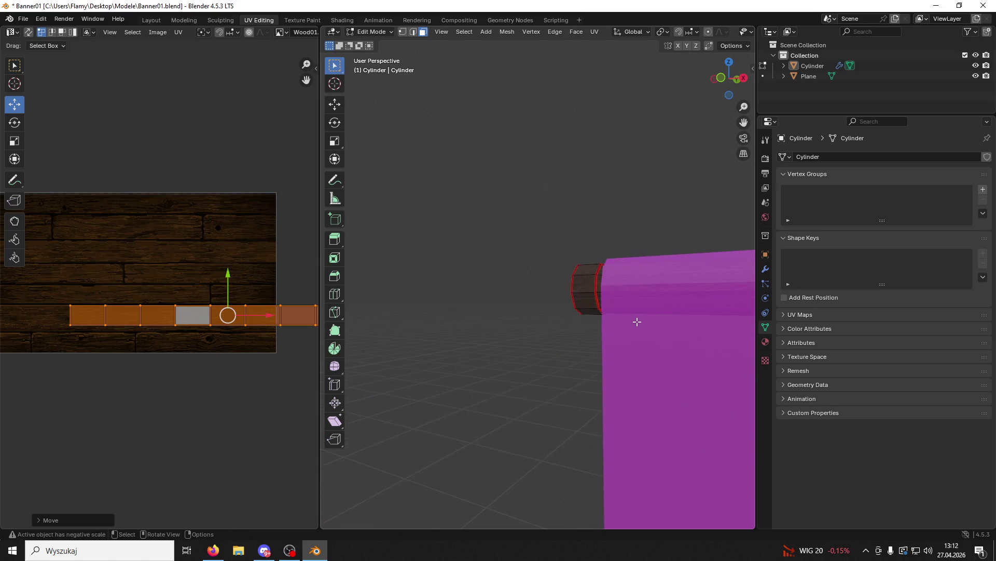
Select the thin face ring on the rod beside the banner.
left_click(595, 280)
left_click(597, 281)
left_click(596, 280)
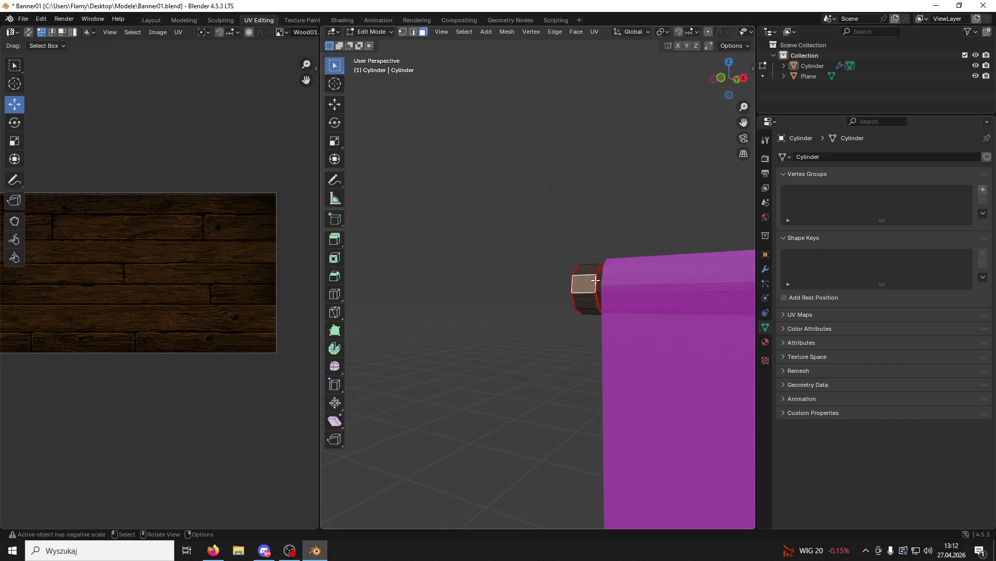
key("ctrl+l")
scroll(284, 280, "down", 2)
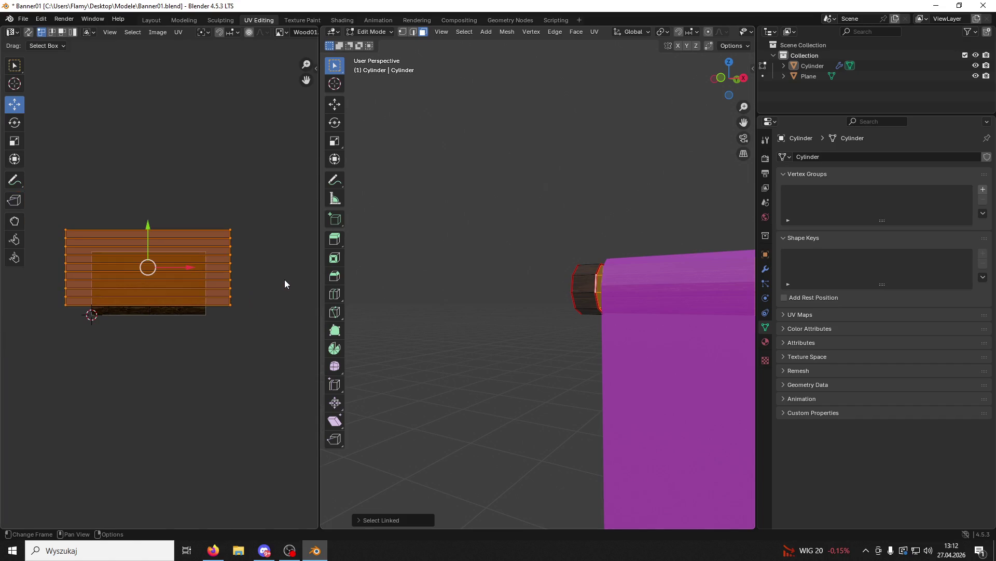
scroll(284, 279, "up", 2)
mouse_move(683, 301)
left_mouse_down()
mouse_move(605, 327)
mouse_move(661, 325)
mouse_move(594, 327)
left_mouse_up()
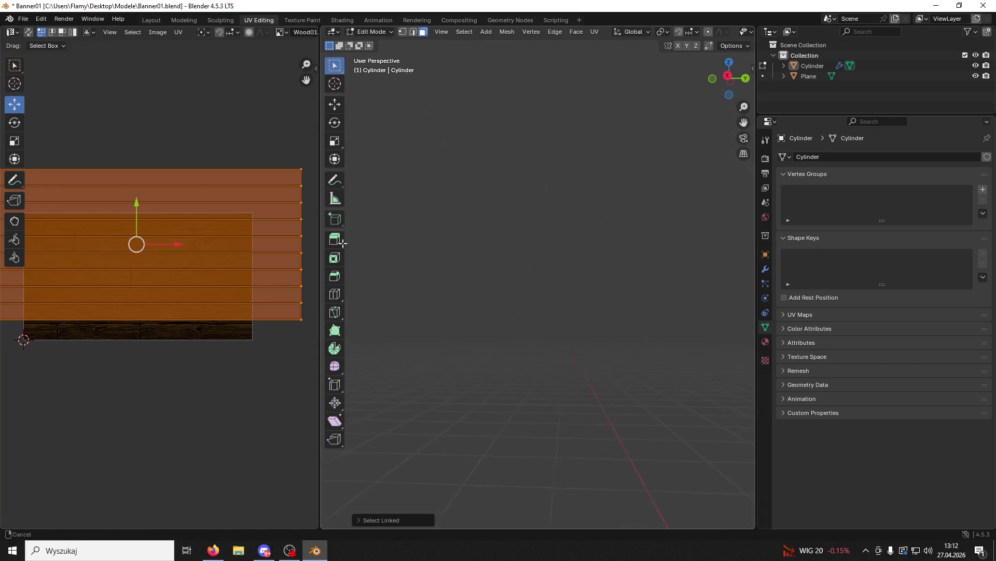
mouse_move(703, 336)
left_mouse_down()
mouse_move(813, 344)
mouse_move(483, 294)
mouse_move(546, 308)
mouse_move(565, 285)
left_mouse_up()
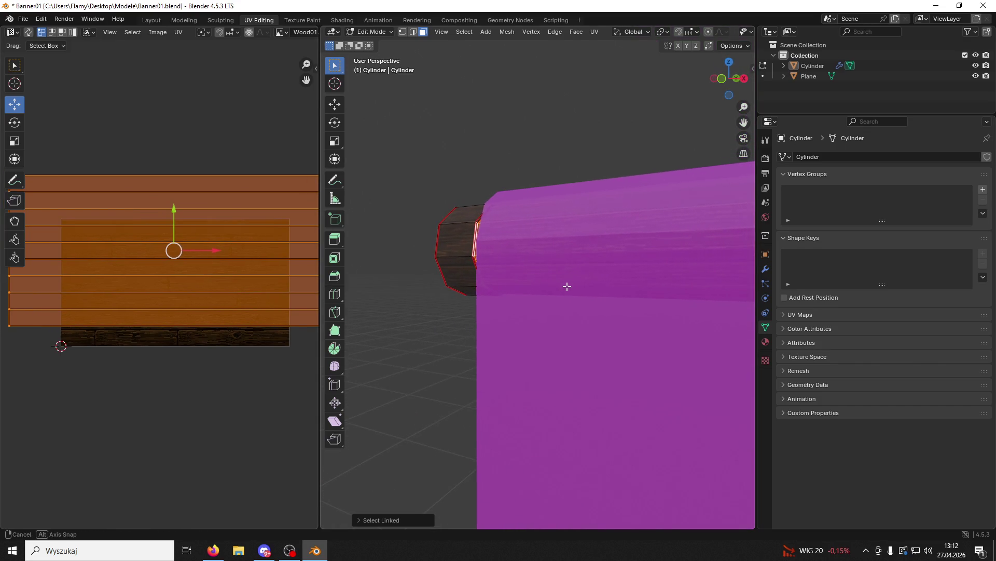
left_click(474, 260)
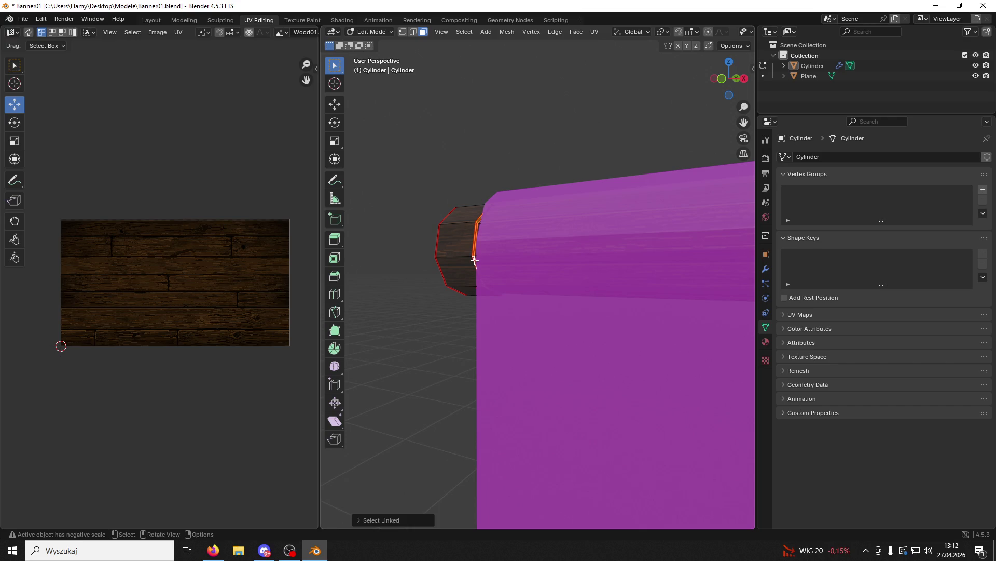
scroll(199, 301, "down", 3)
Unwrap the ring with Smart UV Project, then Follow Active Quads into a strip.
key("u")
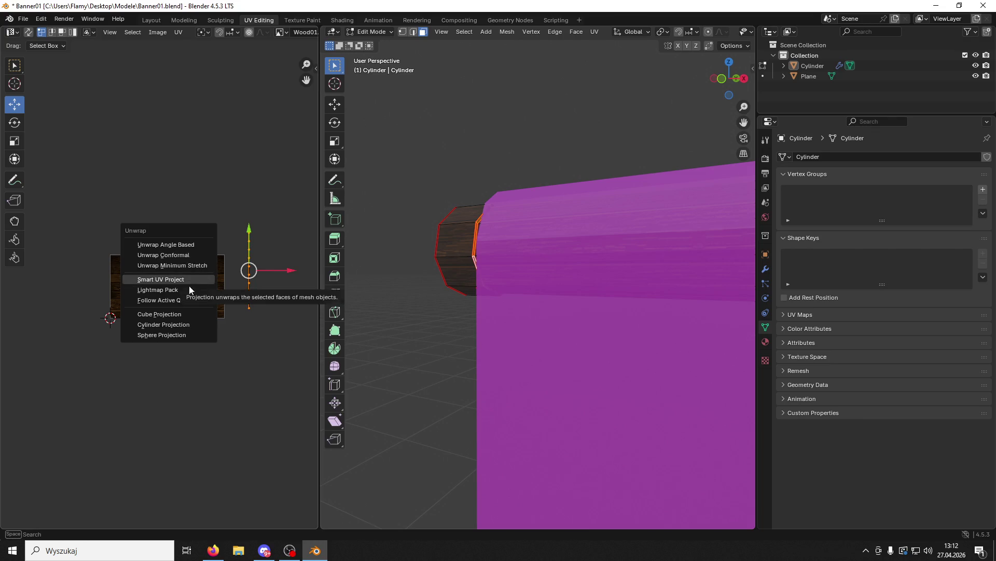
left_click(194, 279)
left_click(192, 360)
key("u")
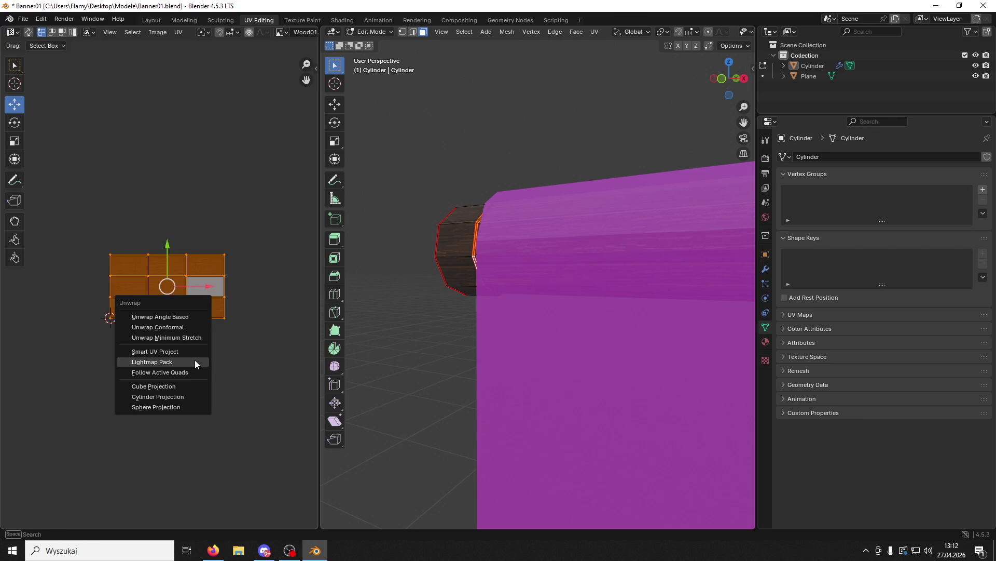
left_click(183, 366)
left_click(178, 387)
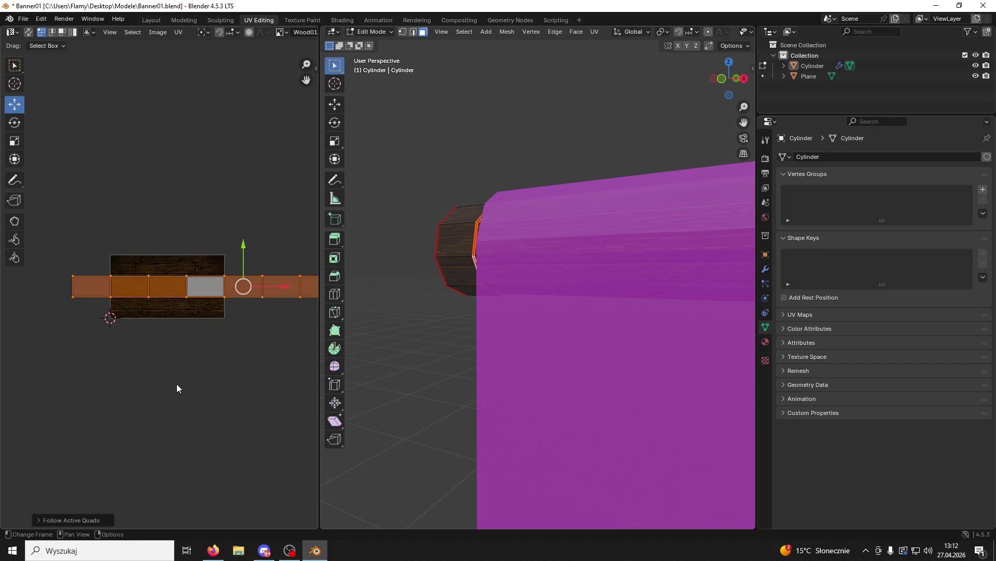
Scale the UV strip down and minimize Blender to the desktop.
key("s")
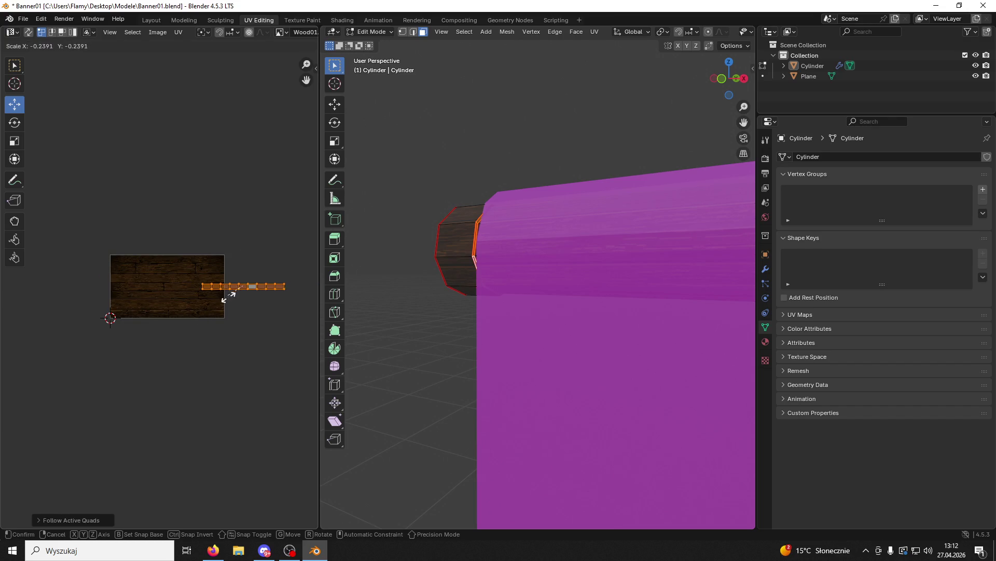
left_click(249, 314)
left_click(315, 550)
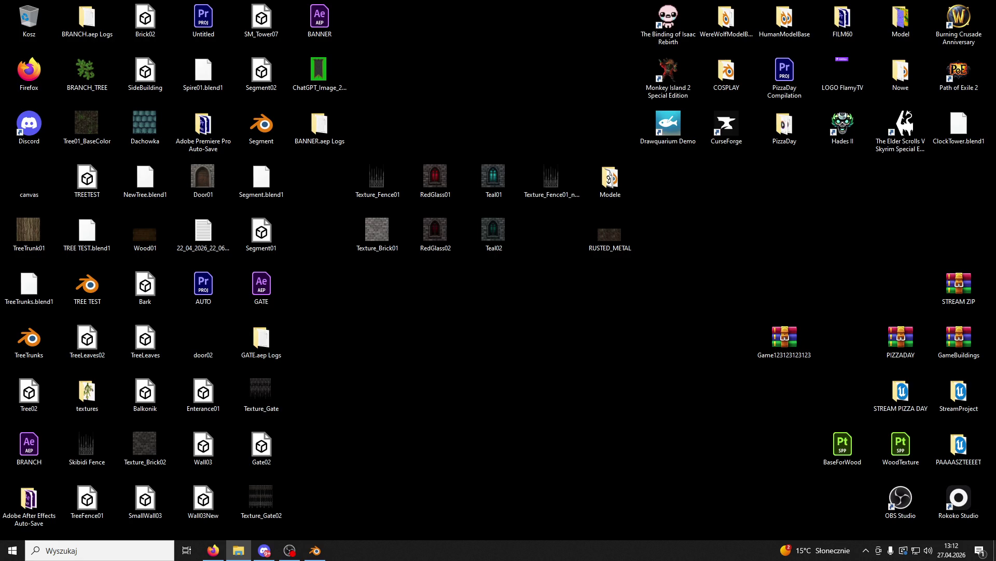
double_click(609, 235)
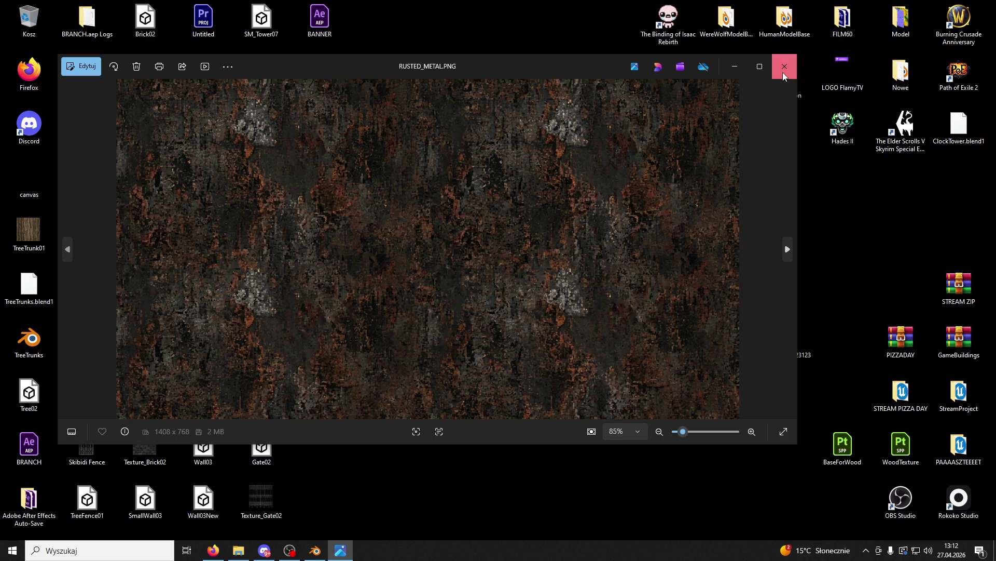
left_click(785, 66)
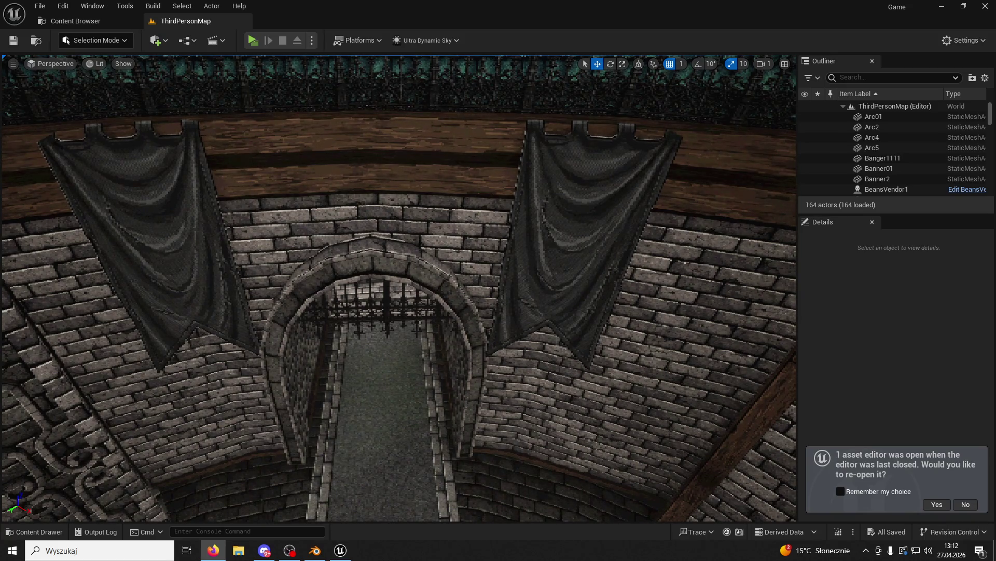
Fly the camera through the ThirdPersonMap castle archway and bring up the Content Drawer.
left_click_drag(435, 282, 435, 282)
left_click_drag(457, 451, 457, 451)
left_click(34, 531)
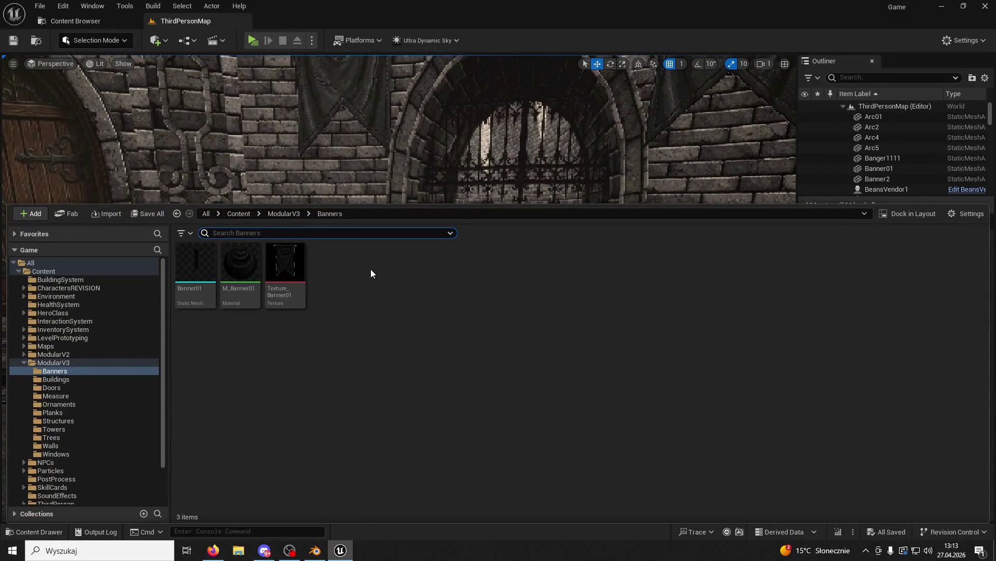
Go up to ModularV3 and open its Structures folder.
left_click(278, 218)
scroll(384, 282, "down", 8)
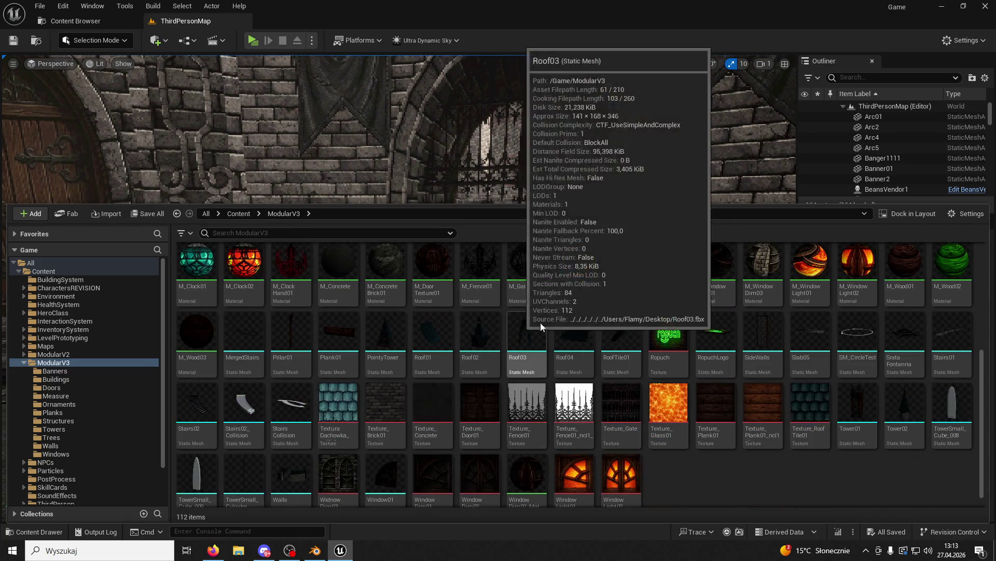
scroll(850, 320, "down", 1)
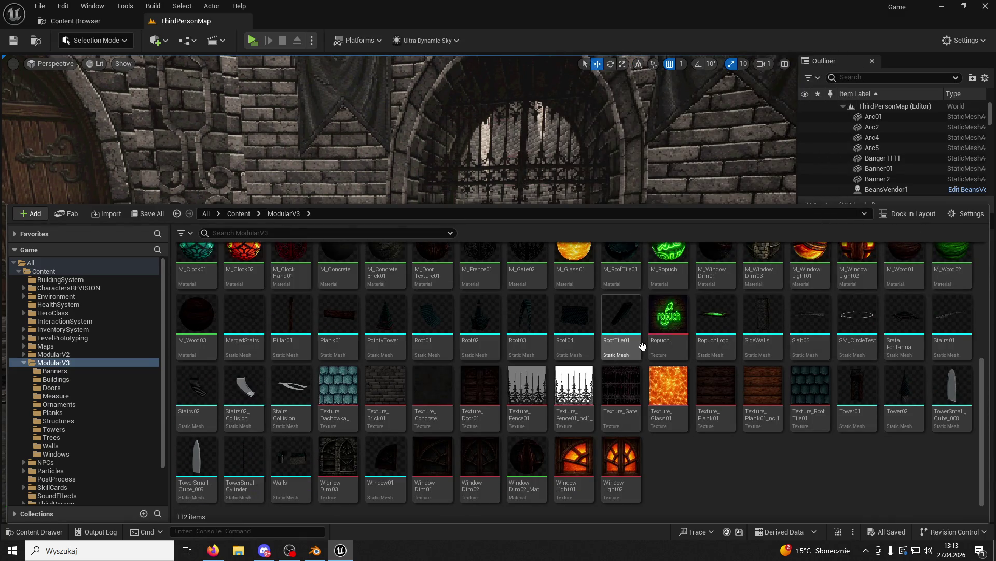
scroll(571, 342, "up", 6)
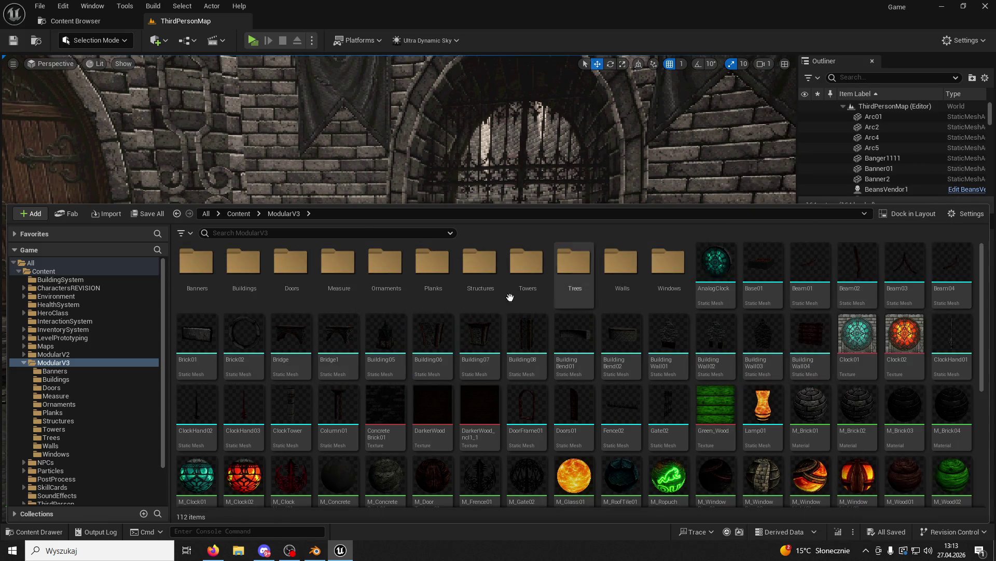
scroll(456, 337, "down", 1)
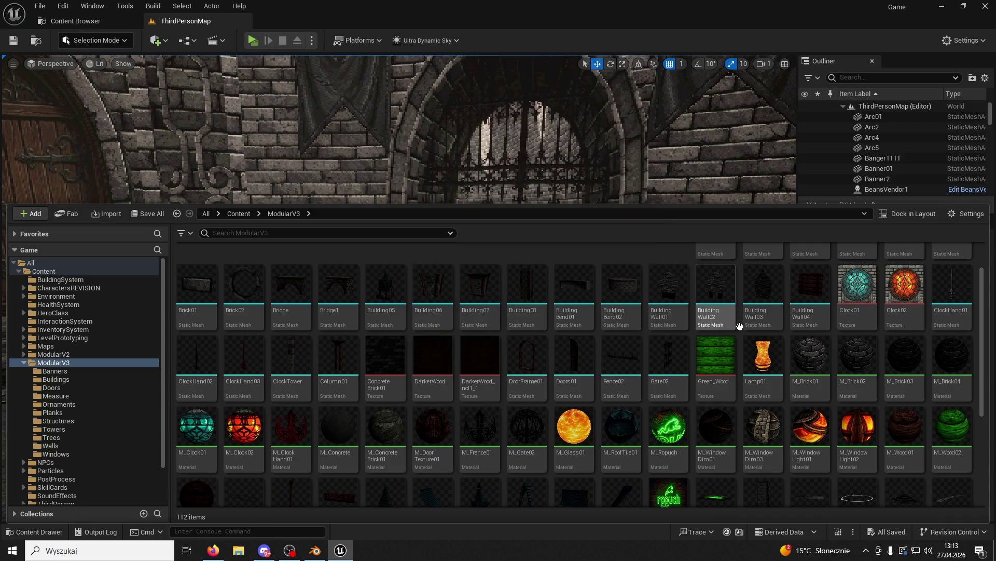
scroll(647, 364, "up", 1)
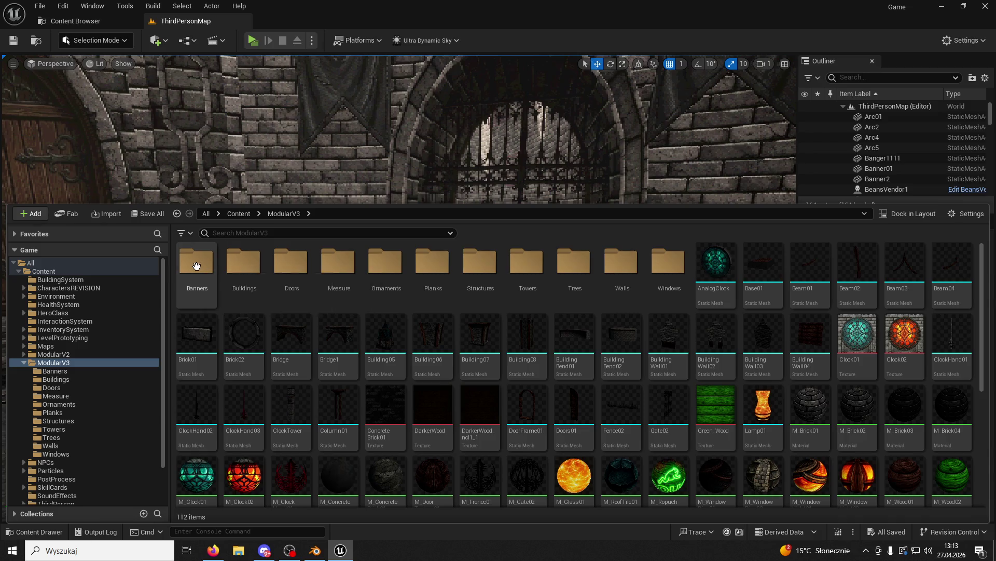
double_click(489, 260)
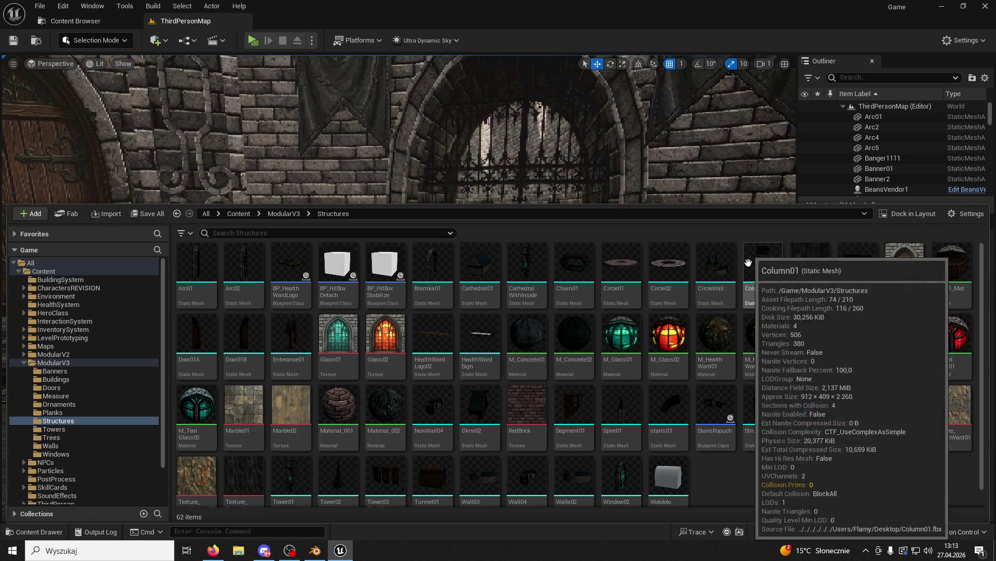
mouse_move(590, 279)
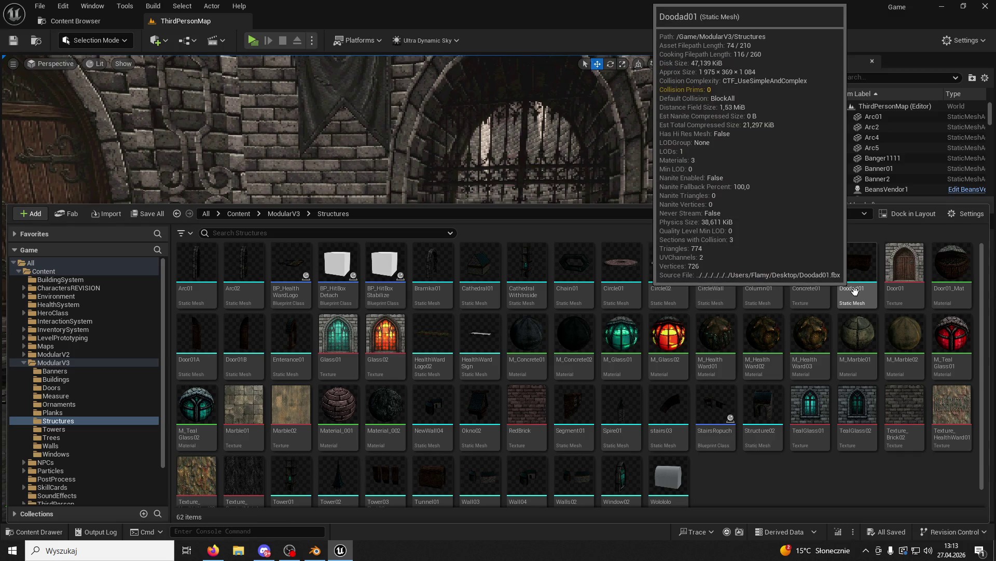
Inspect the M_Marble02 material graph, then close it and reopen the Content Drawer.
left_click(913, 331)
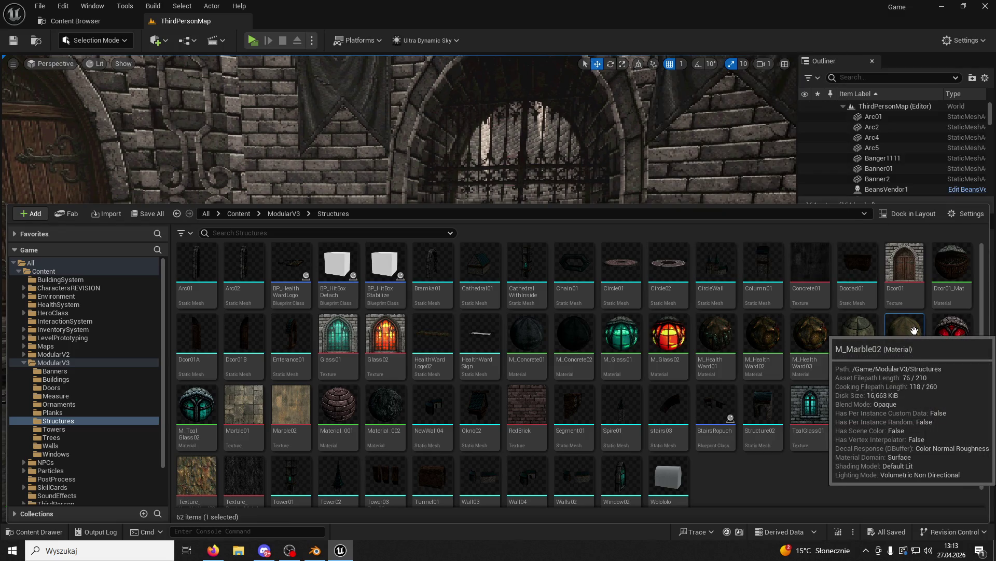
double_click(913, 330)
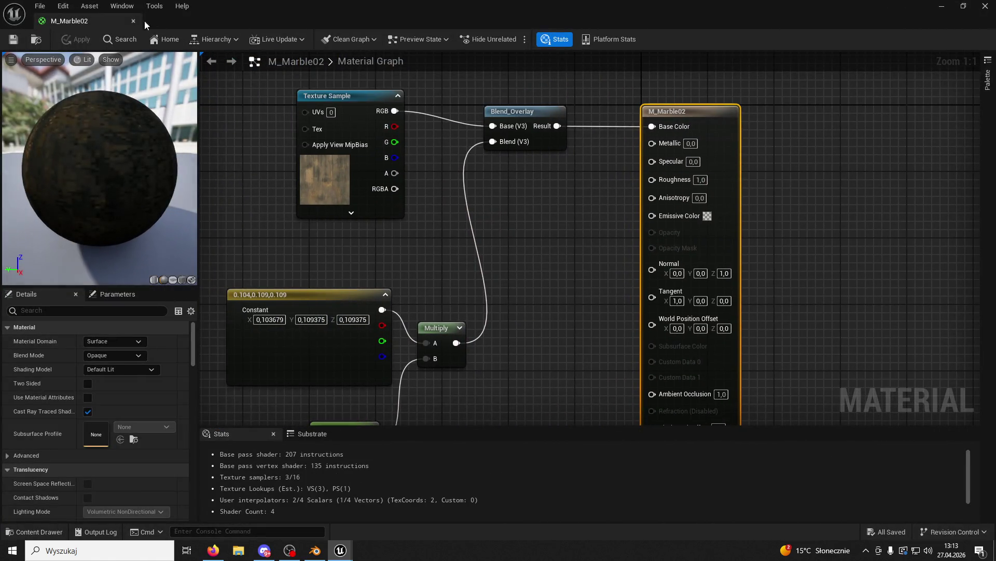
left_click(134, 21)
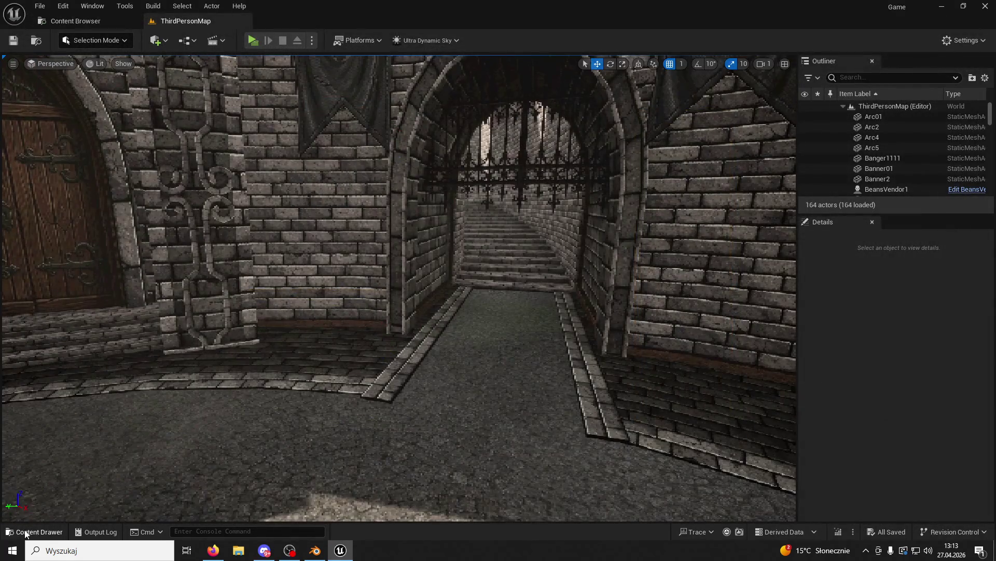
left_click(26, 531)
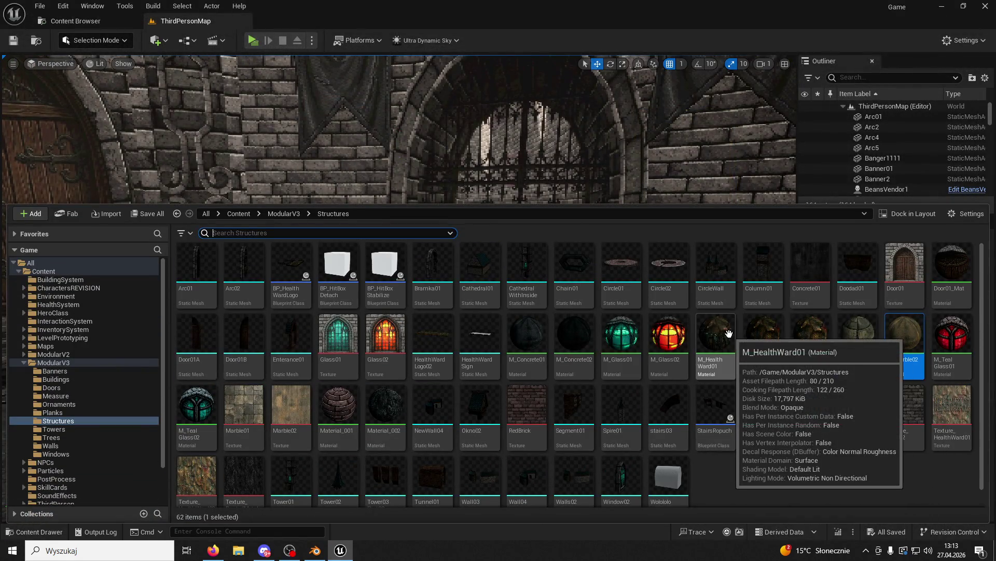
scroll(727, 338, "down", 1)
Preview Texture_HealthWard02 and Texture_RustedMetal in the texture editor.
double_click(215, 464)
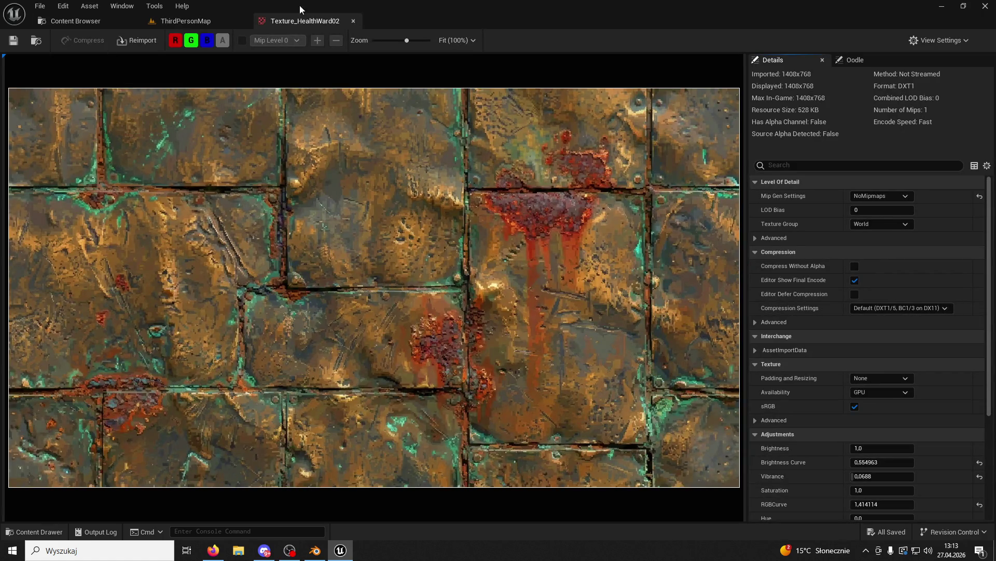
left_click(354, 20)
left_click(34, 532)
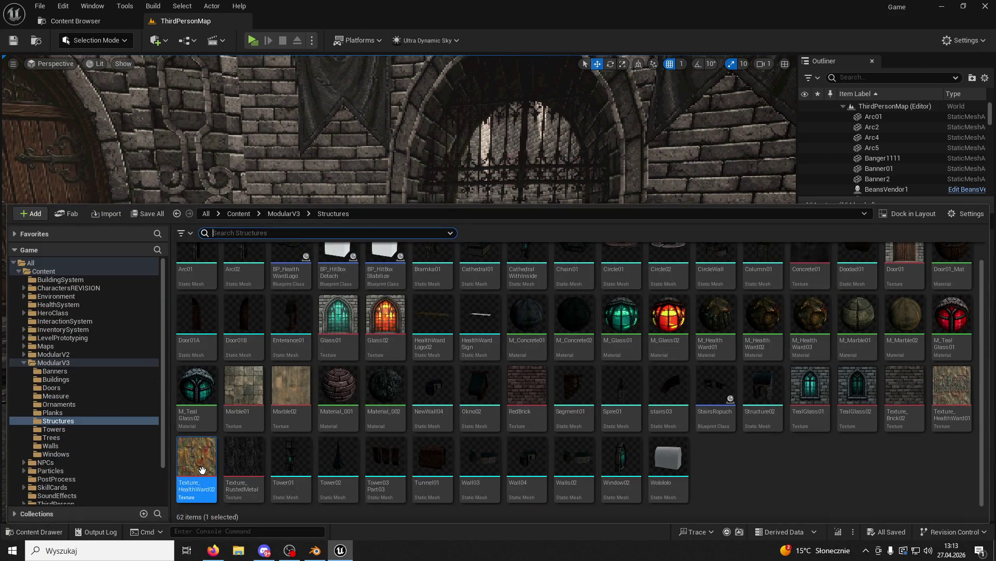
left_click(252, 469)
double_click(253, 469)
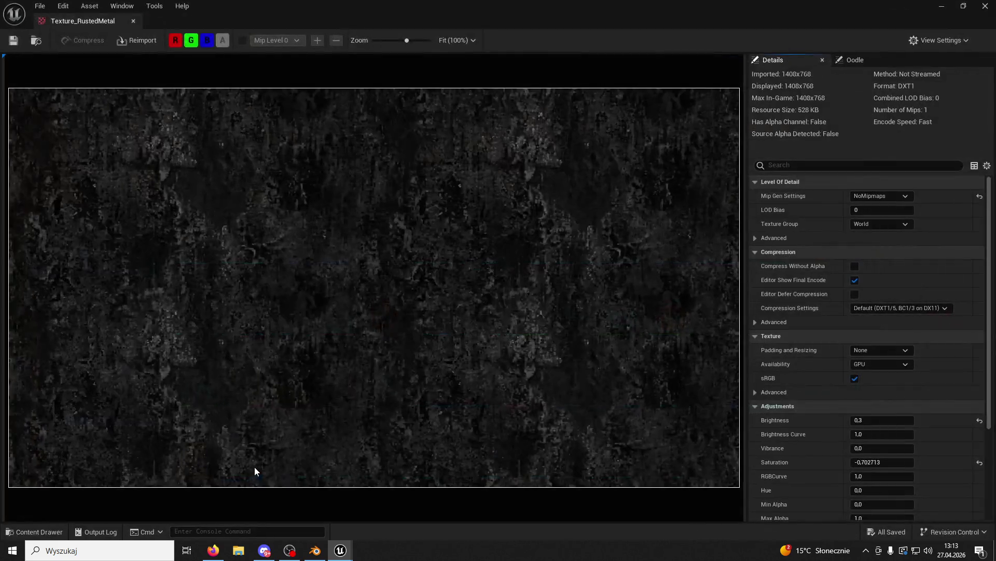
left_click(132, 20)
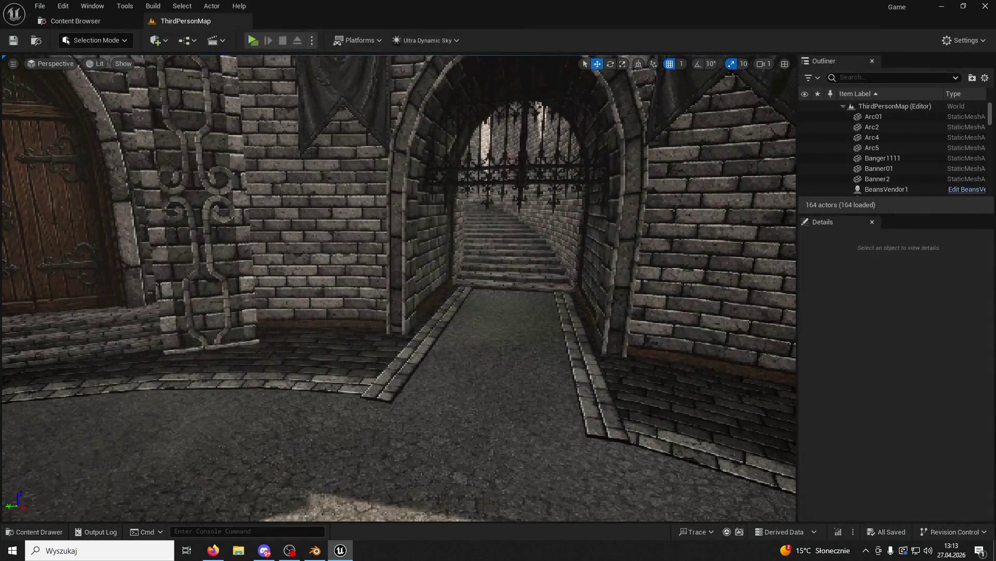
Raise Texture_RustedMetal's saturation to bring out the rust brown, then return to Blender.
key("ctrl+space")
scroll(239, 498, "down", 1)
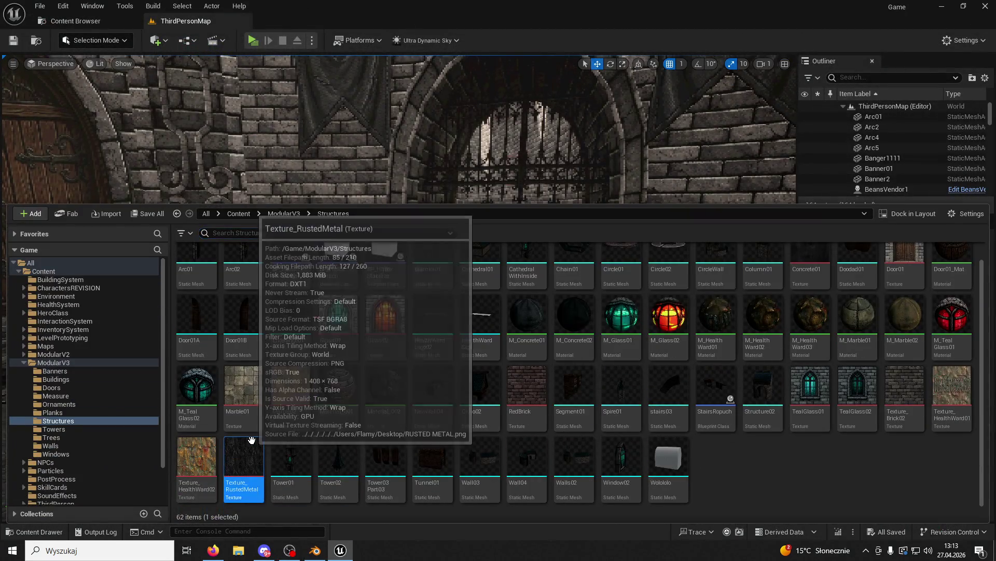
double_click(241, 459)
left_click_drag(882, 462, 882, 462)
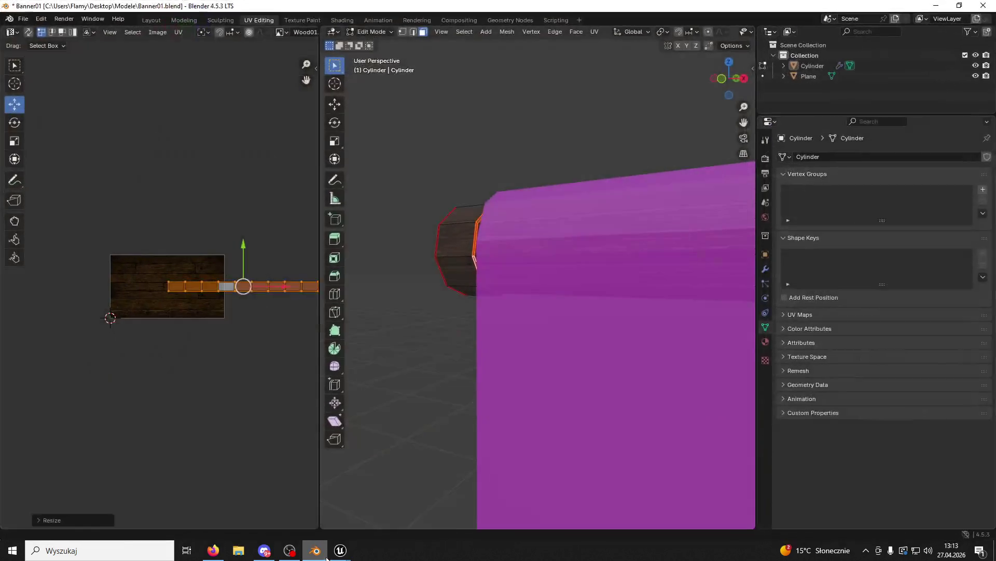
left_click(315, 551)
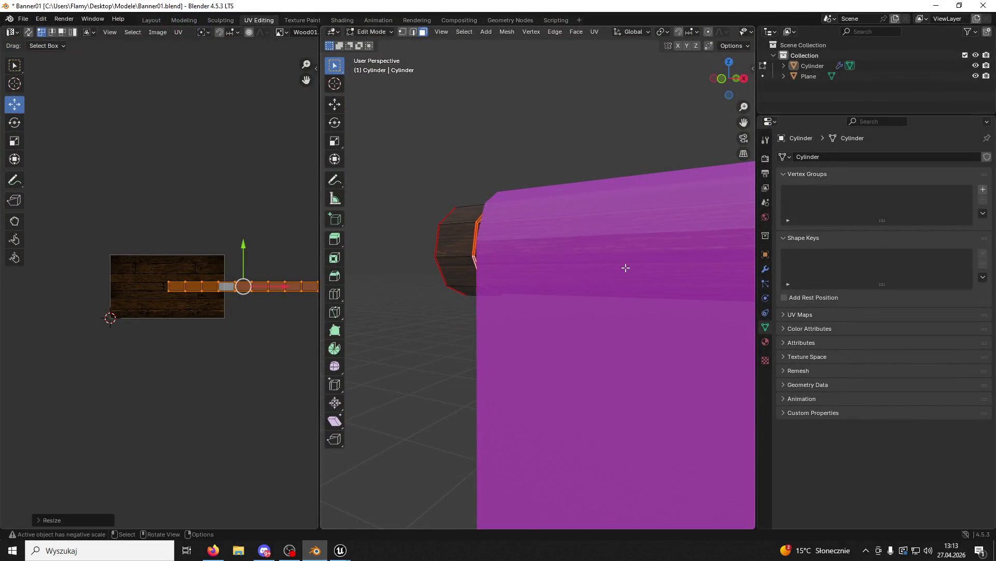
Add a new material slot with Material.003 to the cylinder and move to the Shading workspace.
left_click(766, 341)
left_click(986, 158)
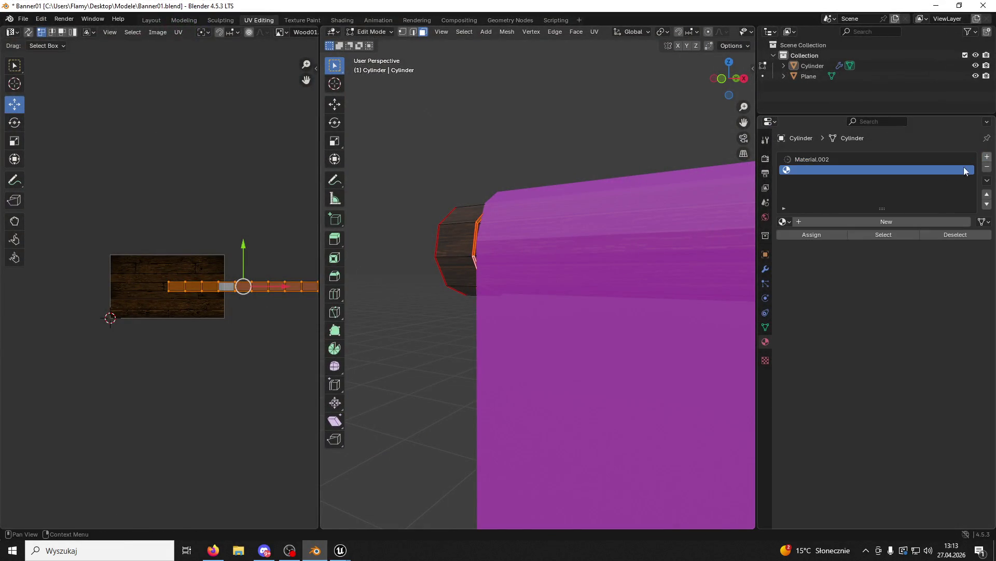
left_click(805, 220)
left_click(312, 20)
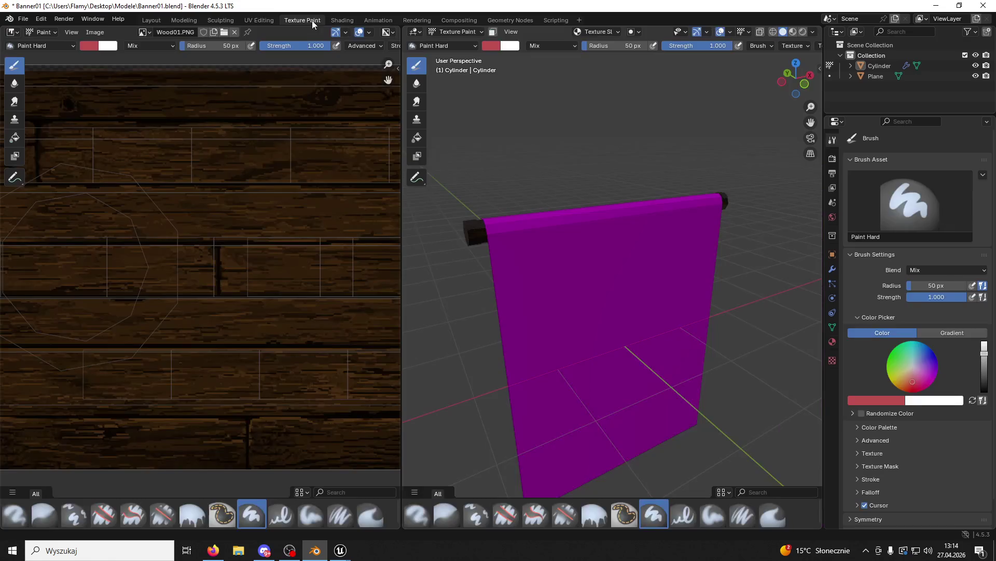
left_click(337, 20)
Resize Blender's window, close Unreal's texture editor and minimize Unreal to reach the desktop.
mouse_move(335, 5)
left_mouse_down()
mouse_move(597, 379)
mouse_move(596, 291)
mouse_move(596, 307)
left_mouse_up()
left_click(986, 6)
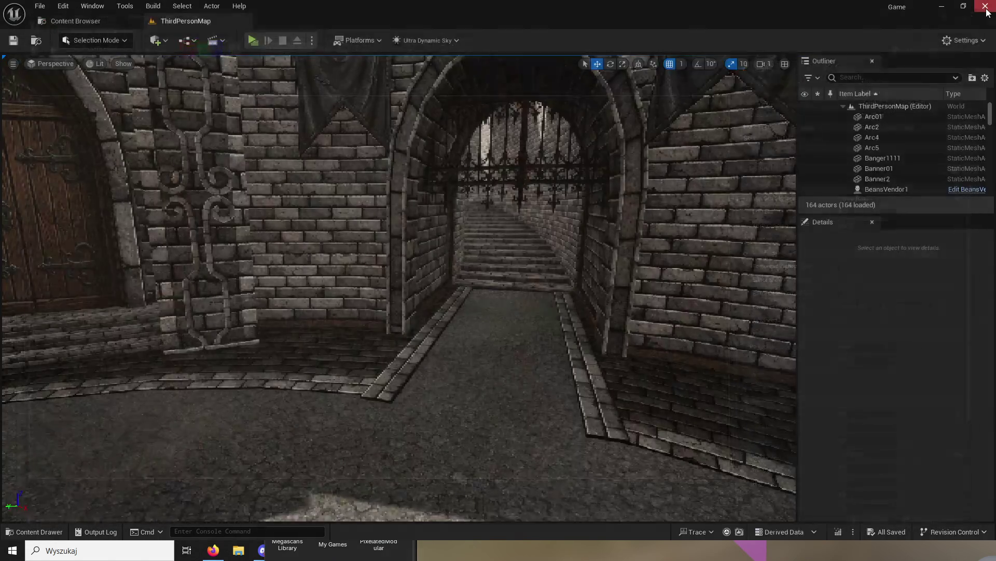
left_click(942, 6)
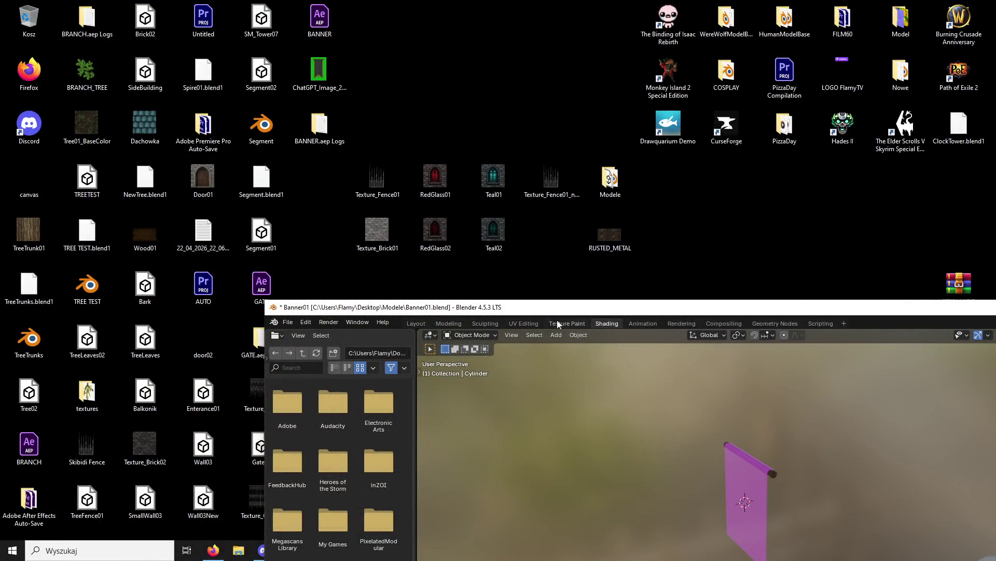
mouse_move(560, 319)
left_mouse_down()
mouse_move(655, 278)
mouse_move(986, 73)
mouse_move(207, 355)
mouse_move(305, 290)
mouse_move(995, 172)
left_mouse_up()
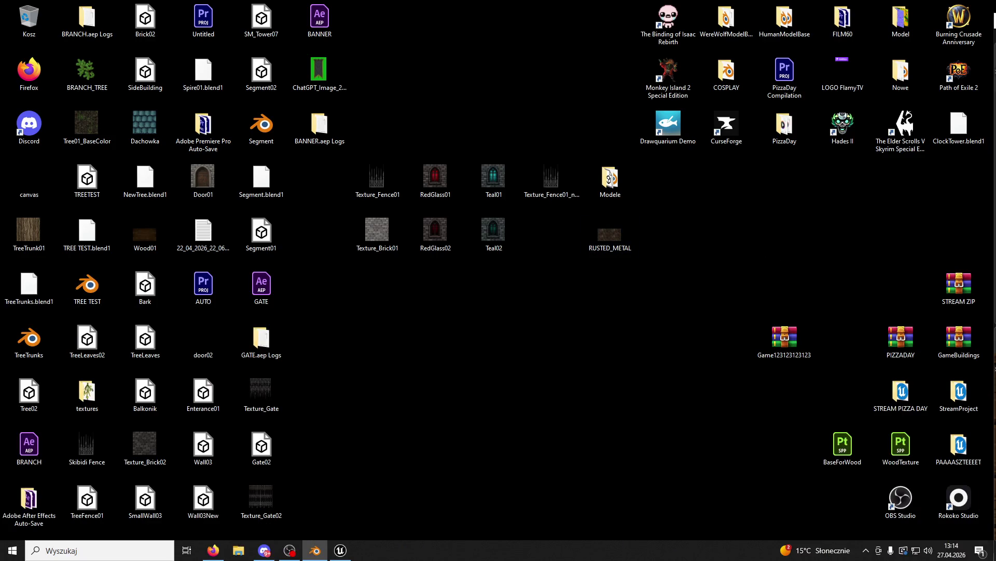
Drop RUSTED_METAL.PNG into the shader nodes and link its Color to Base Color.
mouse_move(995, 171)
left_mouse_down()
mouse_move(488, 36)
mouse_move(488, 2)
left_mouse_up()
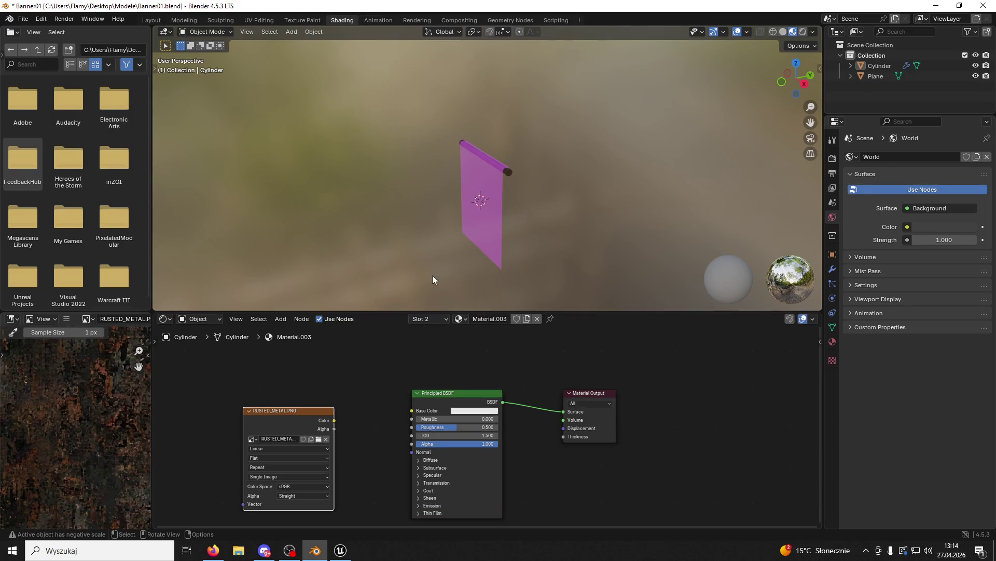
mouse_move(334, 420)
left_mouse_down()
mouse_move(371, 408)
mouse_move(420, 411)
left_mouse_up()
left_click_drag(441, 427, 506, 427)
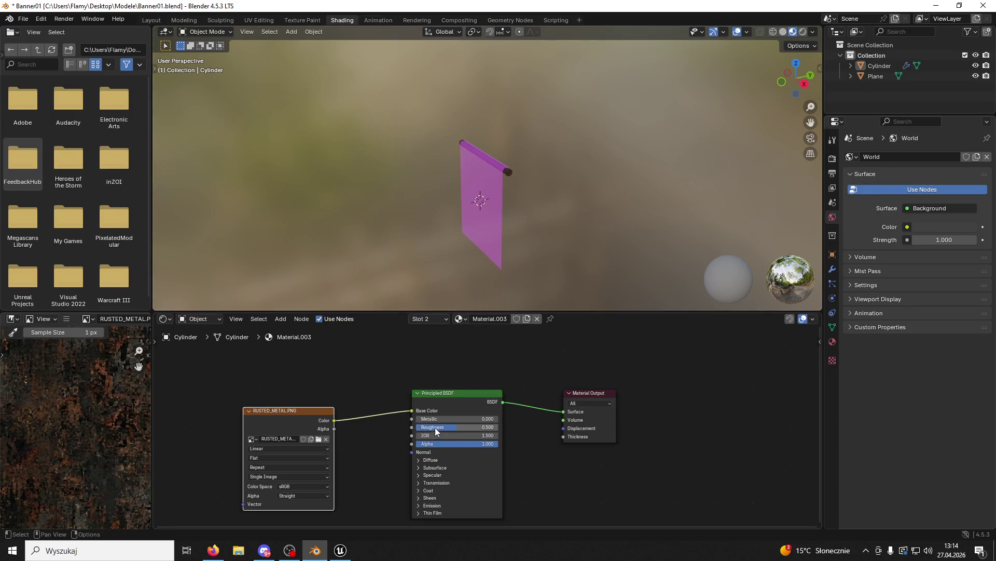
left_click(221, 19)
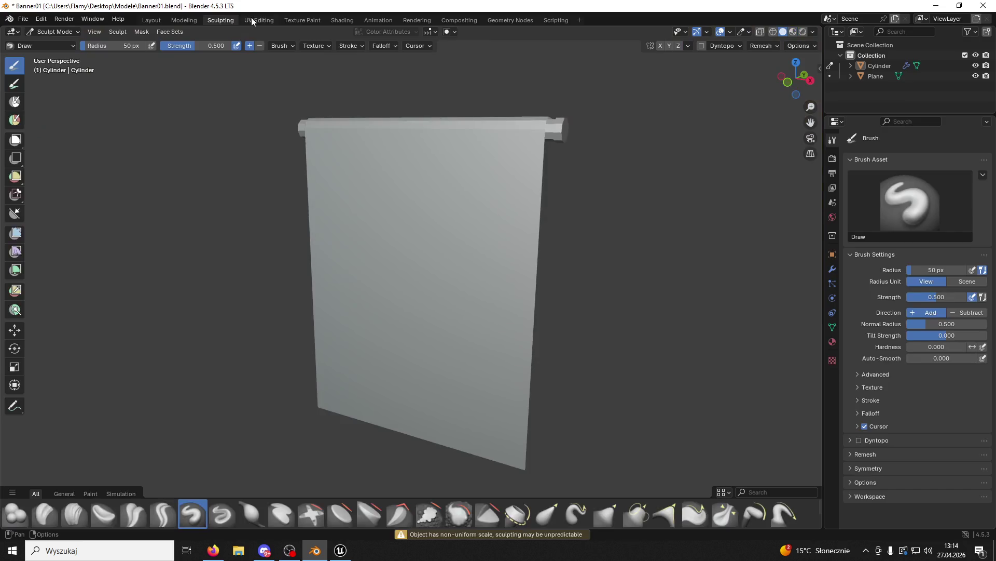
In UV Editing, isolate the rod's end cap face and extrude it.
left_click(259, 19)
mouse_move(489, 126)
left_mouse_down()
mouse_move(454, 282)
mouse_move(499, 244)
mouse_move(567, 253)
left_mouse_up()
left_click(524, 241)
key("ctrl+l")
left_click(443, 247, "shift")
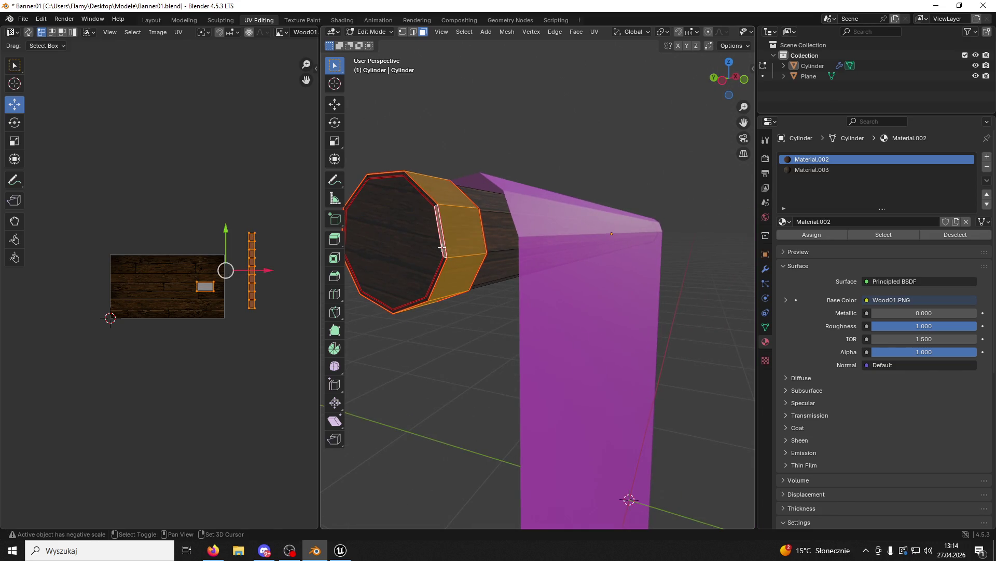
left_click(428, 249, "shift")
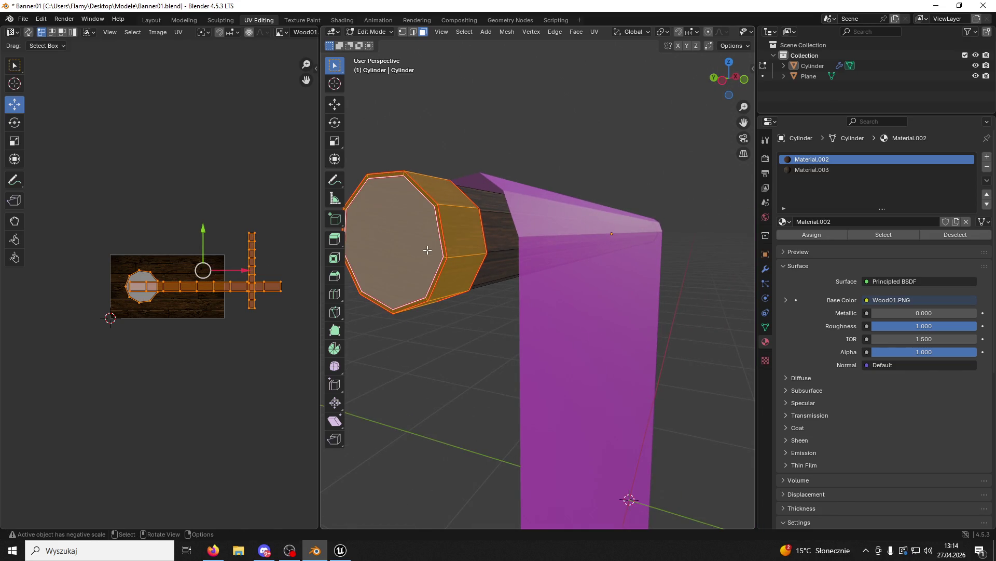
left_click(428, 249)
key("e")
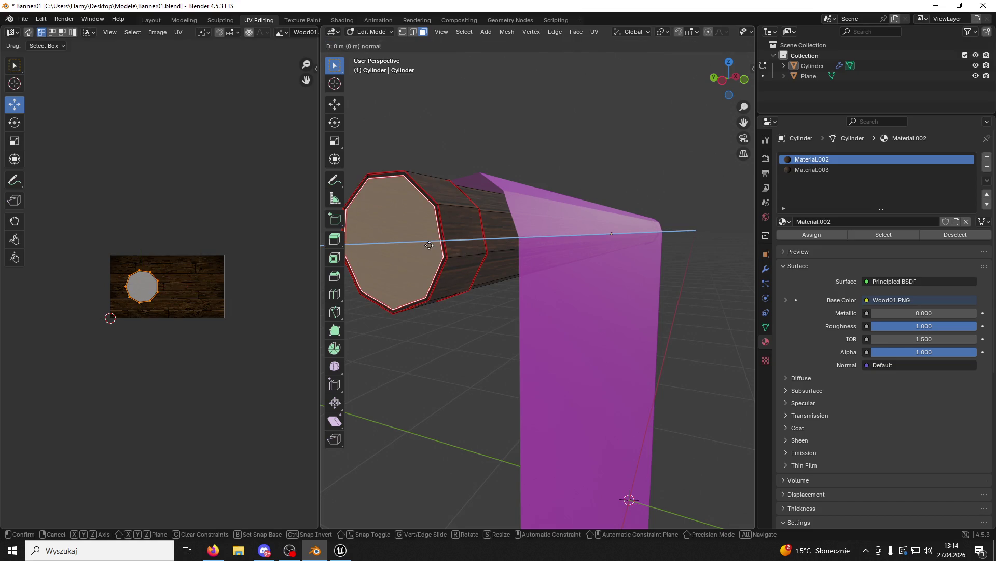
left_click(436, 245)
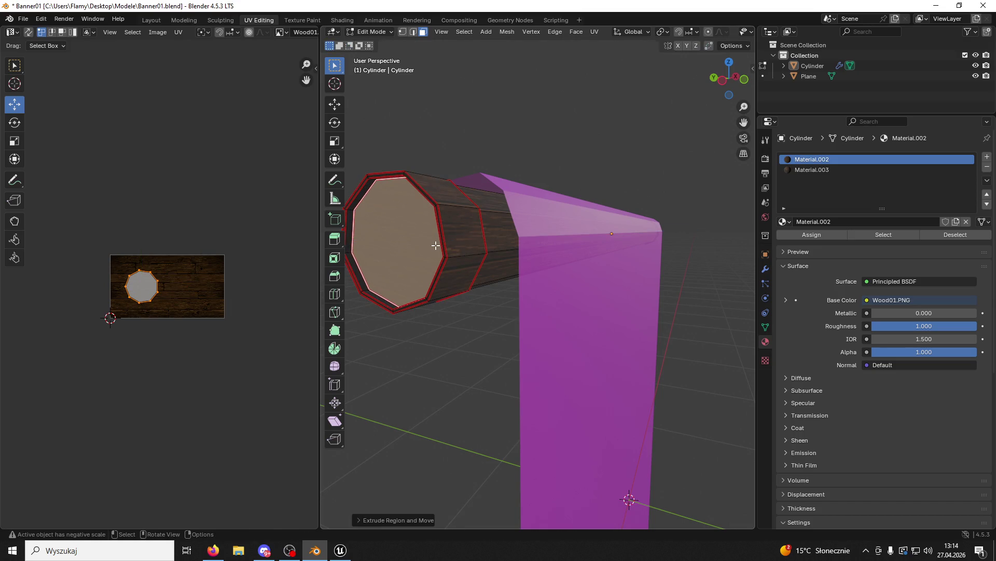
Reselect the end cap and extrude it slightly inward to recess it.
left_click_drag(563, 251, 602, 234)
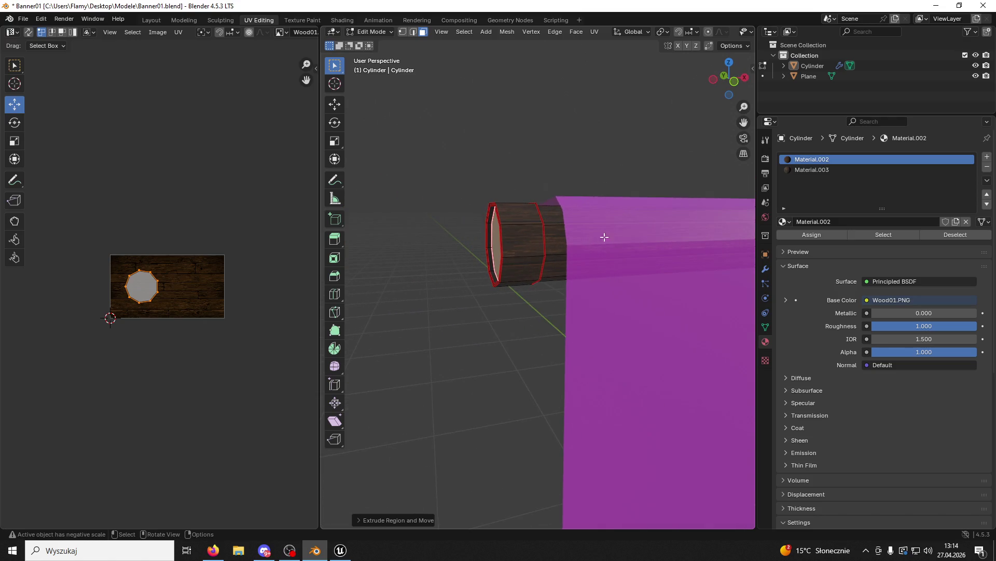
scroll(737, 268, "up", 5)
scroll(737, 269, "down", 4)
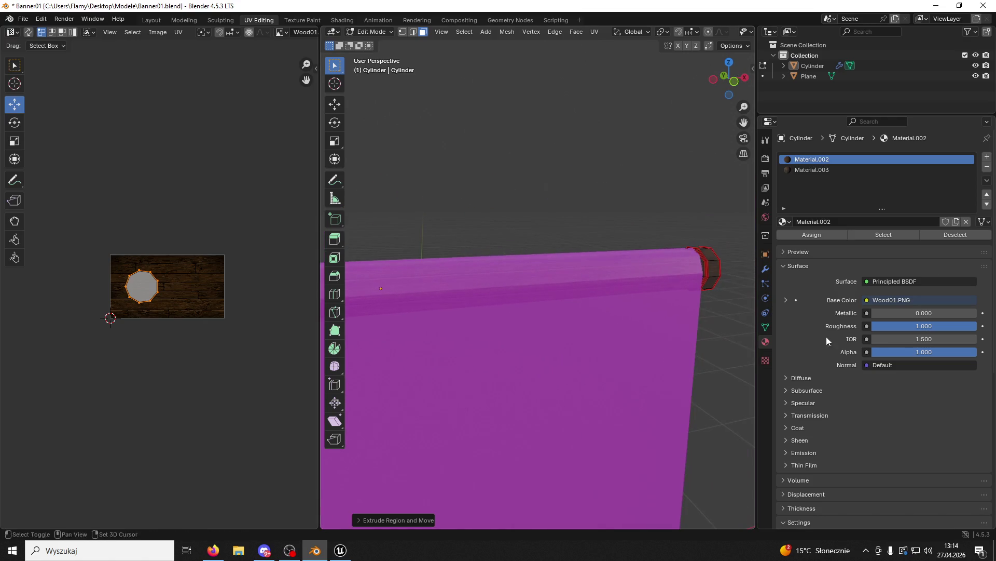
left_click_drag(488, 327, 576, 304)
scroll(621, 213, "down", 3)
left_click(645, 219)
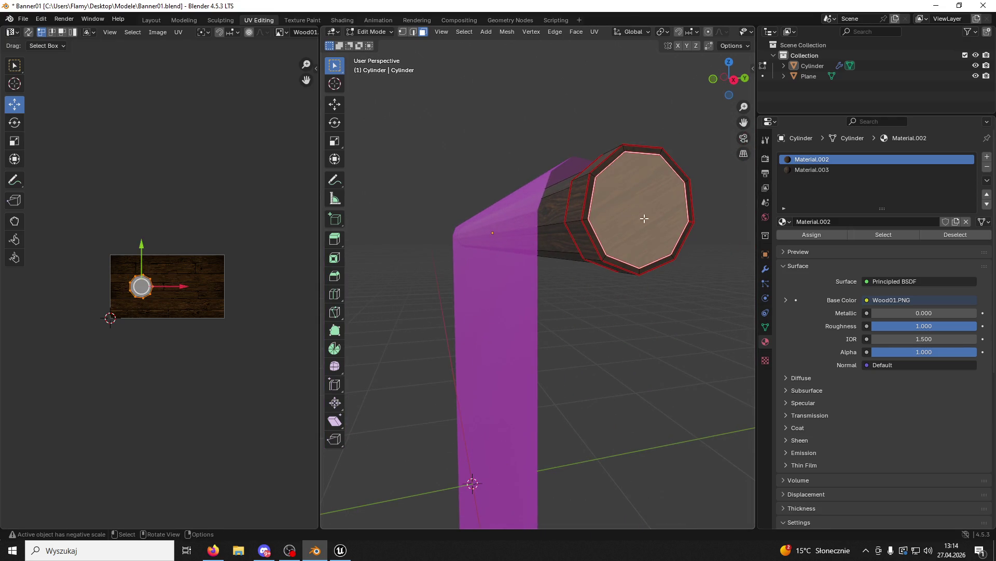
key("e")
left_click(692, 242)
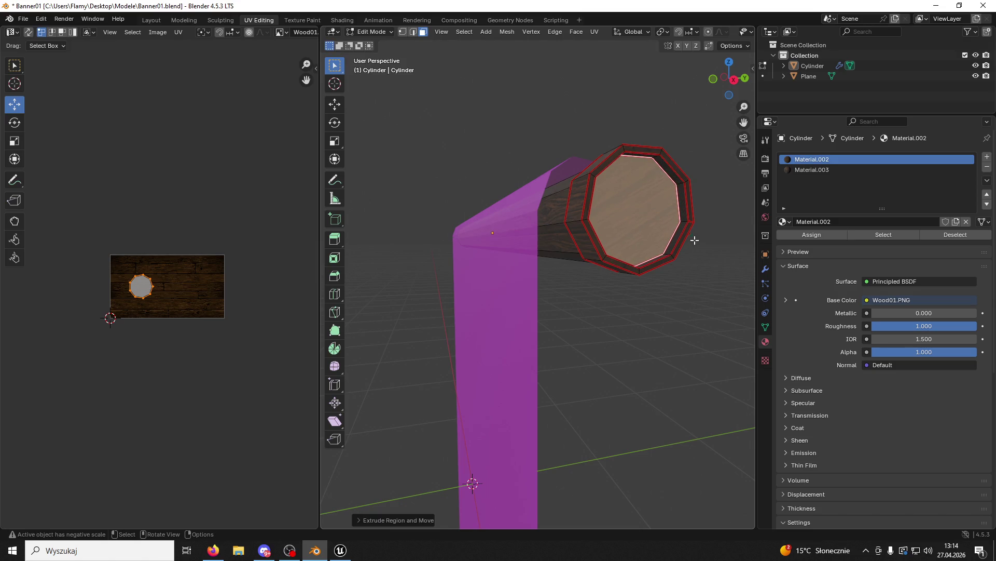
Assign the rusted metal material to the cap face, then select the connected rim ring.
left_click(812, 170)
left_click(812, 235)
left_click(706, 289)
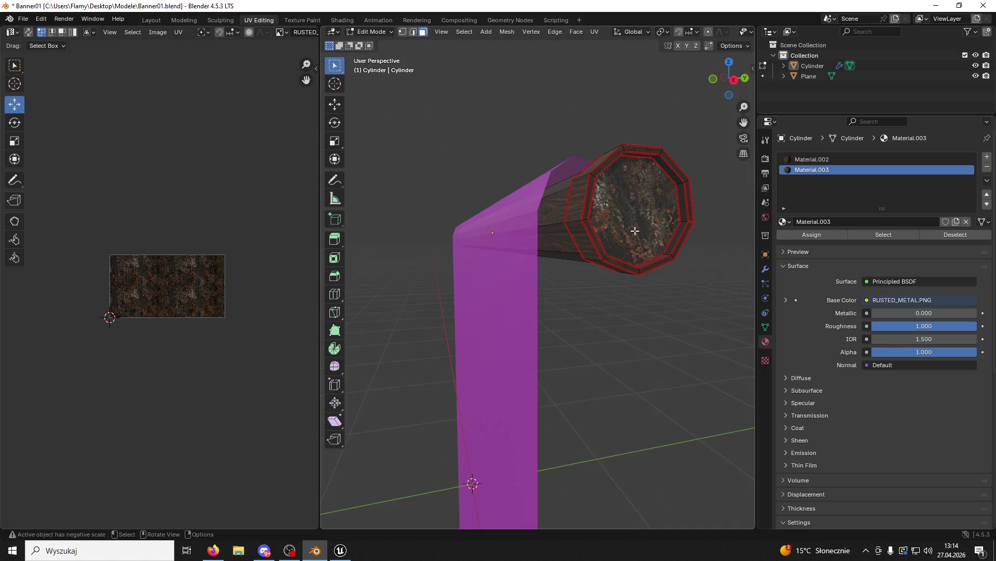
left_click(588, 204)
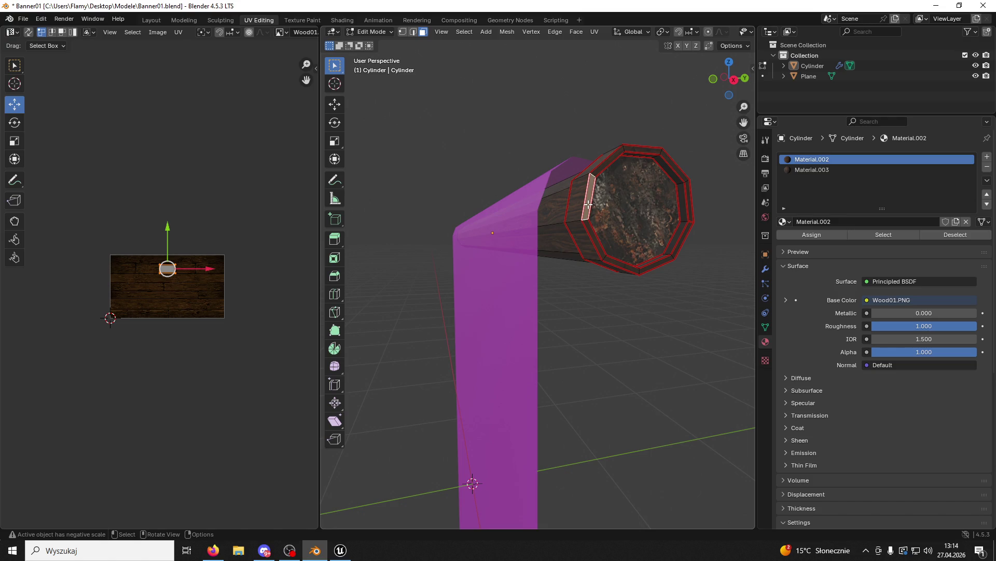
key("ctrl+l")
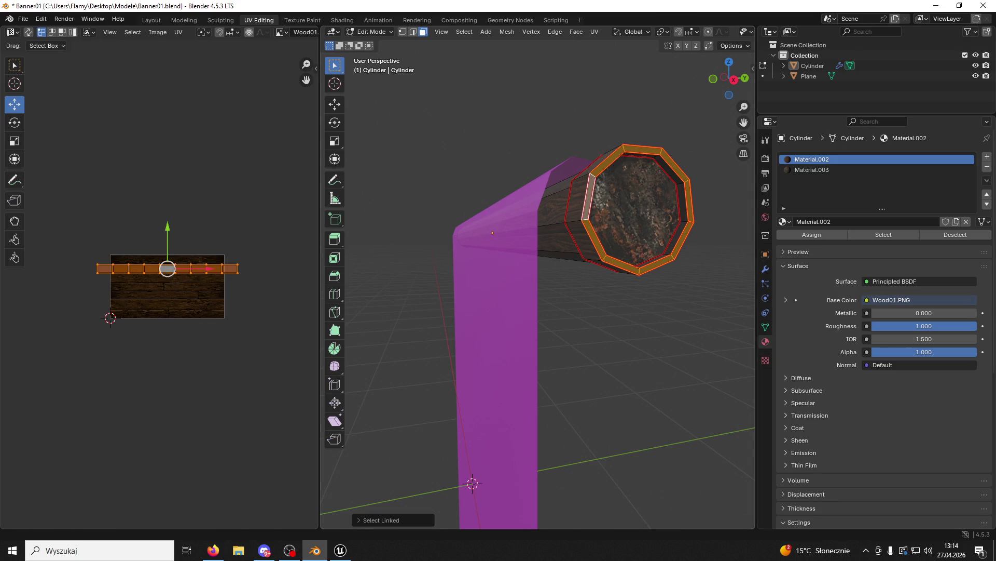
key("alt+Tab")
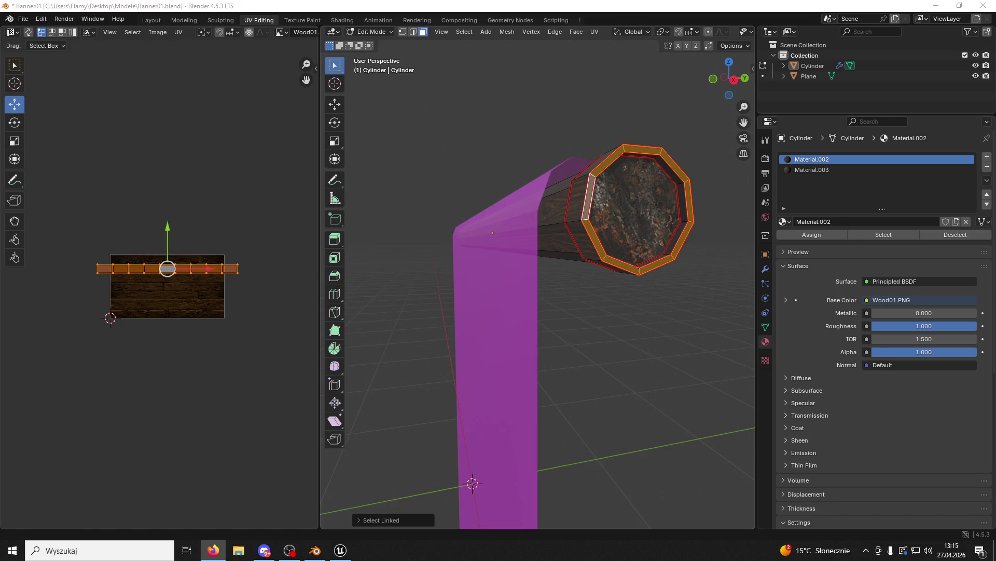
left_click(812, 170)
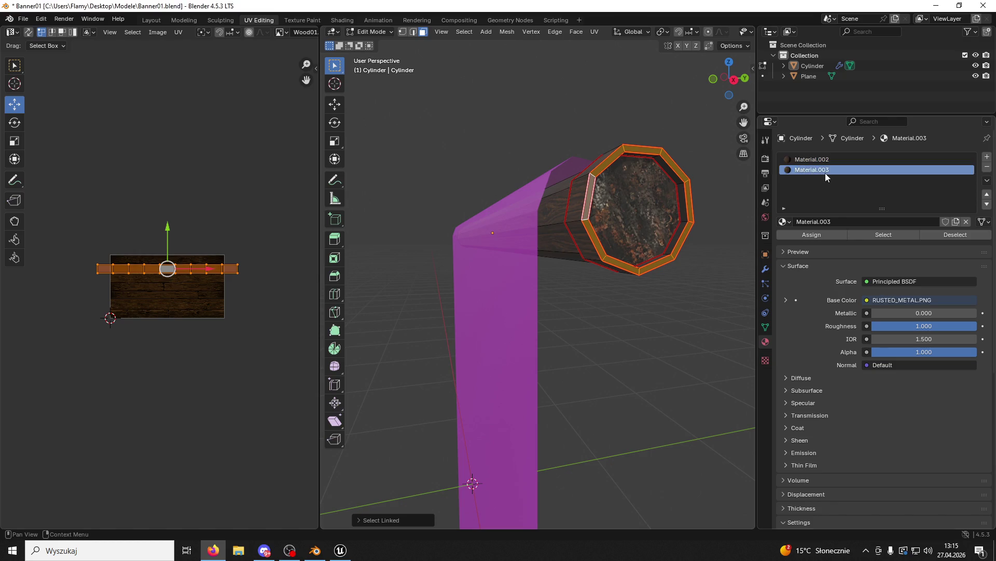
Assign the rusted metal Material.003 to the rim, the cap ring and the outer cap ring.
left_click(811, 234)
key("alt+a")
scroll(633, 226, "up", 1)
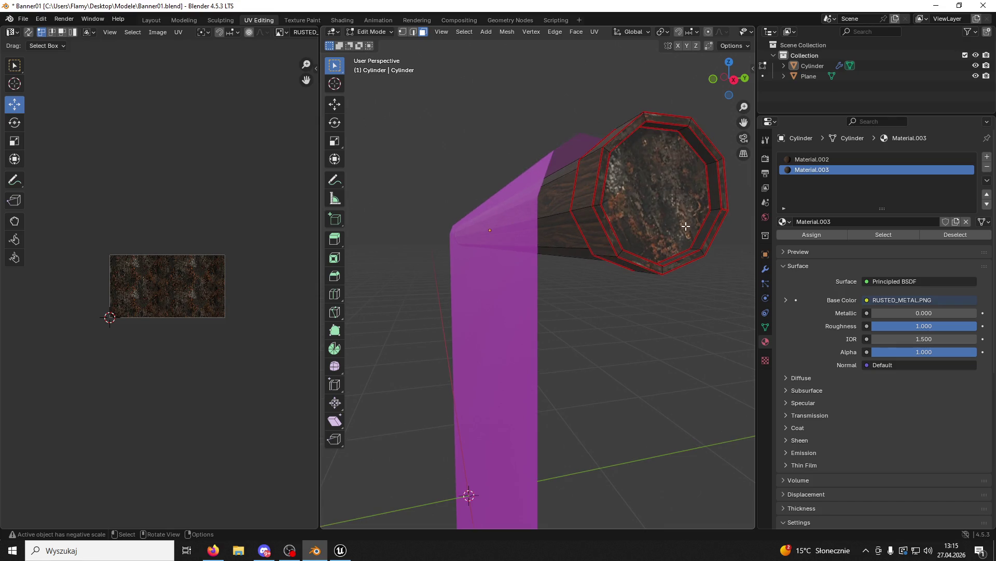
left_click(712, 219)
key("ctrl+l")
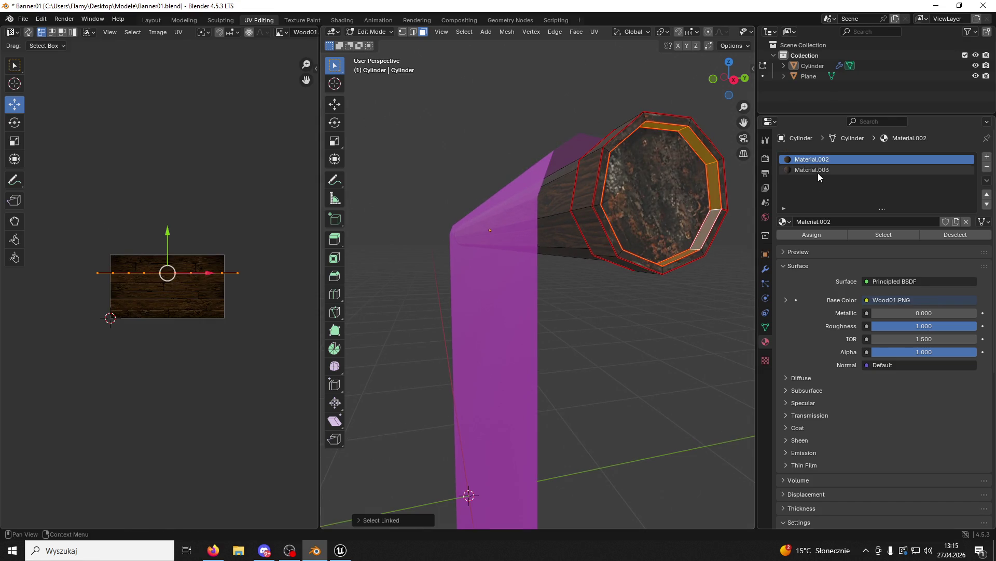
left_click(818, 170)
left_click(812, 235)
key("alt+a")
left_click(593, 226)
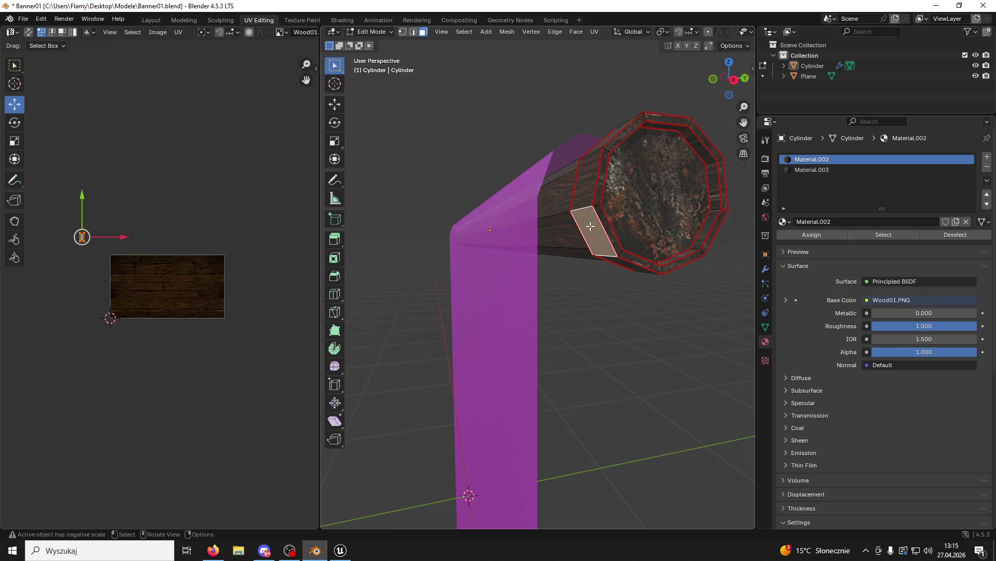
key("ctrl+l")
left_click(812, 170)
left_click(811, 235)
Give the cap's inner band the rusted metal Material.003 as well.
mouse_move(617, 329)
left_mouse_down()
mouse_move(725, 317)
mouse_move(571, 221)
left_mouse_up()
left_click(538, 205)
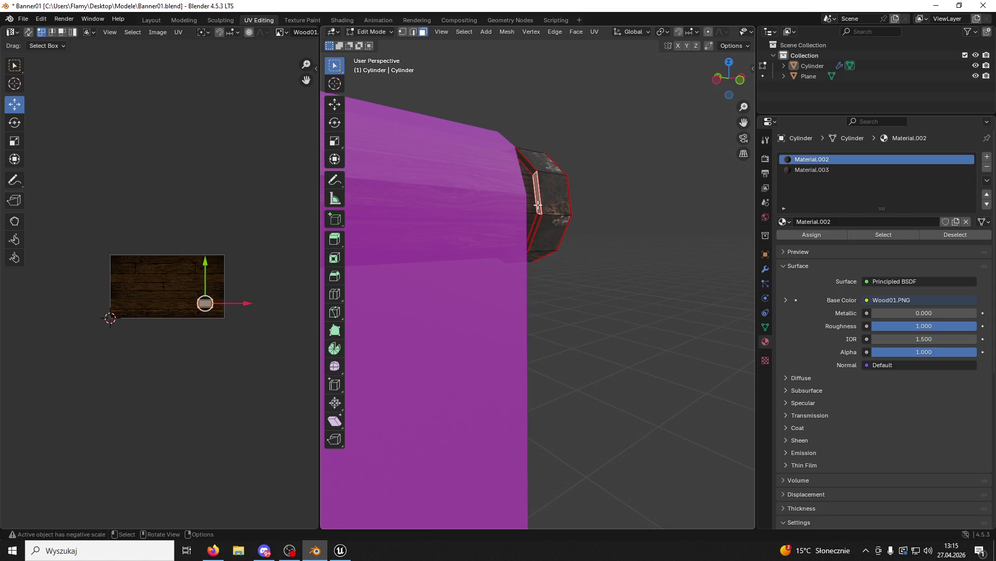
key("ctrl+l")
left_click(831, 170)
left_click(821, 236)
left_click(650, 300)
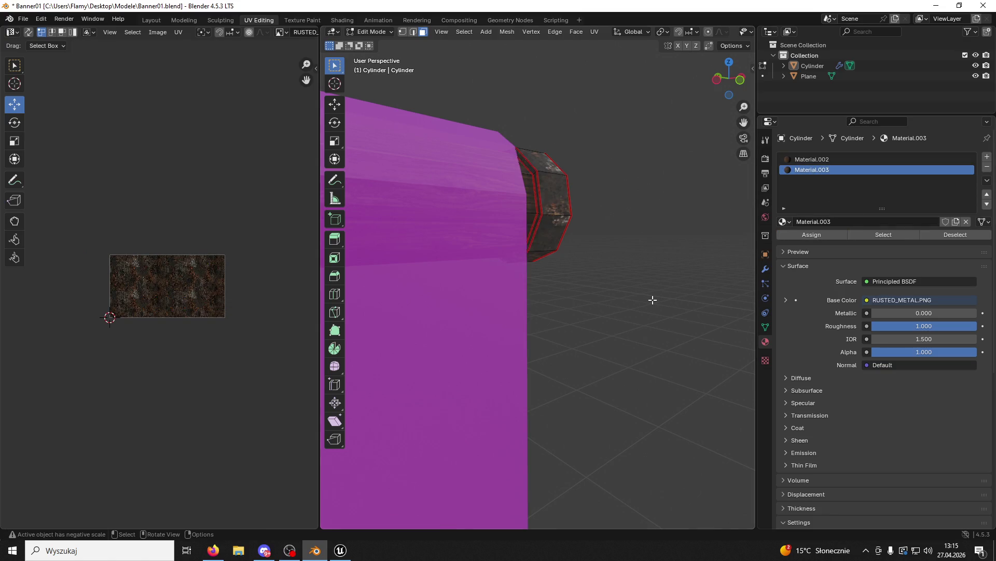
scroll(649, 300, "down", 5)
Select the inner cap face together with its linked rim and side faces.
left_click_drag(464, 347, 645, 296)
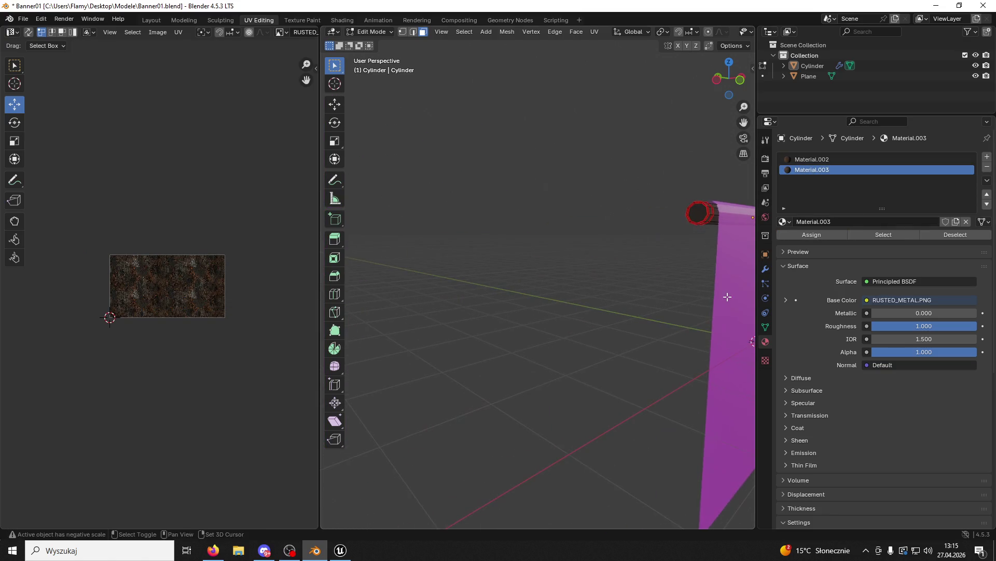
scroll(645, 296, "up", 3)
left_click(720, 289)
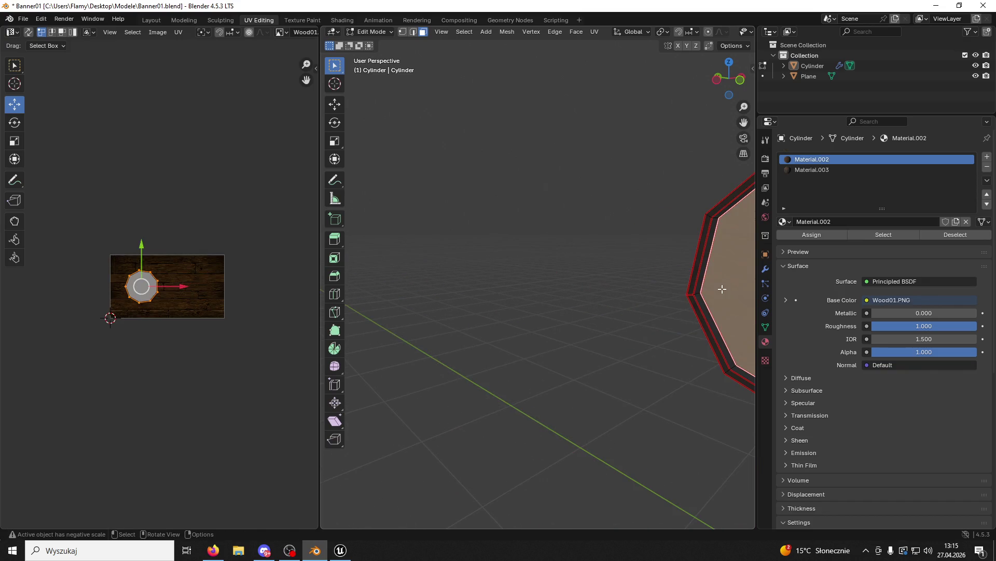
key("ctrl+l")
left_click(700, 284, "shift")
key("ctrl+l")
left_click_drag(684, 295, 694, 289)
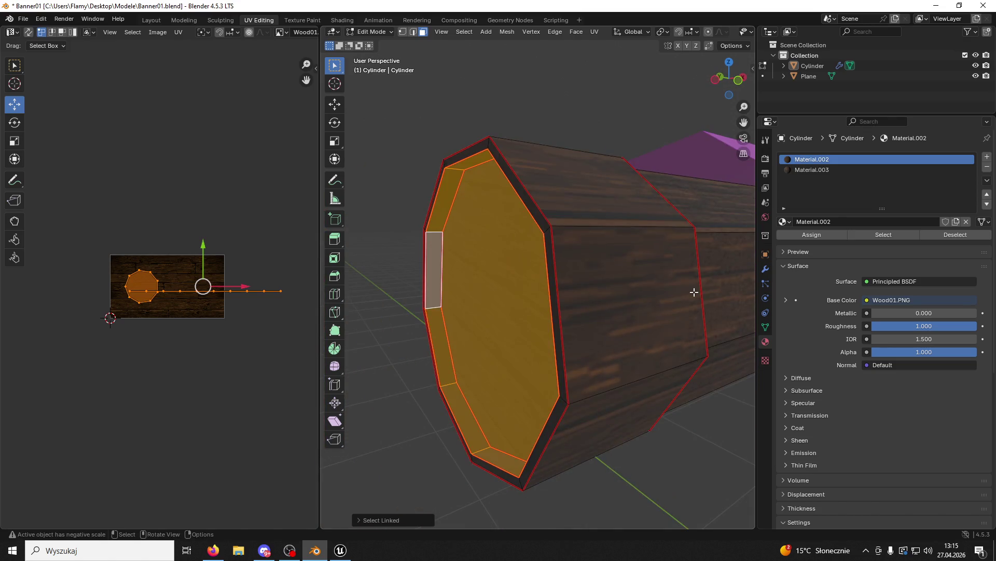
left_click(646, 286, "shift")
key("ctrl+l")
Add the remaining thin and lower rim faces, then assign Material.003 to the whole selection.
left_click(555, 311, "shift")
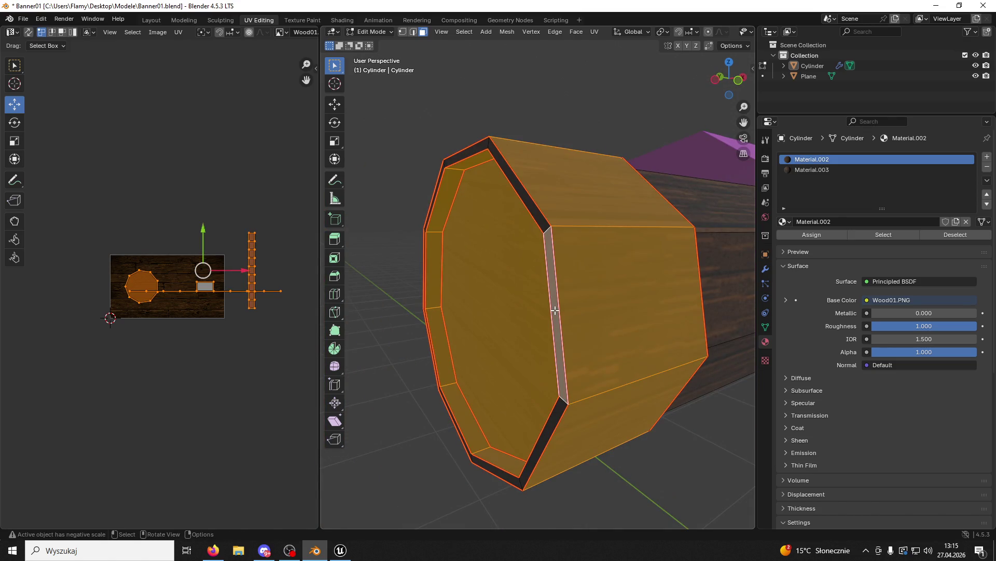
key("ctrl+l")
left_click_drag(569, 315, 586, 314)
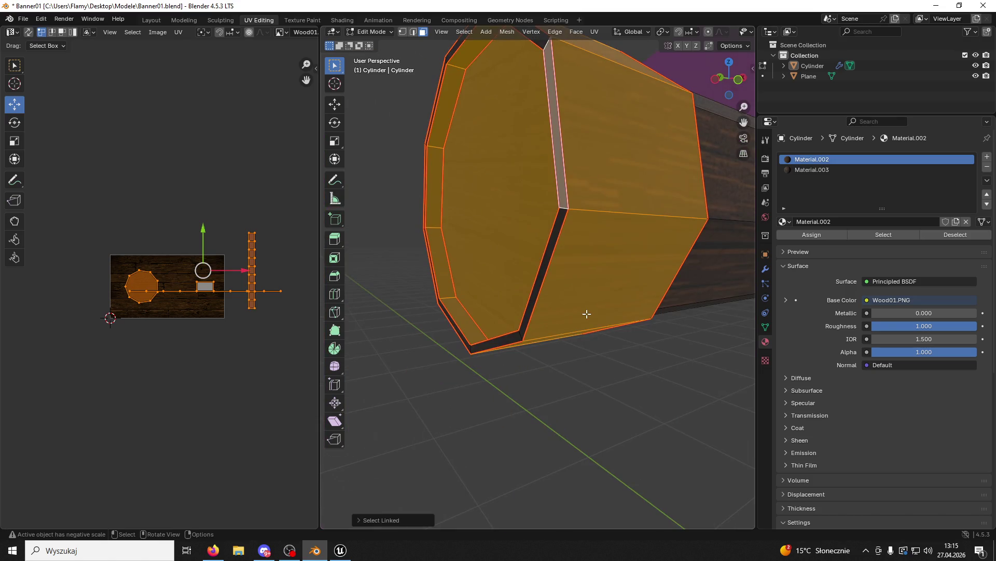
left_click(549, 253, "shift")
key("ctrl+l")
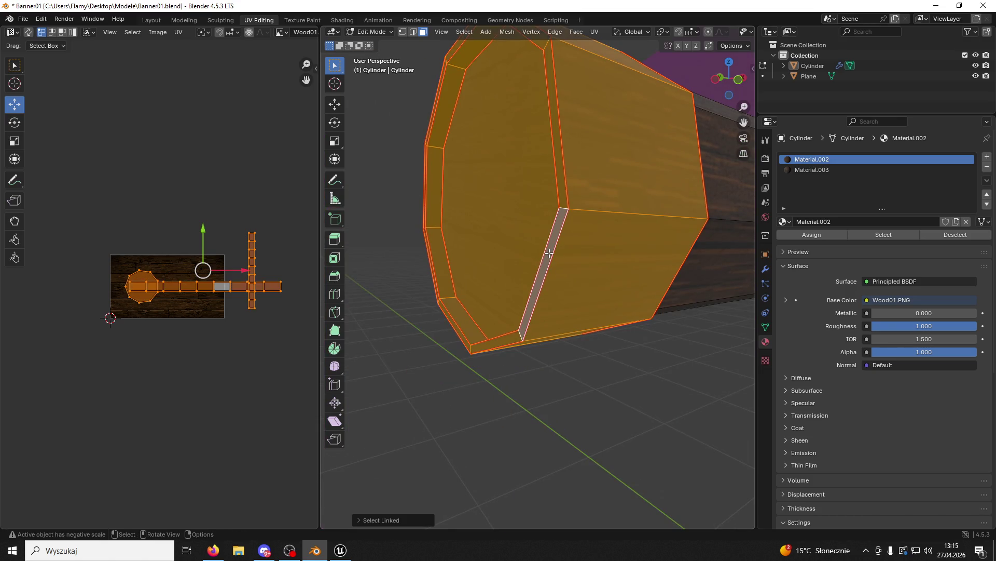
scroll(499, 275, "down", 5)
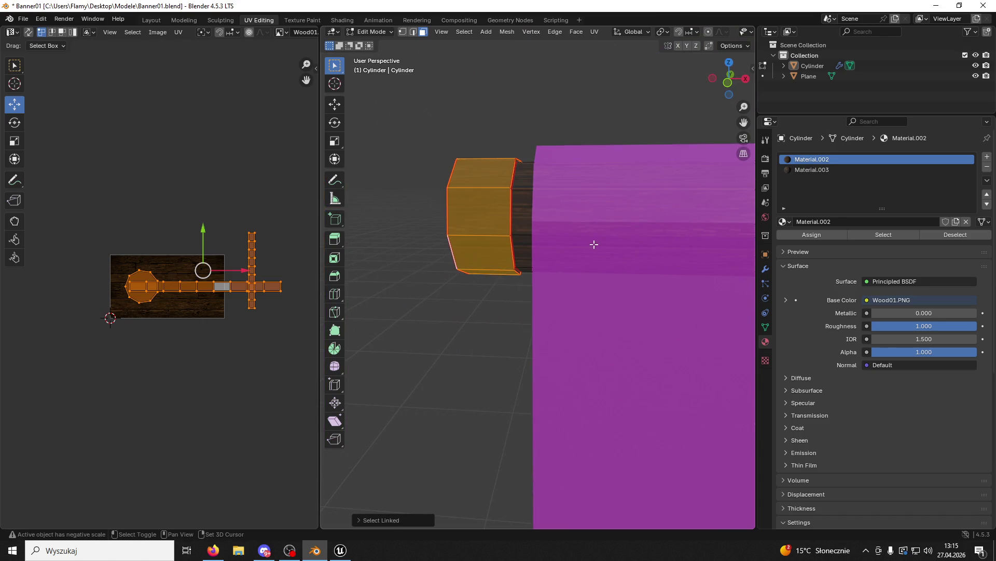
scroll(498, 240, "up", 3)
scroll(530, 250, "down", 3)
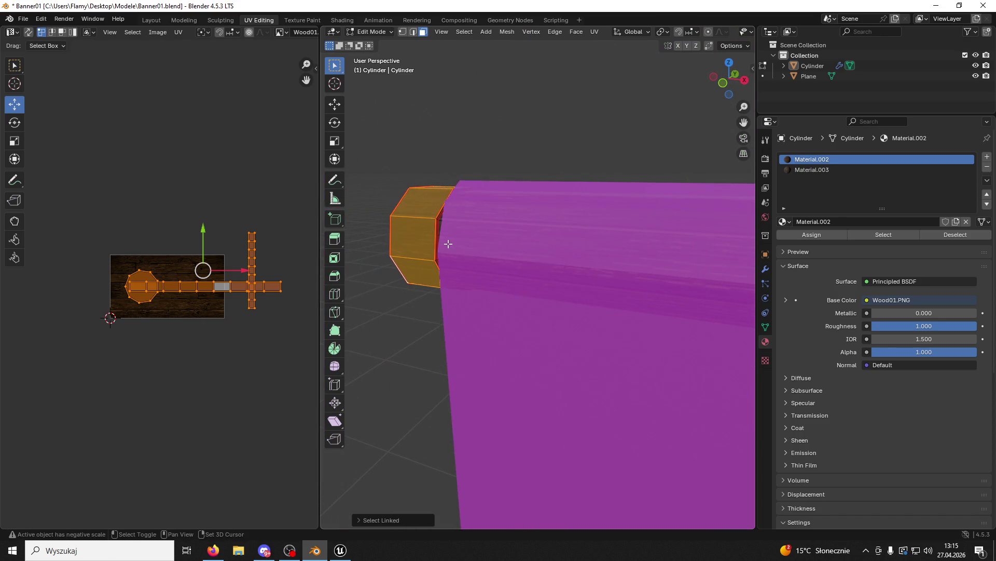
scroll(428, 241, "up", 5)
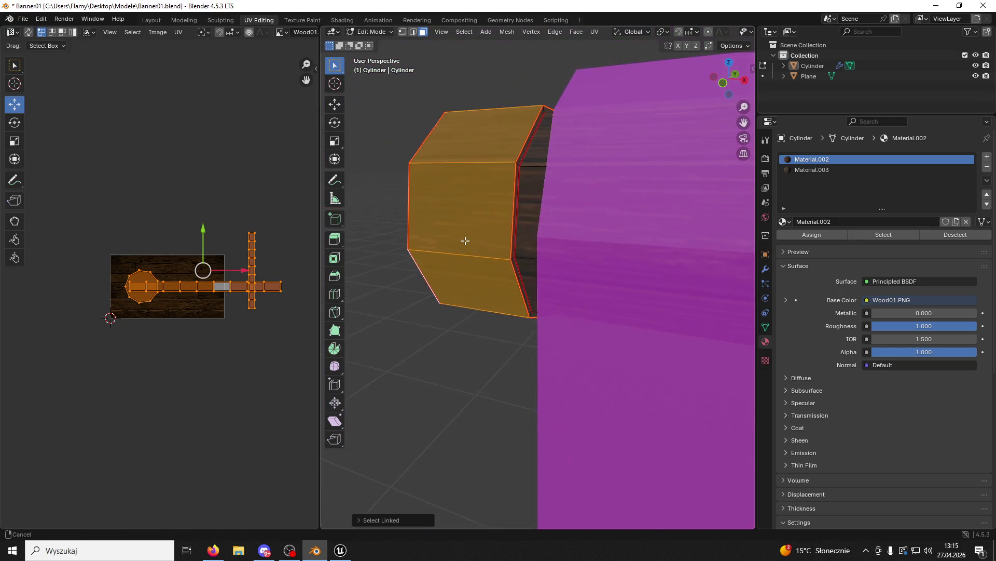
left_click(518, 212, "shift")
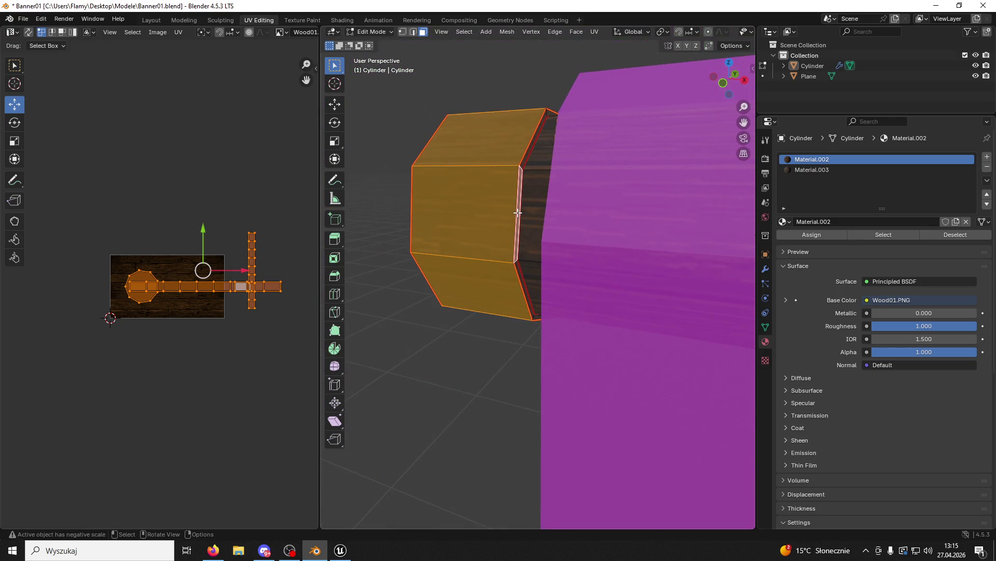
key("ctrl+l")
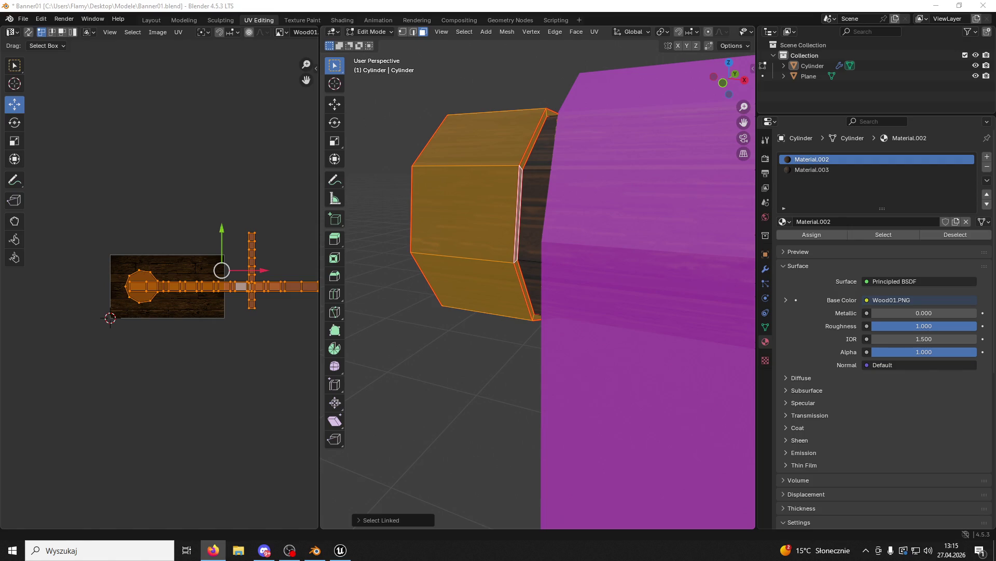
left_click(815, 170)
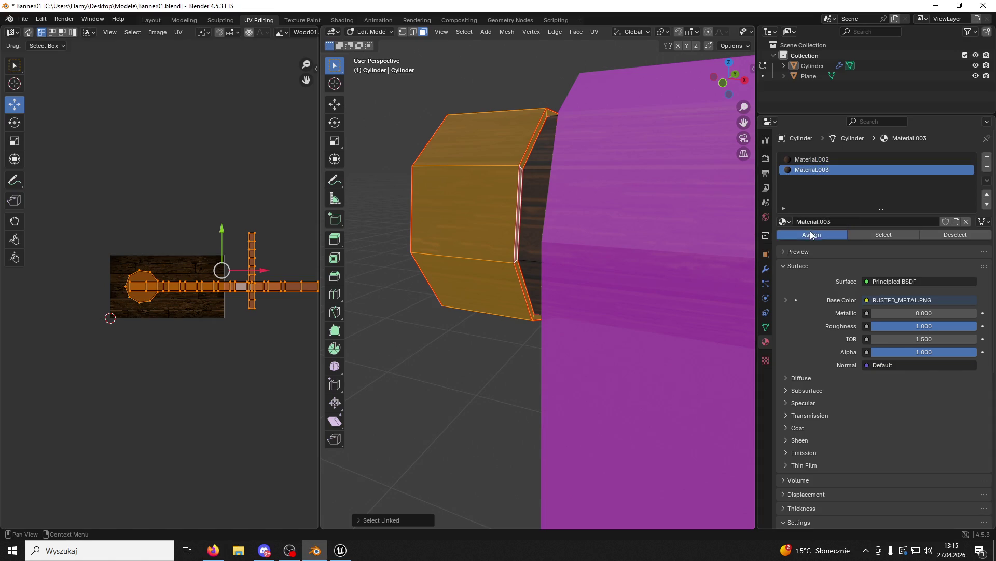
left_click(812, 235)
scroll(416, 327, "down", 5)
left_click(439, 341)
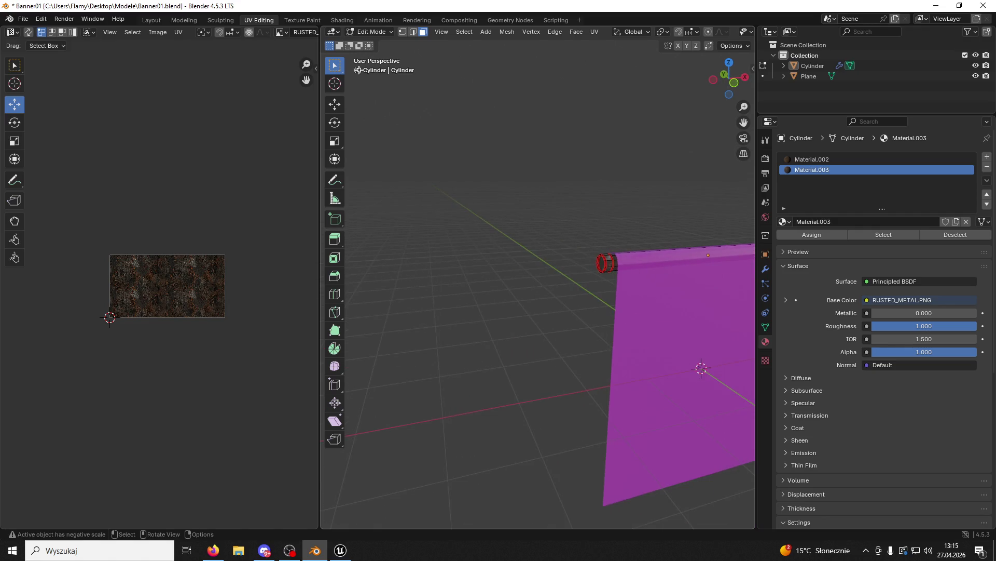
Return to Object Mode, selecting the banner plane and making the rod active.
left_click(378, 32)
left_click(379, 49)
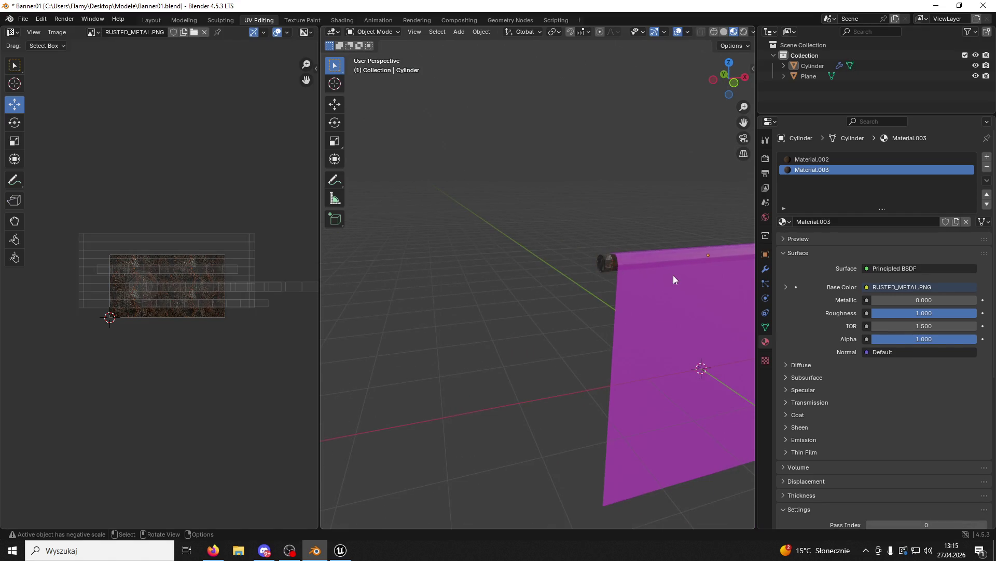
left_click(673, 279)
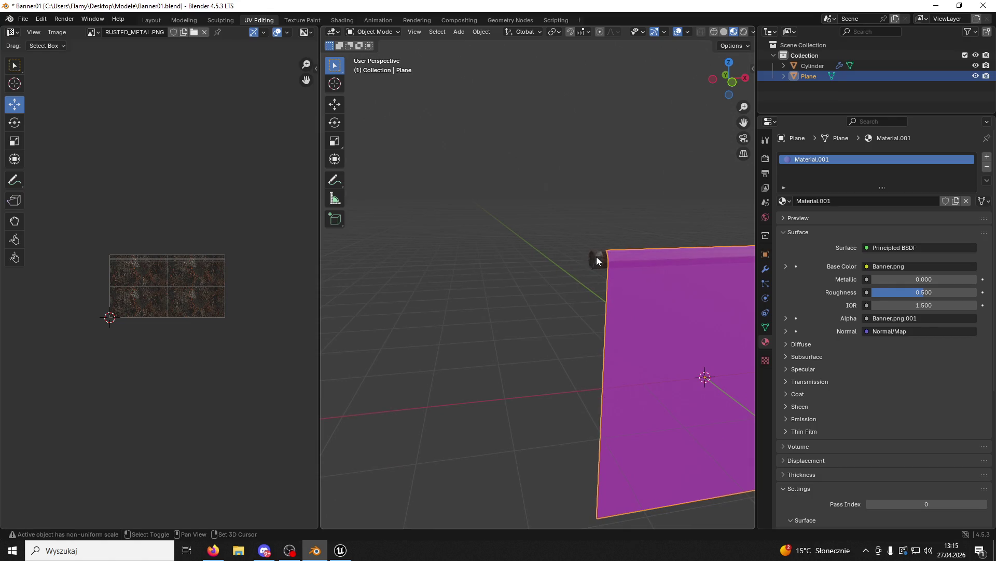
left_click(596, 257, "shift")
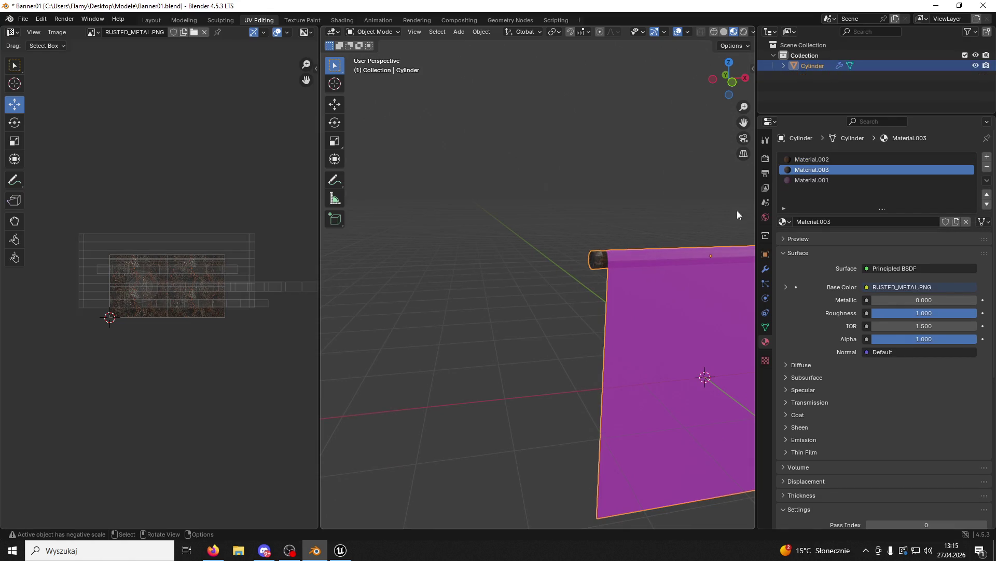
Make Material.001 the active slot and save Banner01.blend.
left_click(805, 179)
left_click_drag(639, 211, 501, 178)
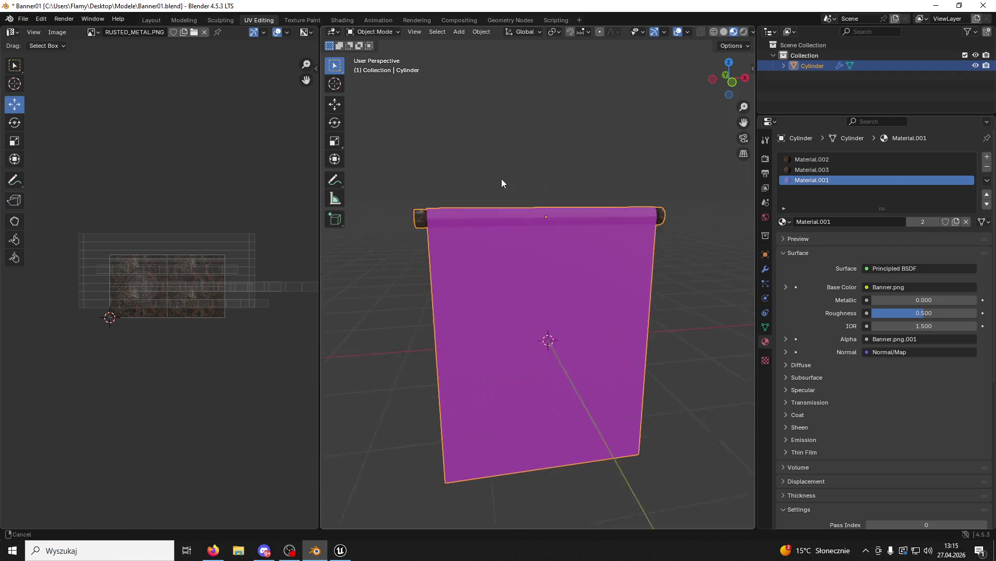
key("ctrl+s")
Re-export the banner over Banner01.fbx in the Modele folder, then go to Unreal.
left_click(9, 19)
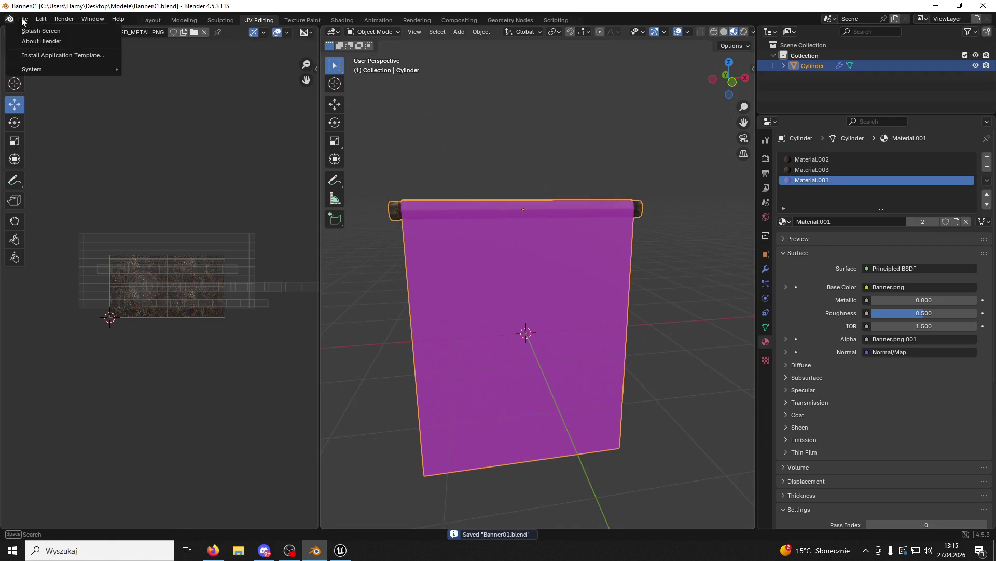
mouse_move(23, 21)
mouse_move(50, 178)
left_click(153, 265)
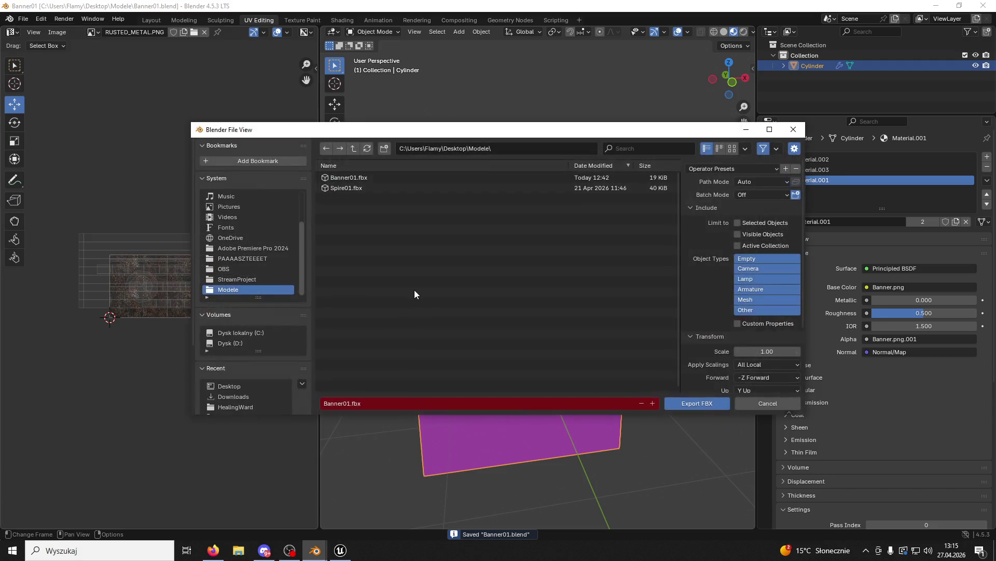
left_click(672, 403)
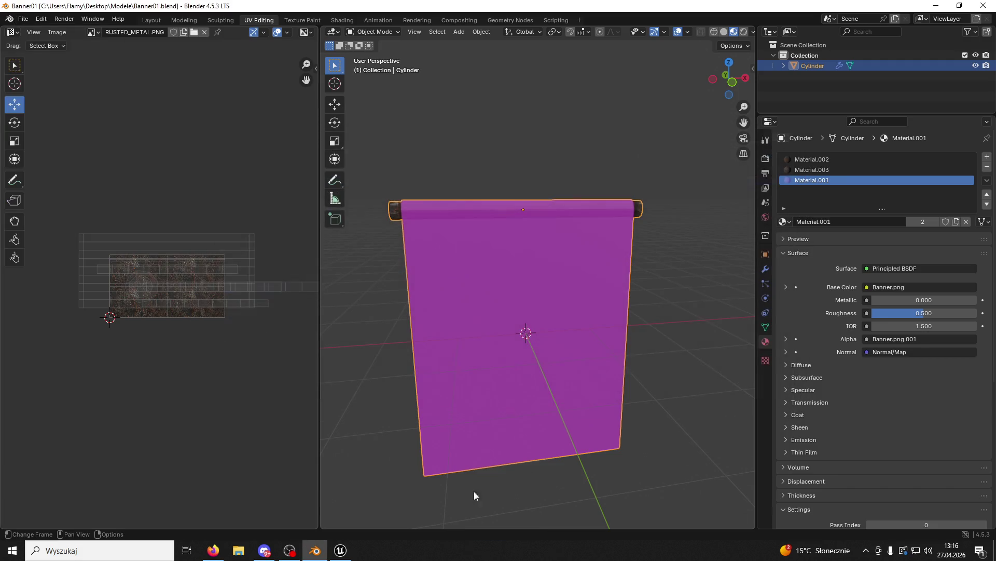
left_click(329, 554)
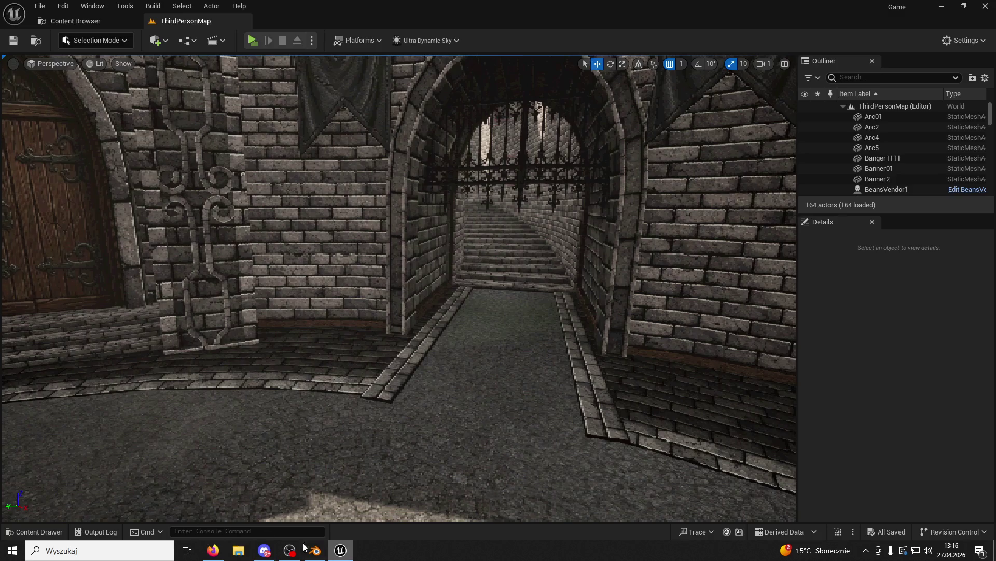
Reimport Banner01 in ModularV3/Banners with Reset To Fbx materials.
left_click(60, 531)
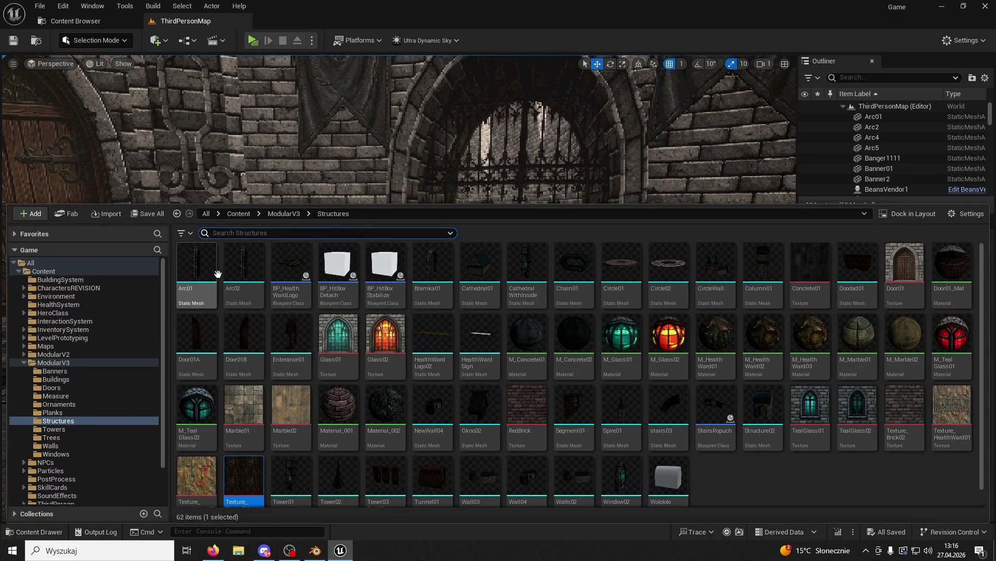
left_click(284, 213)
double_click(196, 262)
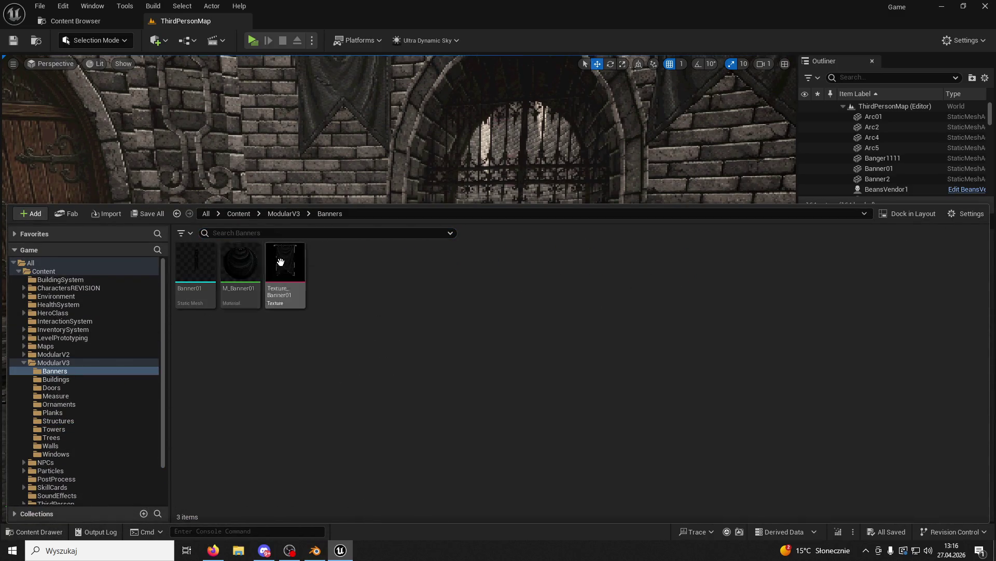
right_click(200, 262)
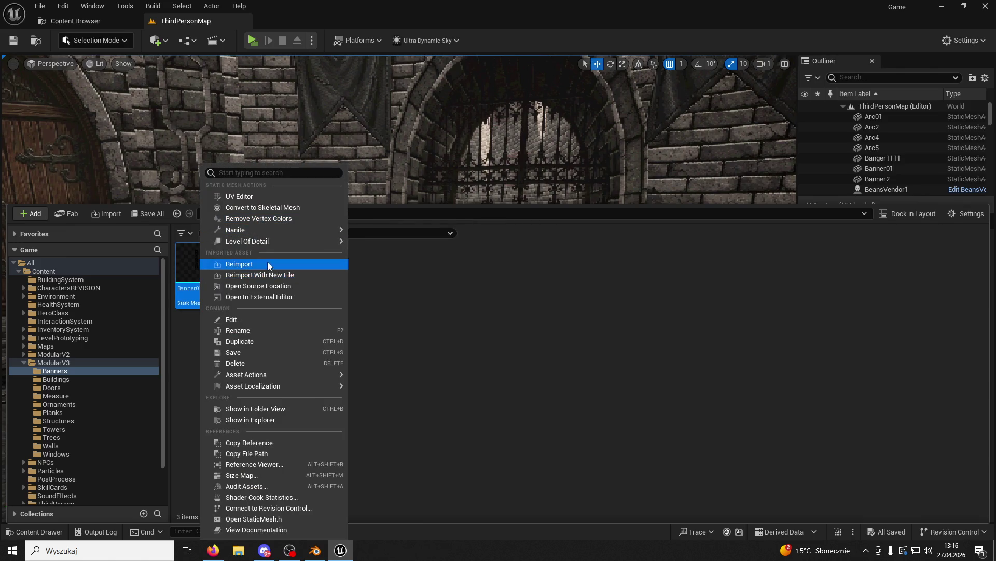
left_click(267, 265)
left_click(621, 366)
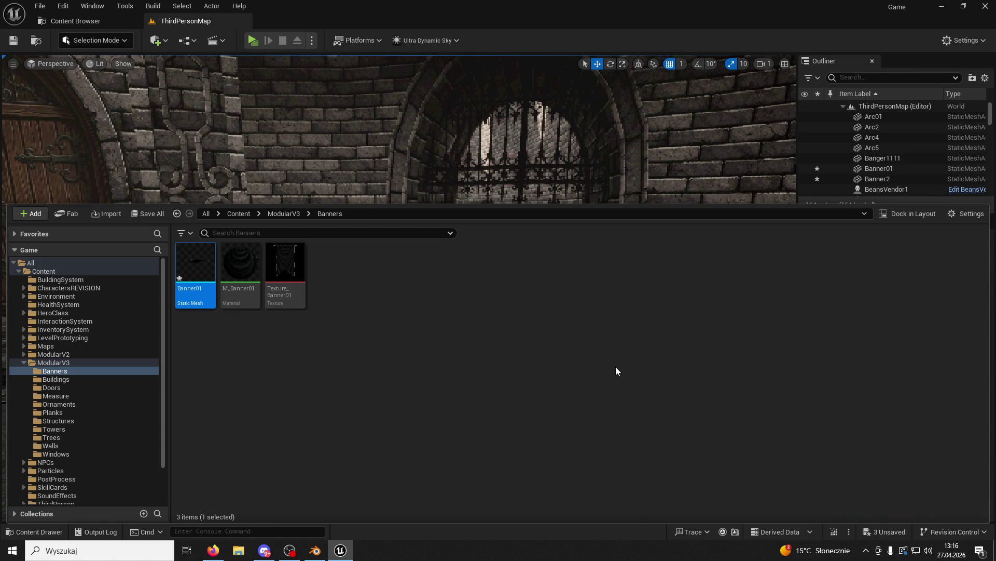
left_click(407, 391)
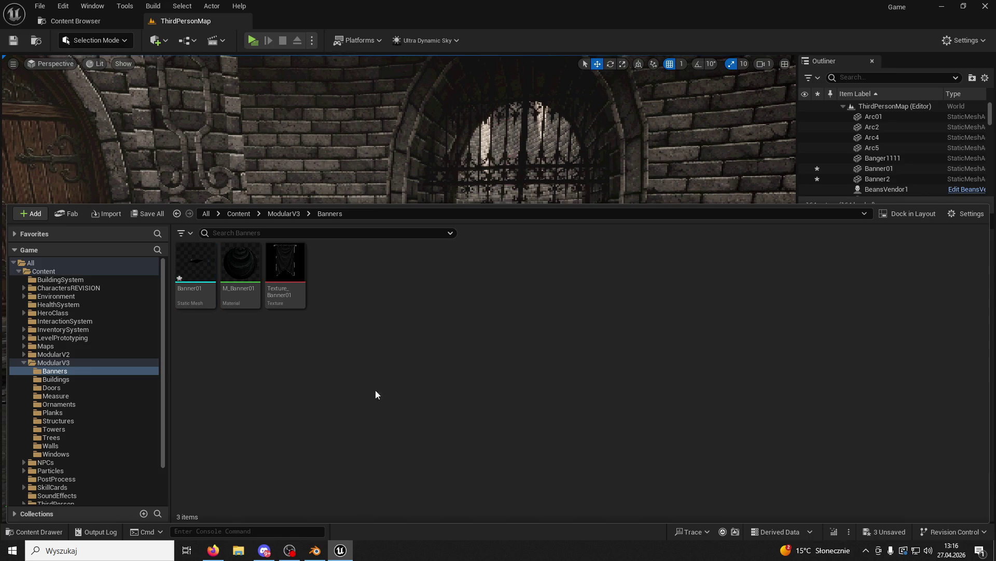
Inspect Banner01 in the mesh editor, then orbit the banner back in Blender.
double_click(203, 267)
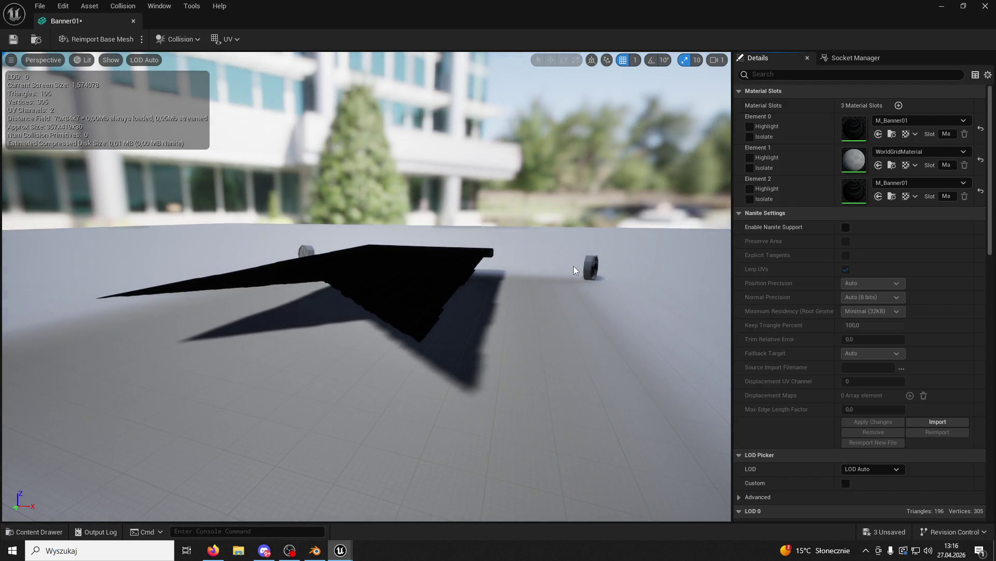
mouse_move(434, 351)
left_mouse_down()
mouse_move(441, 301)
mouse_move(313, 554)
left_mouse_up()
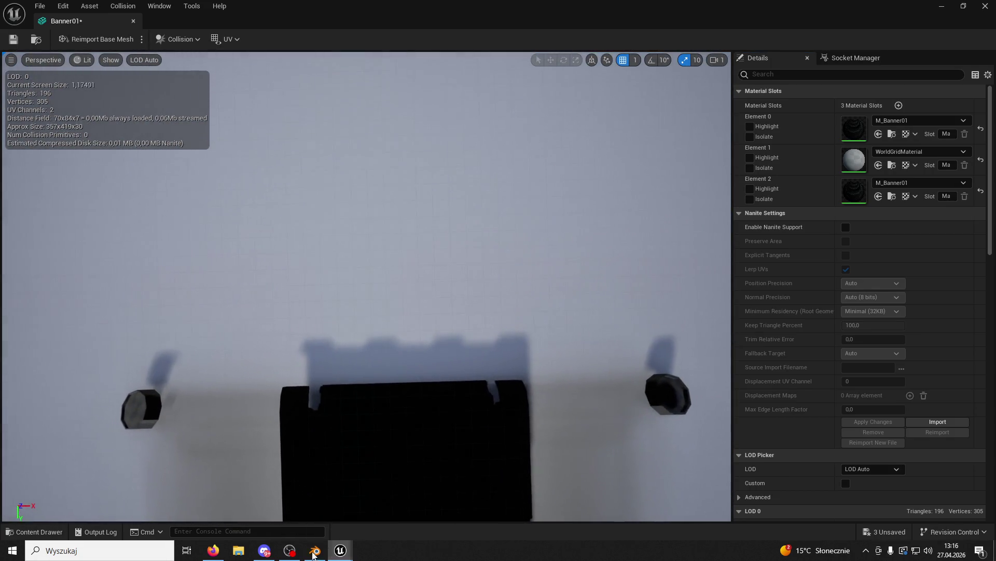
left_click(313, 554)
mouse_move(362, 241)
left_mouse_down()
mouse_move(409, 223)
mouse_move(452, 228)
left_mouse_up()
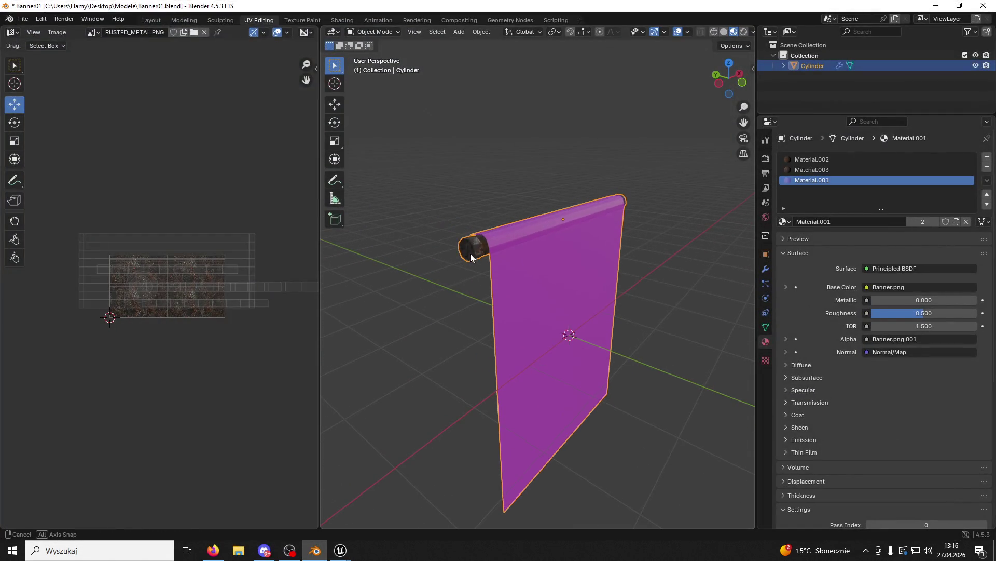
Enable the Face Orientation overlay and view the banner's front side.
left_click(690, 31)
left_click(625, 234)
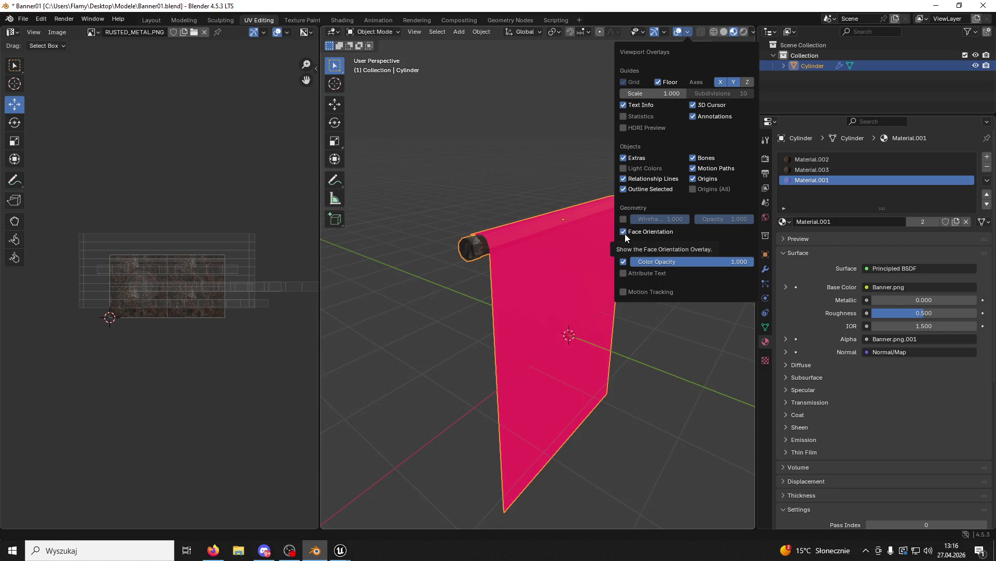
left_click(625, 234)
left_click(625, 233)
mouse_move(618, 235)
left_mouse_down()
mouse_move(551, 268)
mouse_move(594, 264)
mouse_move(479, 279)
mouse_move(450, 233)
left_mouse_up()
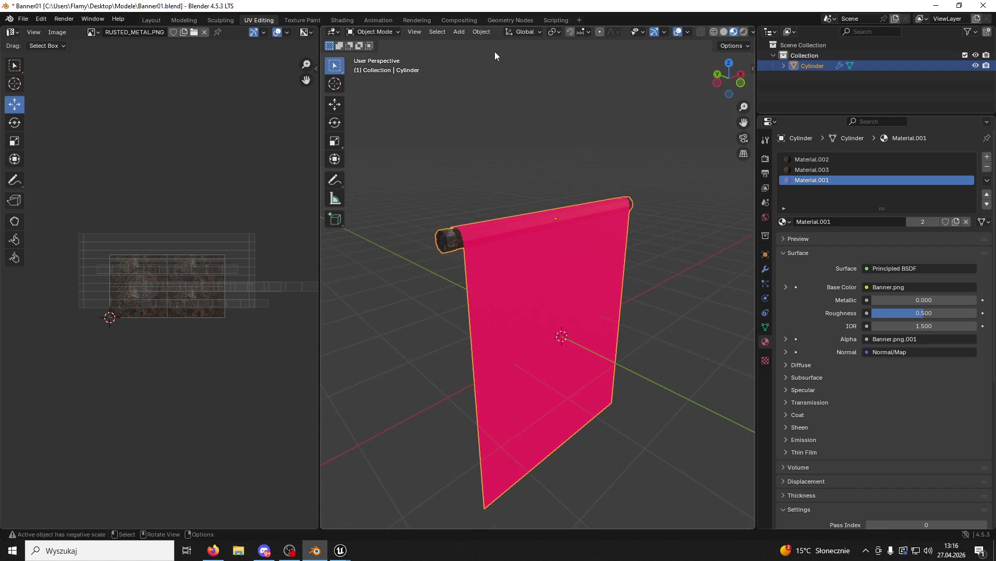
Compare Solid and Material Preview shading, then go back to Unreal's Banner01 editor.
left_click(725, 32)
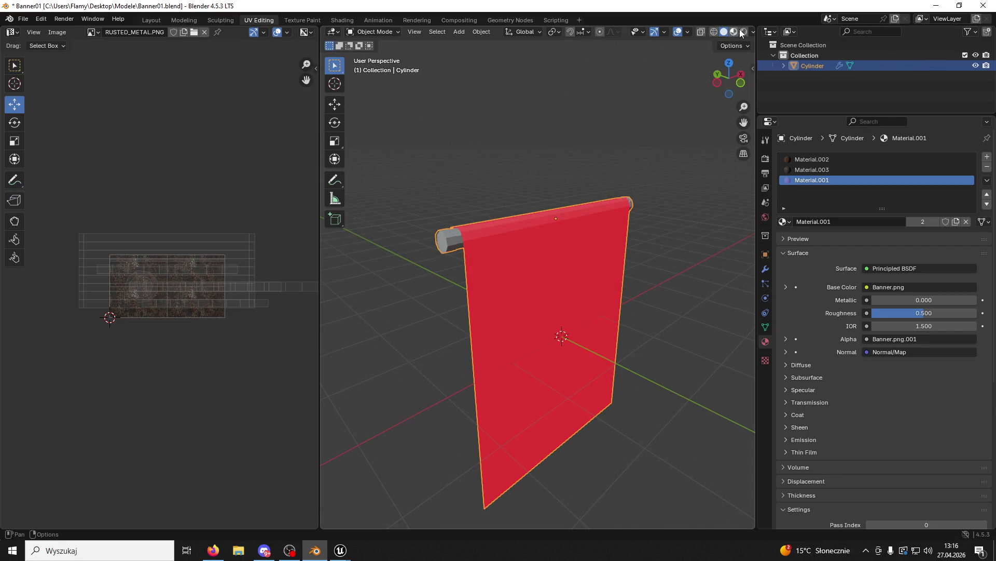
left_click(735, 31)
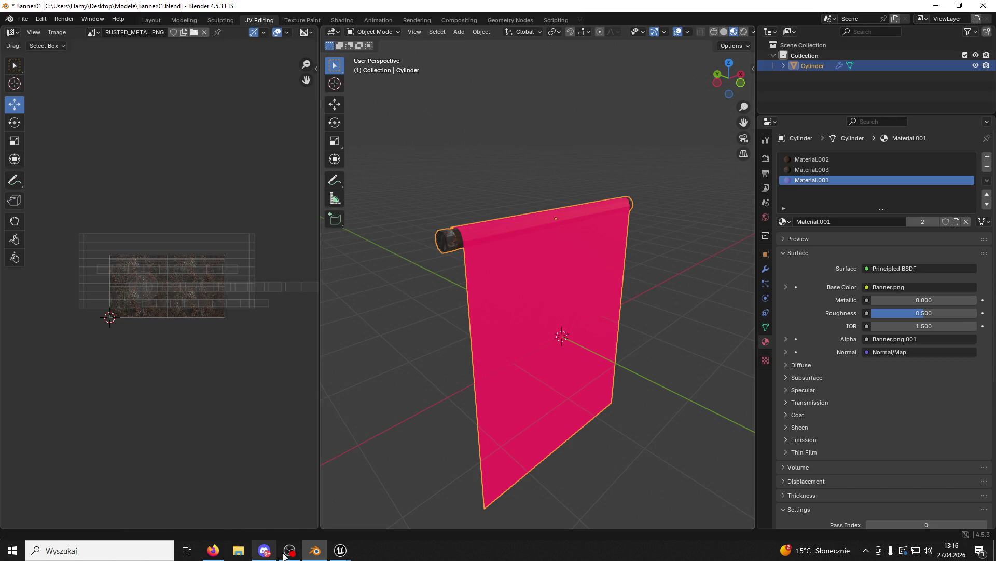
mouse_move(351, 551)
left_click(359, 519)
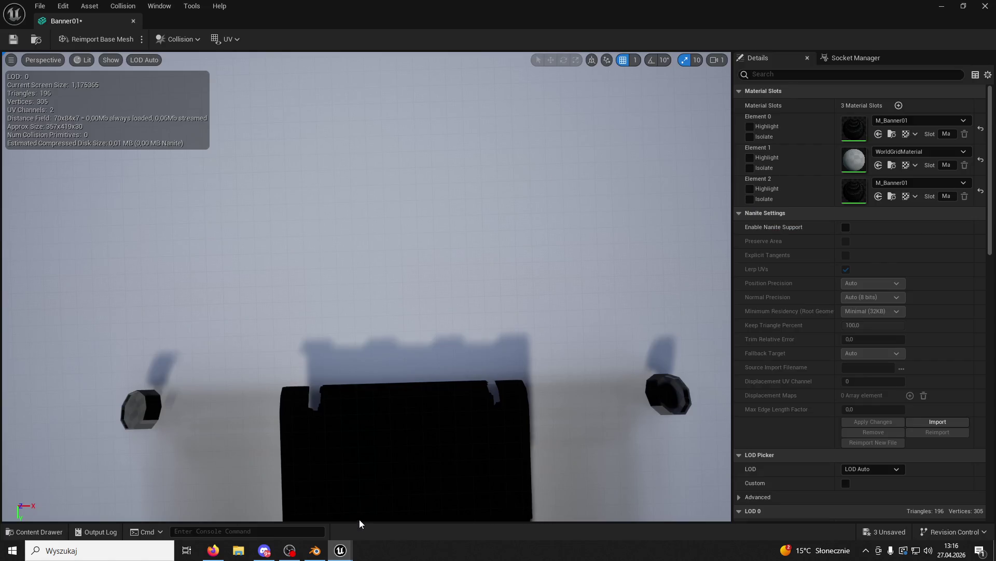
Drag Banner01 from the Banners folder into the castle level.
left_click_drag(377, 417, 425, 358)
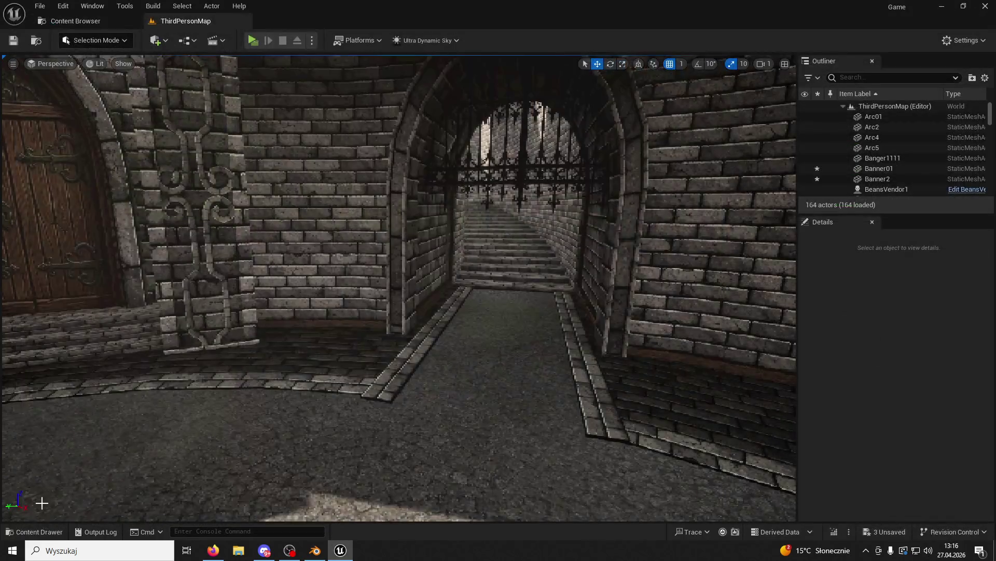
left_click(33, 531)
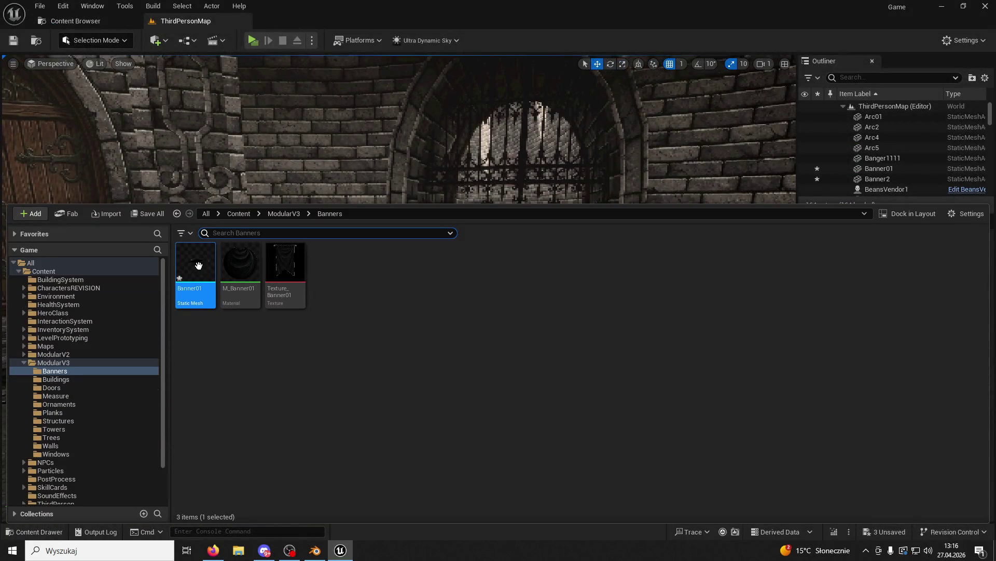
mouse_move(197, 263)
left_mouse_down()
mouse_move(327, 153)
mouse_move(353, 290)
left_mouse_up()
In Blender, deselect the banner and put its mesh into Edit Mode.
key("alt+Tab")
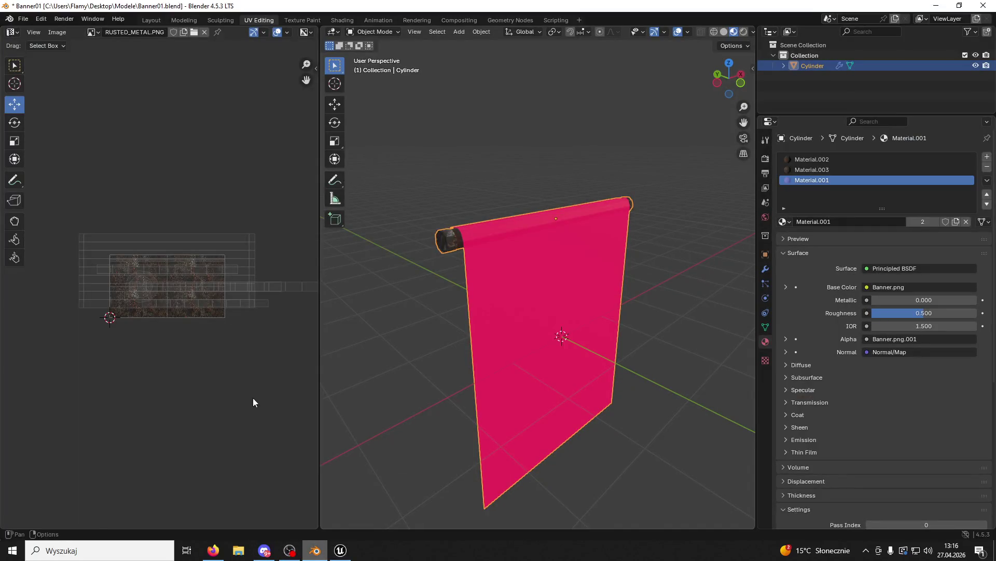
left_click(340, 552)
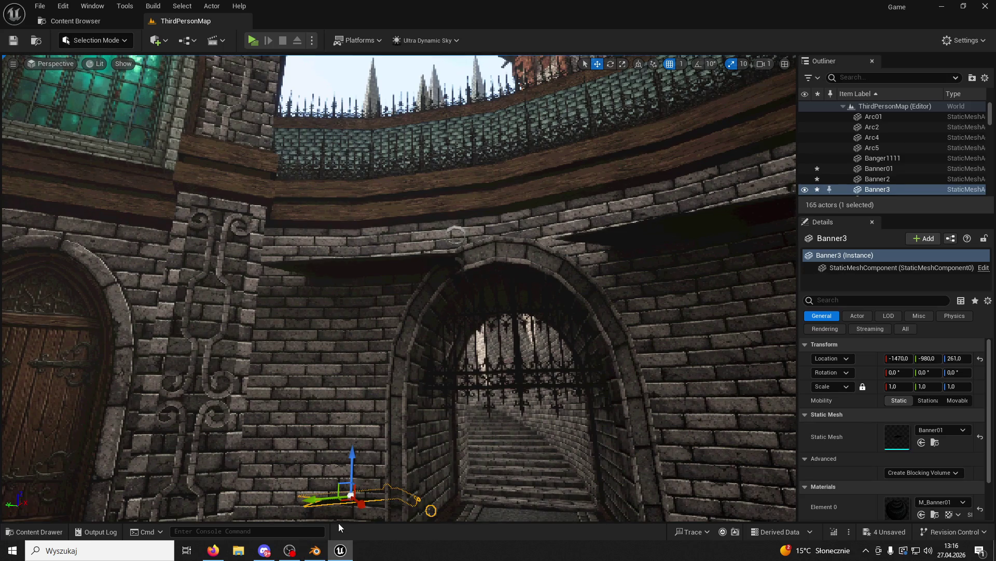
left_click(315, 550)
left_click(448, 200)
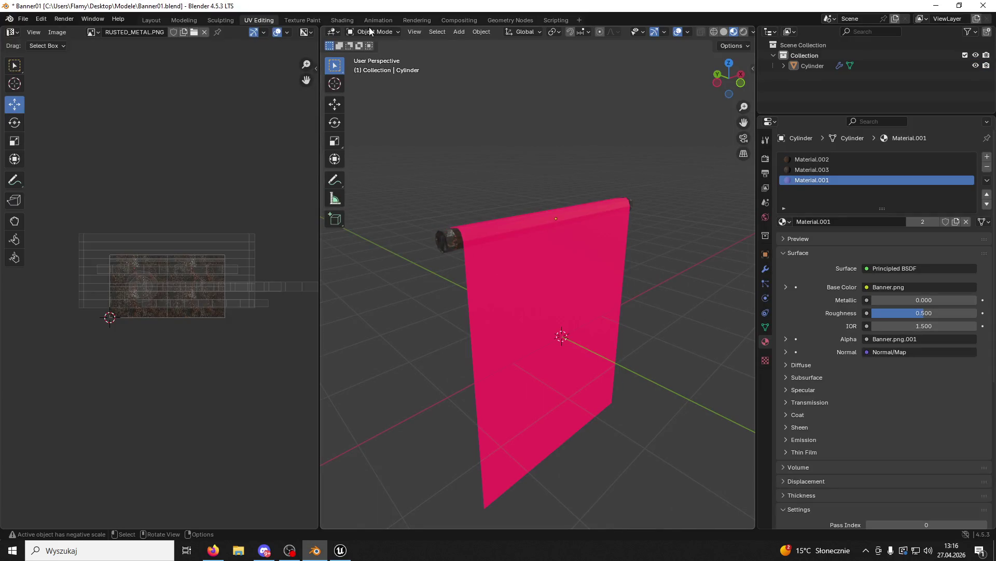
left_click(375, 33)
left_click(379, 57)
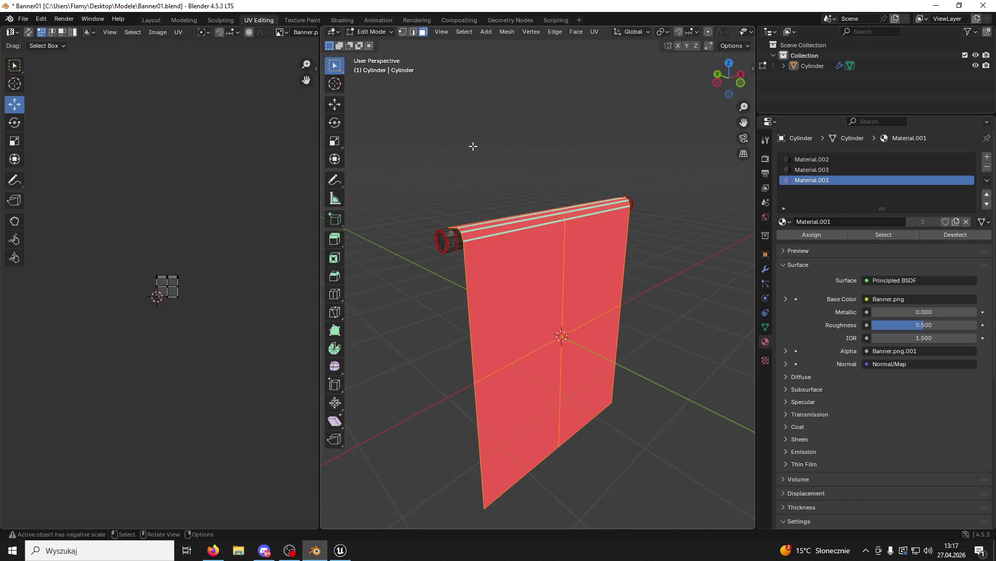
Reopen Banner01 from ModularV3/Banners in Unreal's mesh editor, inspect it, and return to Blender.
left_click(341, 550)
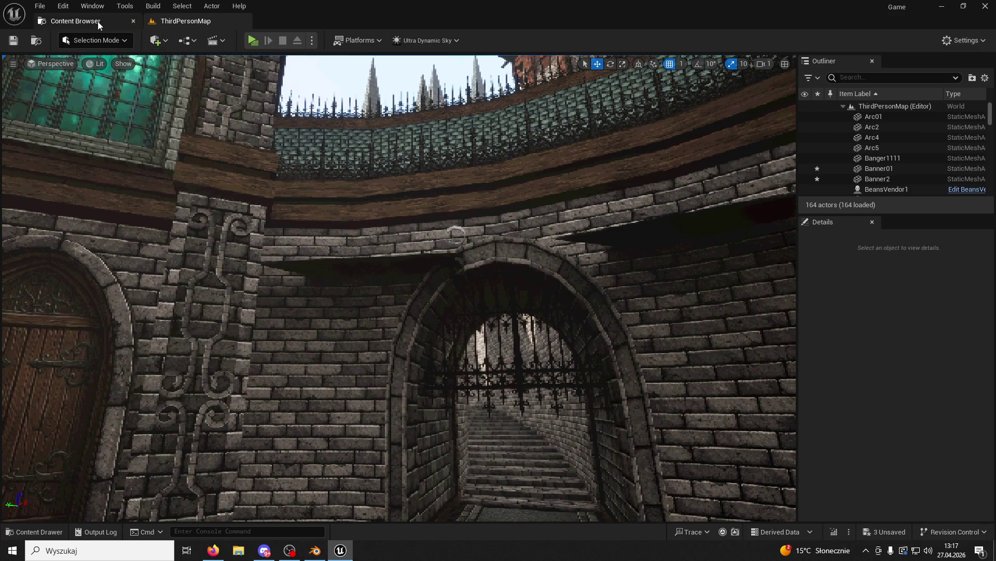
left_click(97, 21)
double_click(193, 94)
left_click(193, 91)
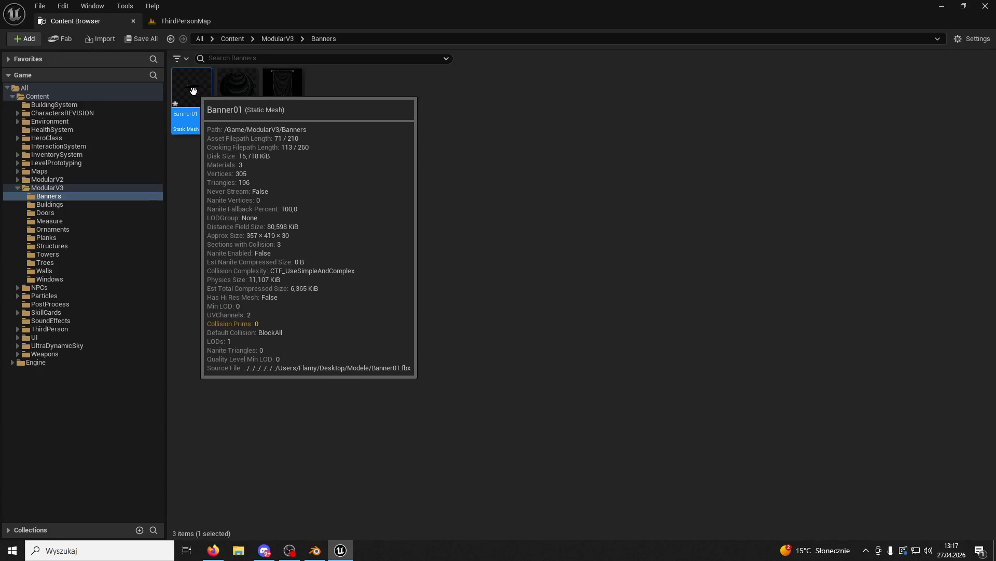
double_click(193, 91)
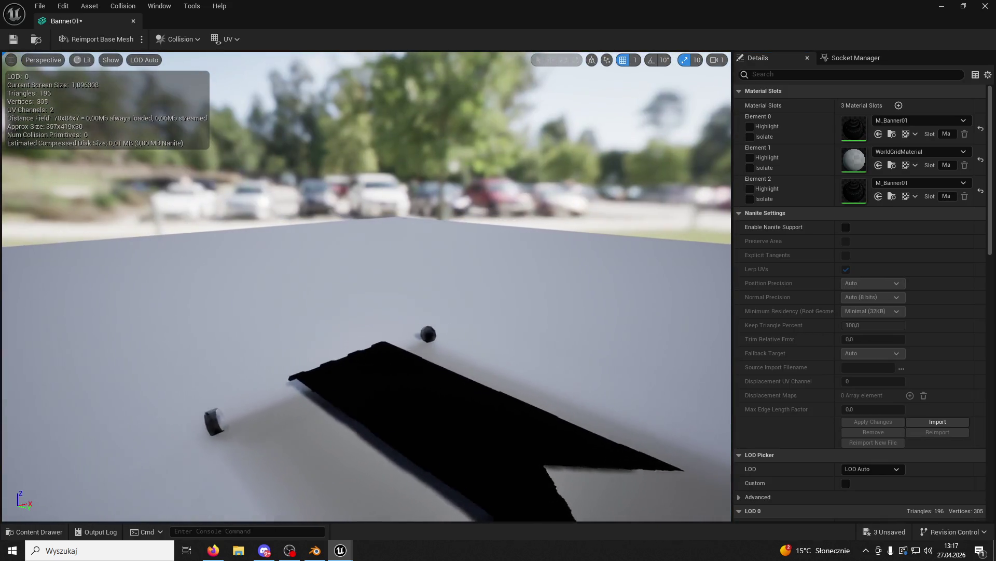
left_click_drag(340, 441, 341, 440)
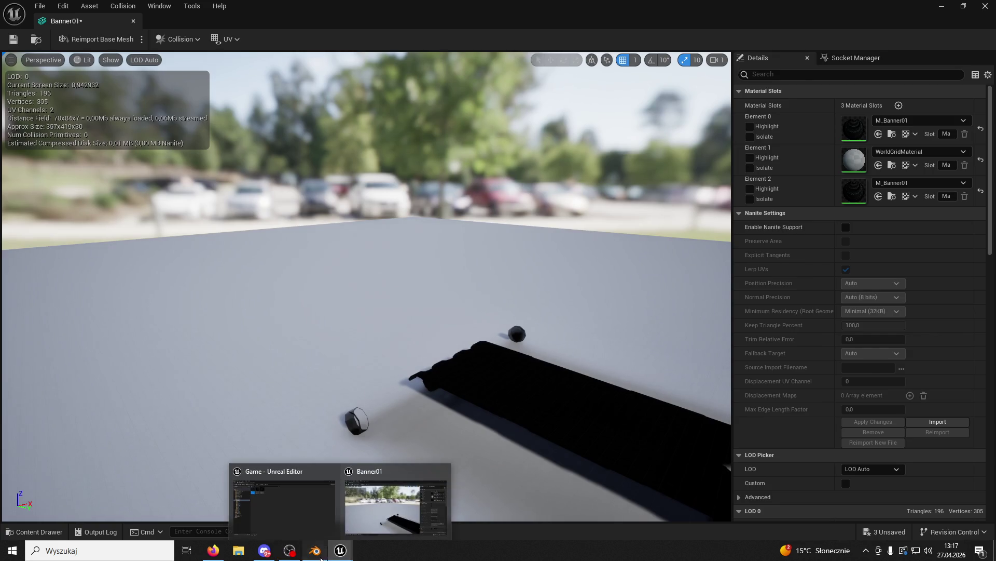
left_click(315, 550)
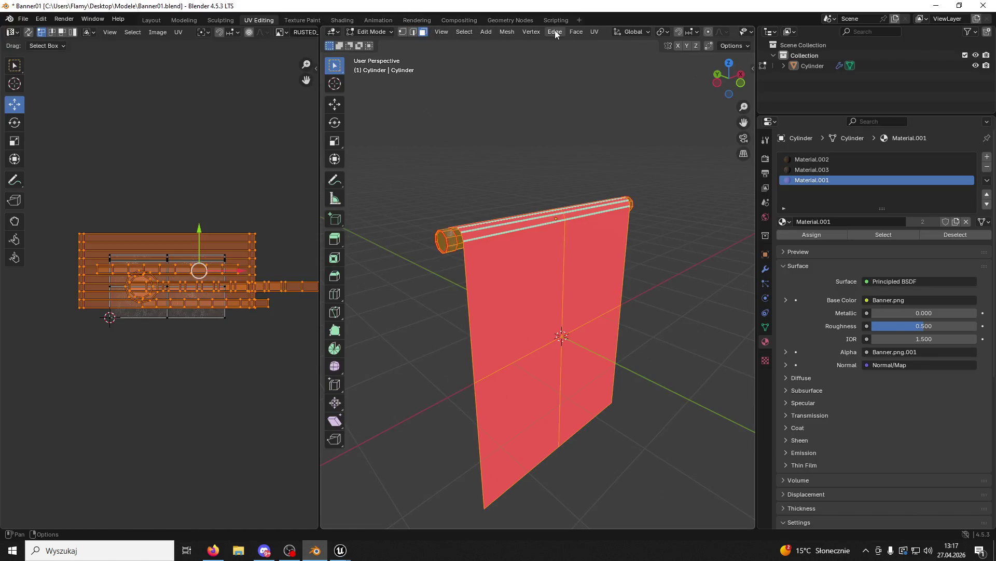
Flip the banner mesh's normals and reselect the banner in Object Mode.
left_click(500, 31)
mouse_move(536, 214)
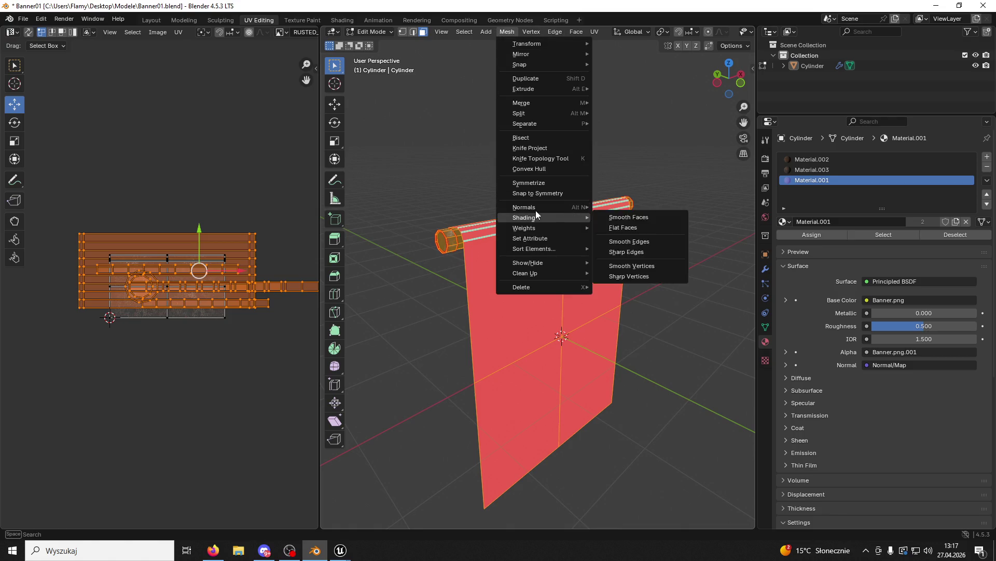
left_click(616, 208)
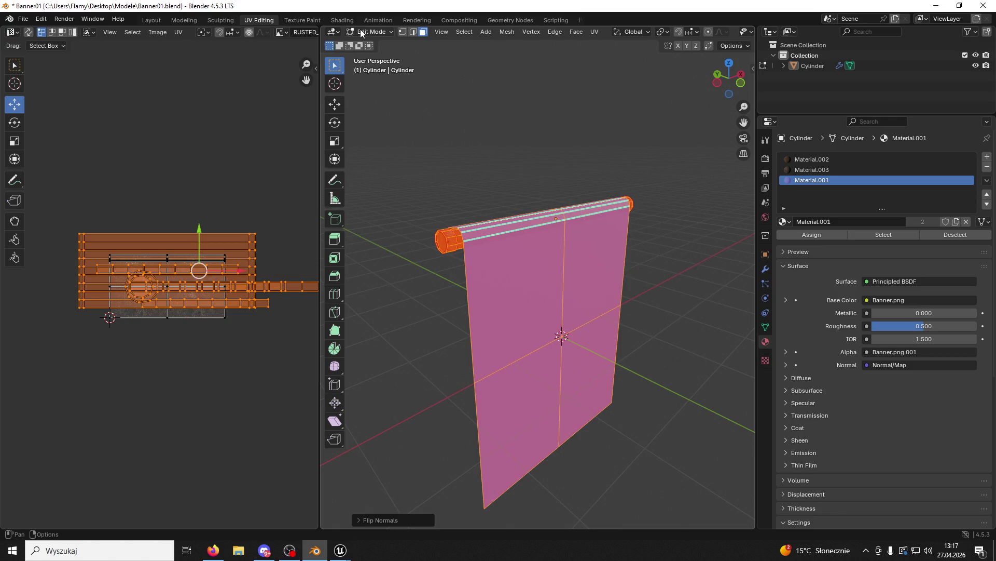
left_click(361, 31)
left_click(371, 42)
left_click(506, 236)
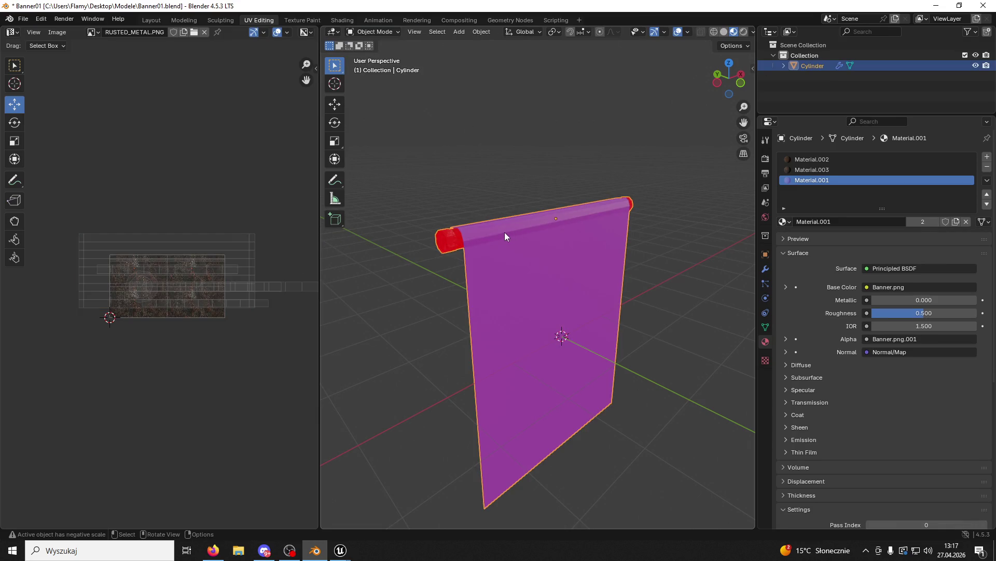
Export the banner as Banner01.fbx with Z Up as the up axis.
left_click(23, 20)
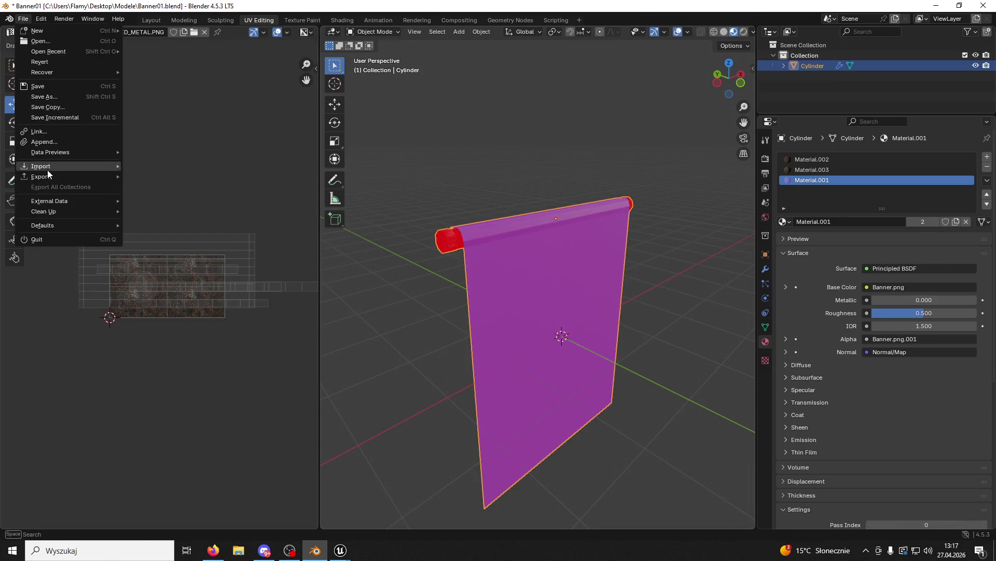
mouse_move(47, 176)
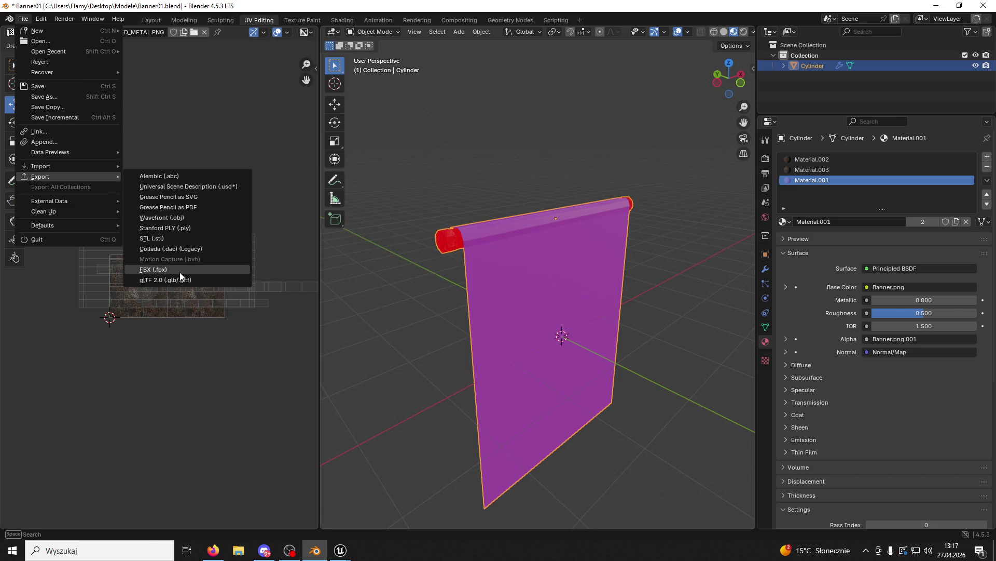
left_click(180, 270)
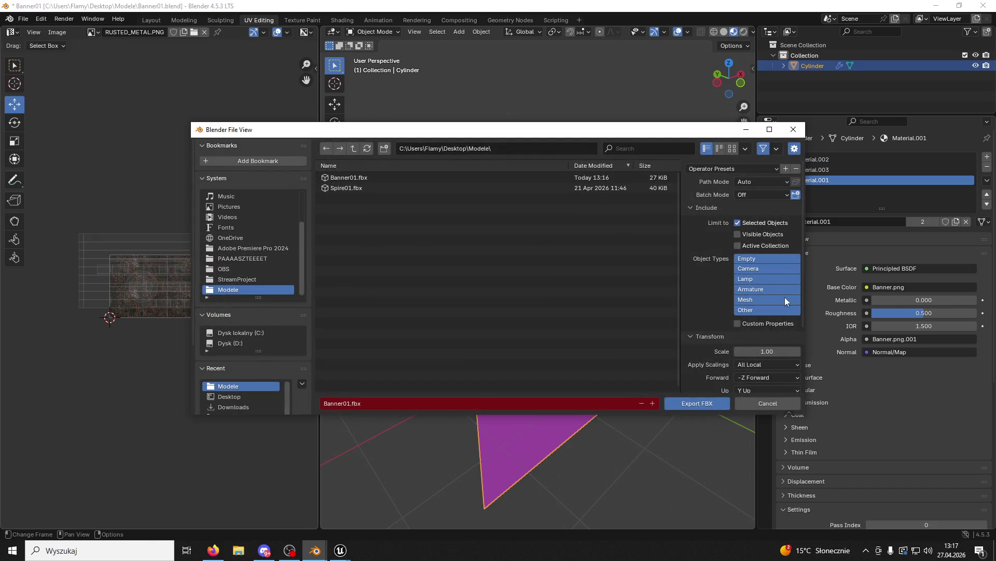
scroll(785, 301, "down", 4)
left_click(767, 309)
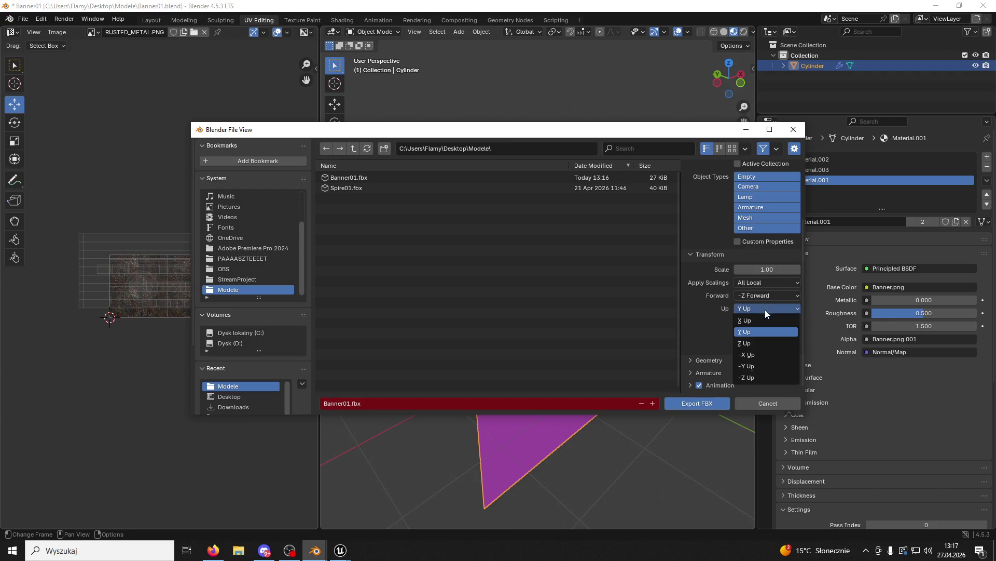
left_click(749, 343)
left_click(697, 403)
key("alt+Tab")
right_click(190, 364)
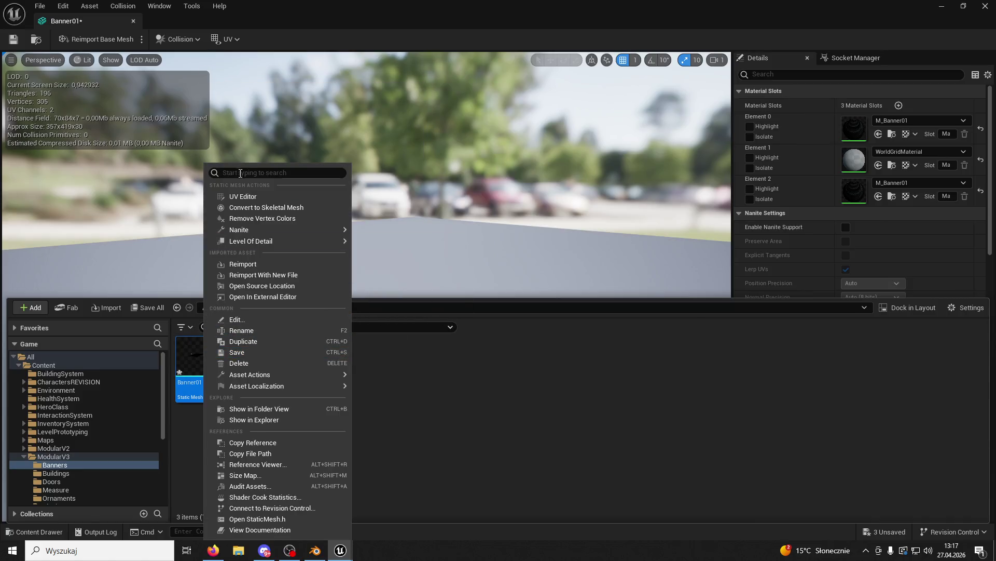
Reimport Banner01 from file, check its rod end, and close the editor back to ThirdPersonMap.
left_click(244, 264)
mouse_move(403, 214)
left_mouse_down()
mouse_move(337, 218)
mouse_move(374, 207)
mouse_move(327, 207)
left_mouse_up()
mouse_move(507, 457)
left_mouse_down()
mouse_move(485, 444)
mouse_move(508, 456)
left_mouse_up()
left_click_drag(523, 331, 566, 322)
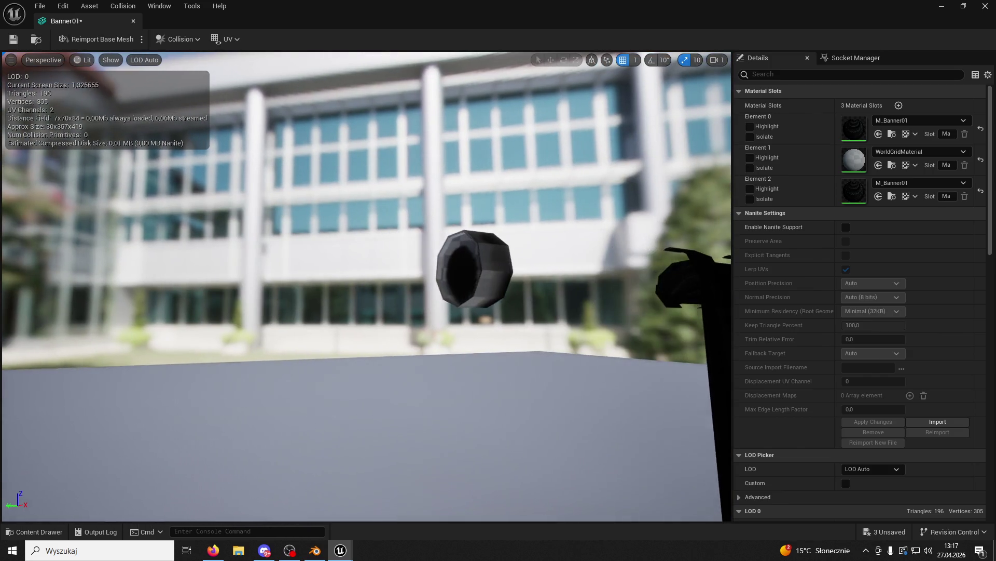
key("ctrl+space")
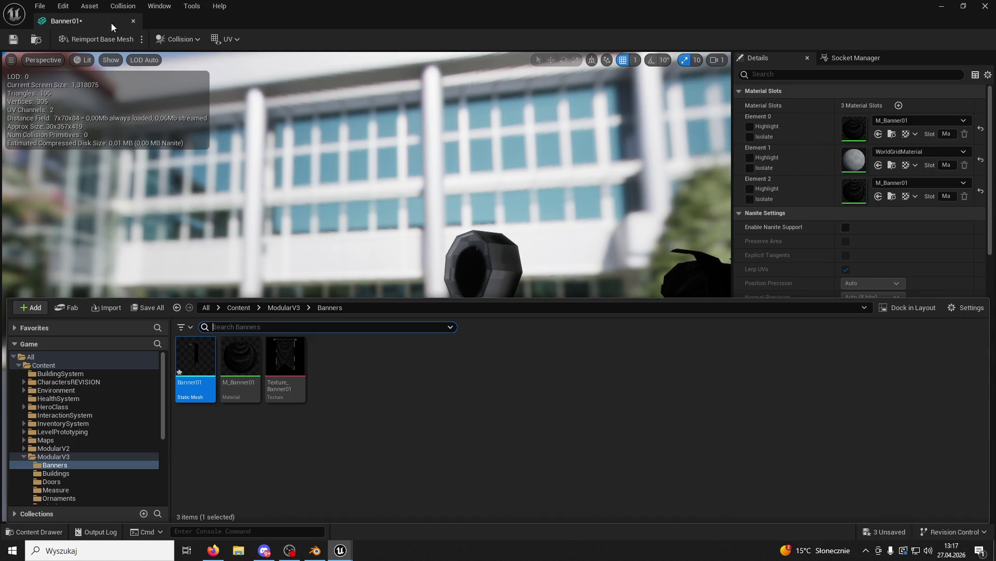
left_click(133, 21)
left_click(177, 22)
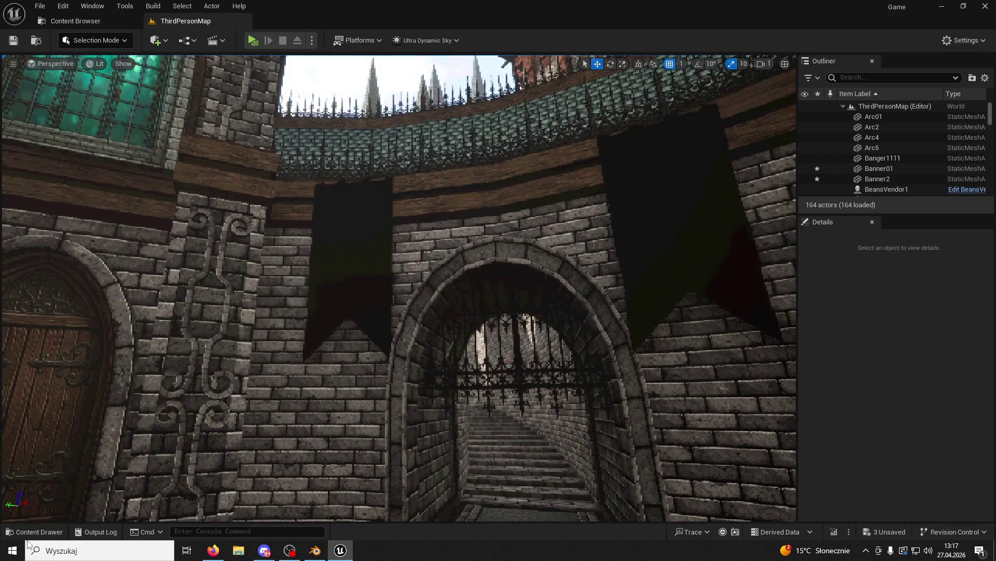
Delete both old dark banners from the castle level.
left_click(654, 261)
key("Delete")
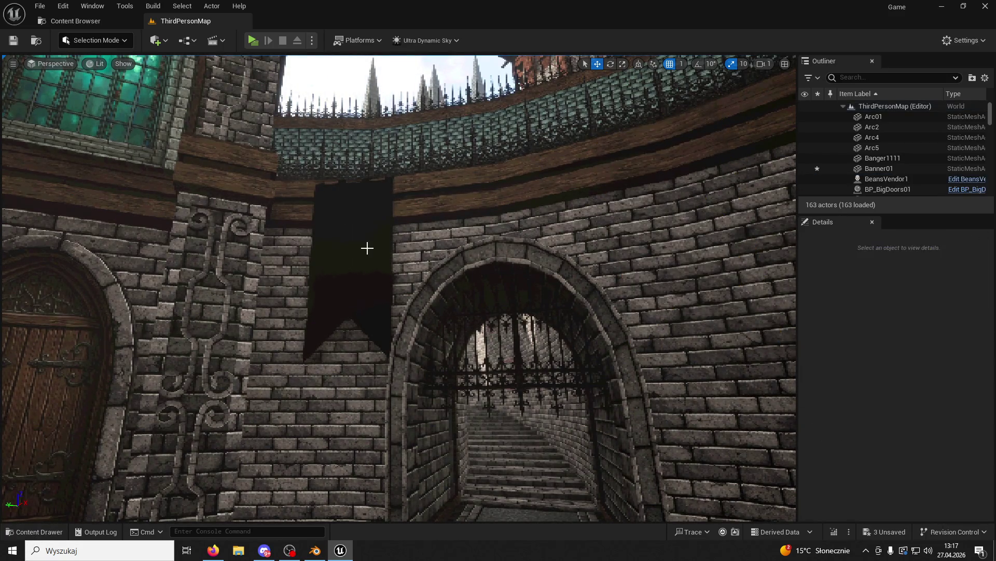
left_click(367, 247)
key("Delete")
Place Banner01 on the wall left of the archway, facing outward.
left_click(47, 538)
mouse_move(195, 290)
left_mouse_down()
mouse_move(373, 207)
mouse_move(373, 272)
mouse_move(325, 270)
left_mouse_up()
left_click(324, 270)
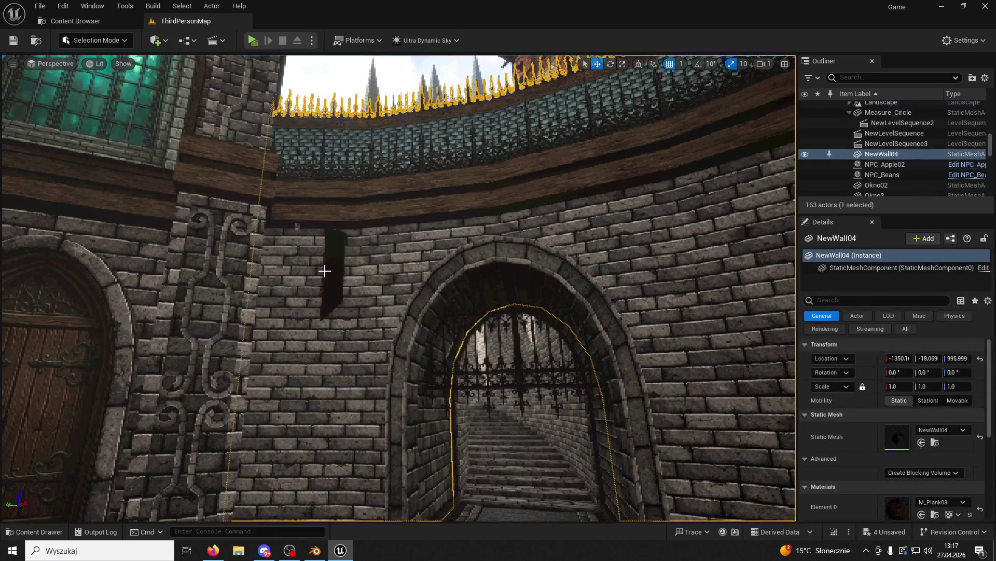
left_click(337, 268)
key("ctrl+z")
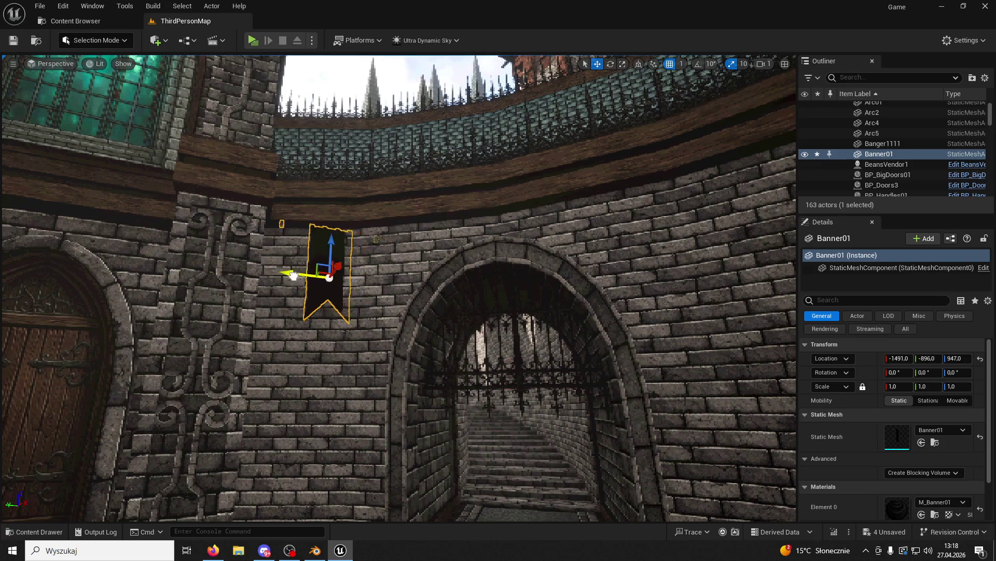
left_click(341, 231)
left_click(297, 275)
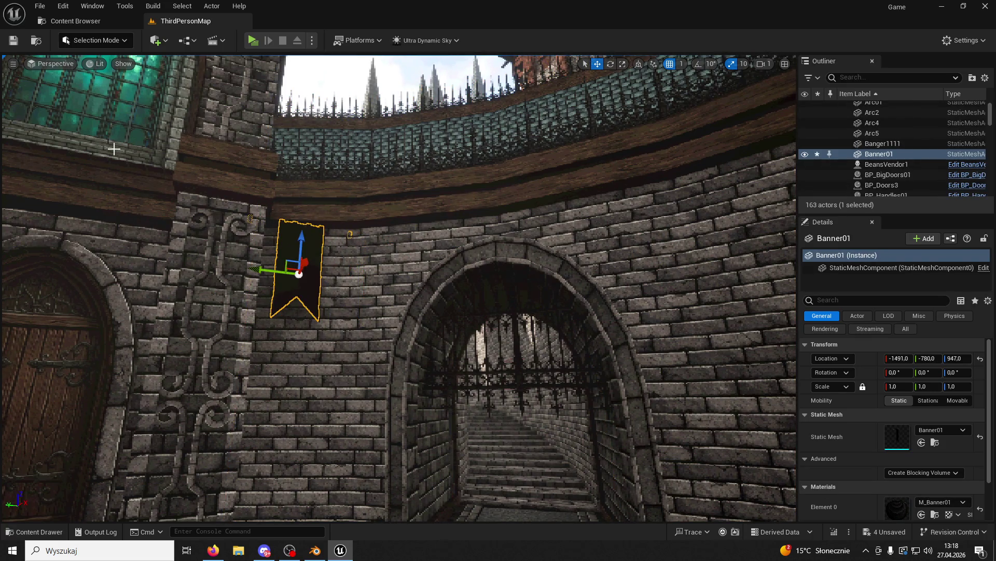
key("alt+Tab")
mouse_move(440, 278)
left_mouse_down()
mouse_move(532, 263)
mouse_move(497, 268)
left_mouse_up()
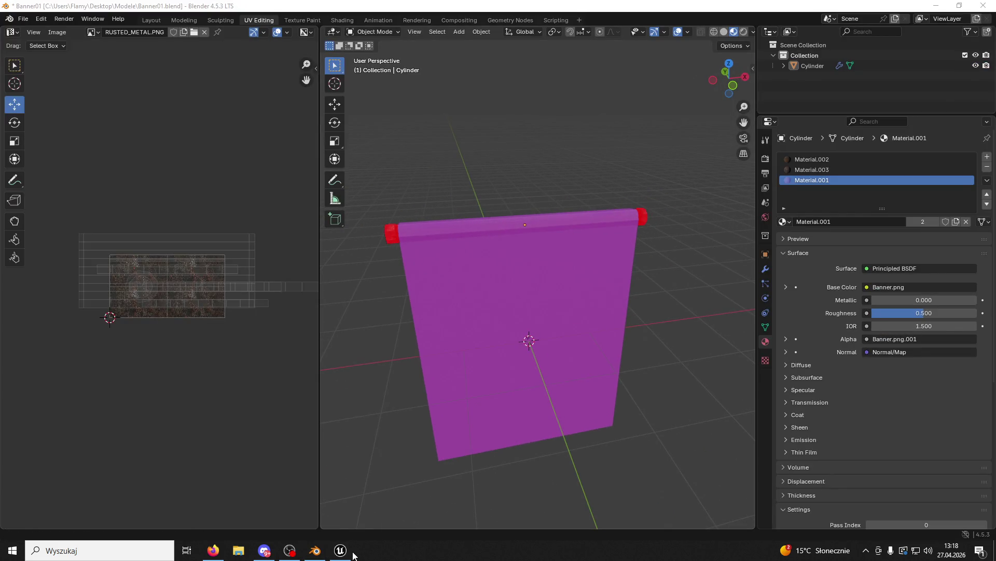
Recompute the placed banner's normals with Modeling Mode's Attribs > Normals tool.
left_click(340, 550)
left_click(97, 40)
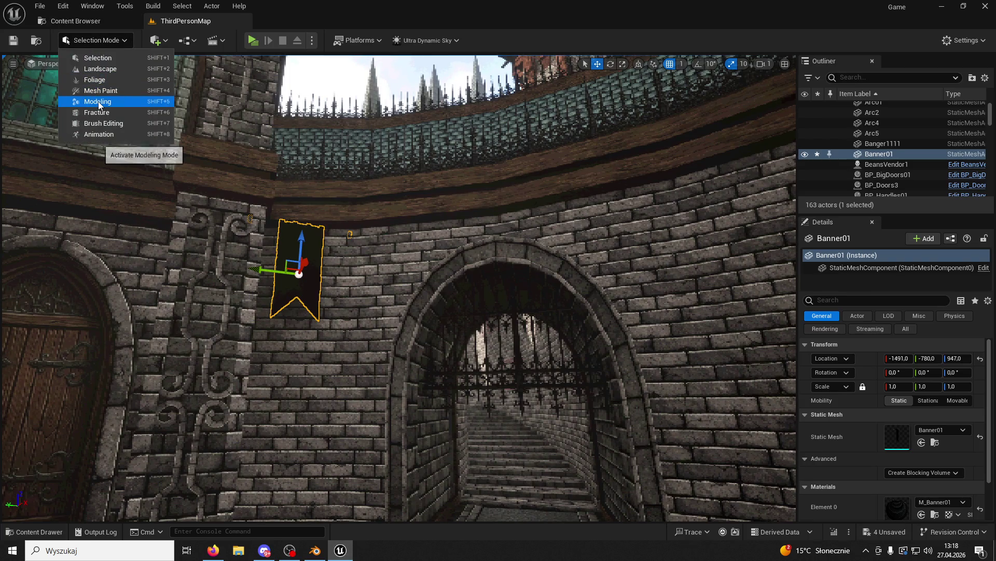
left_click(99, 103)
left_click(17, 321)
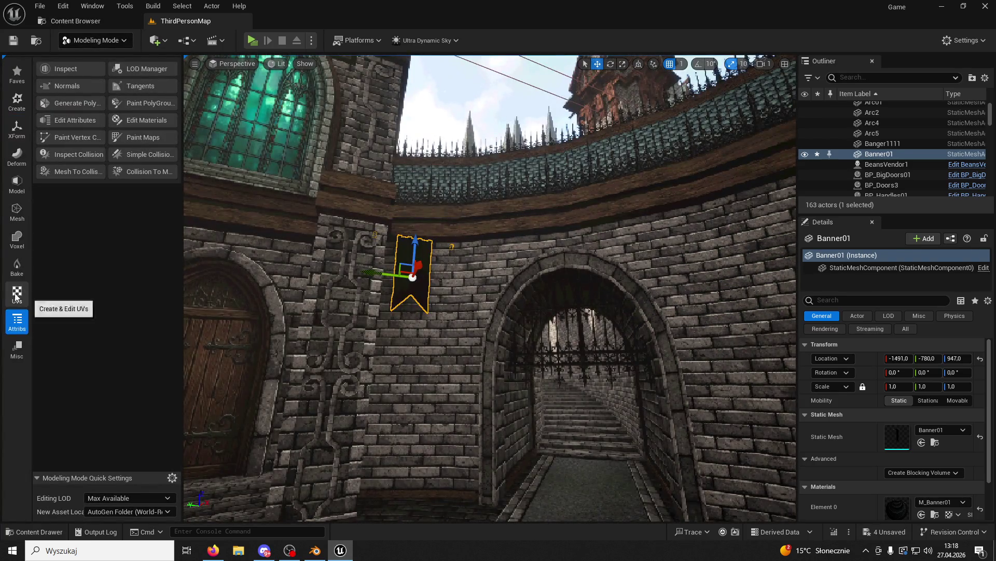
left_click(80, 87)
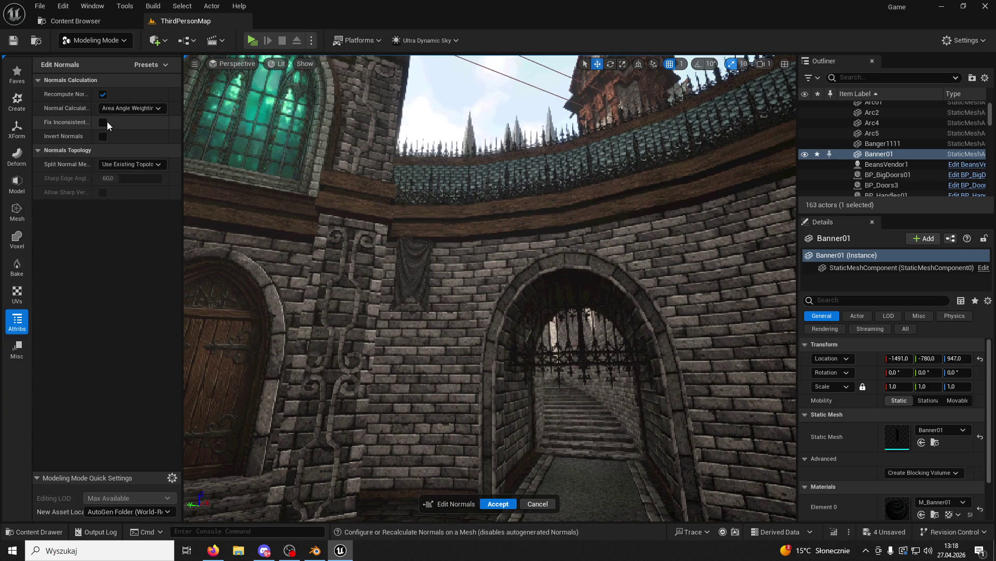
left_click(498, 504)
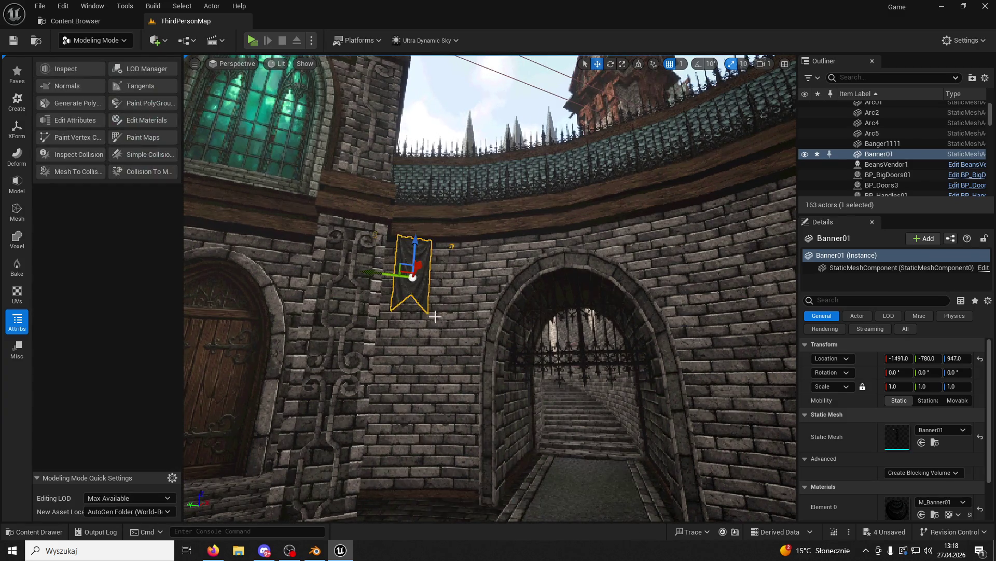
Move the banner to X -905, frame it, and browse the ModularV3 folder.
mouse_move(416, 268)
left_mouse_down()
mouse_move(418, 288)
mouse_move(436, 208)
left_mouse_up()
key("f")
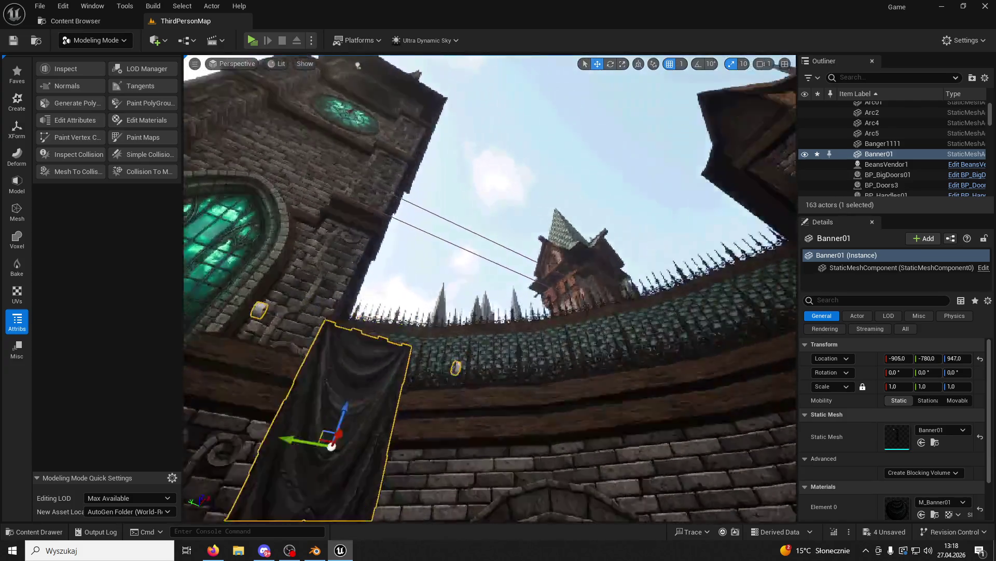
mouse_move(424, 311)
left_mouse_down()
mouse_move(228, 311)
mouse_move(228, 243)
mouse_move(200, 221)
mouse_move(198, 203)
left_mouse_up()
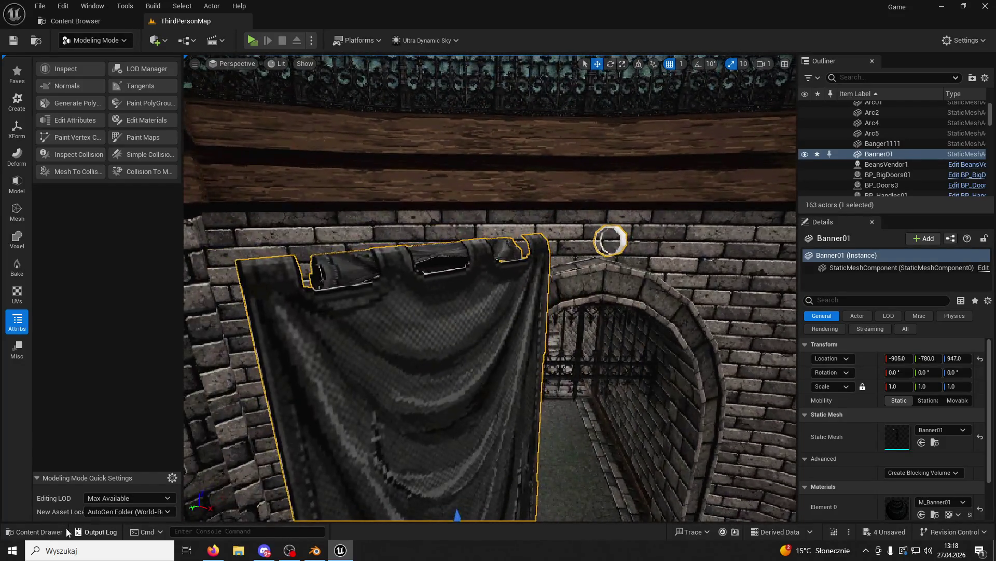
left_click(36, 531)
left_click(287, 214)
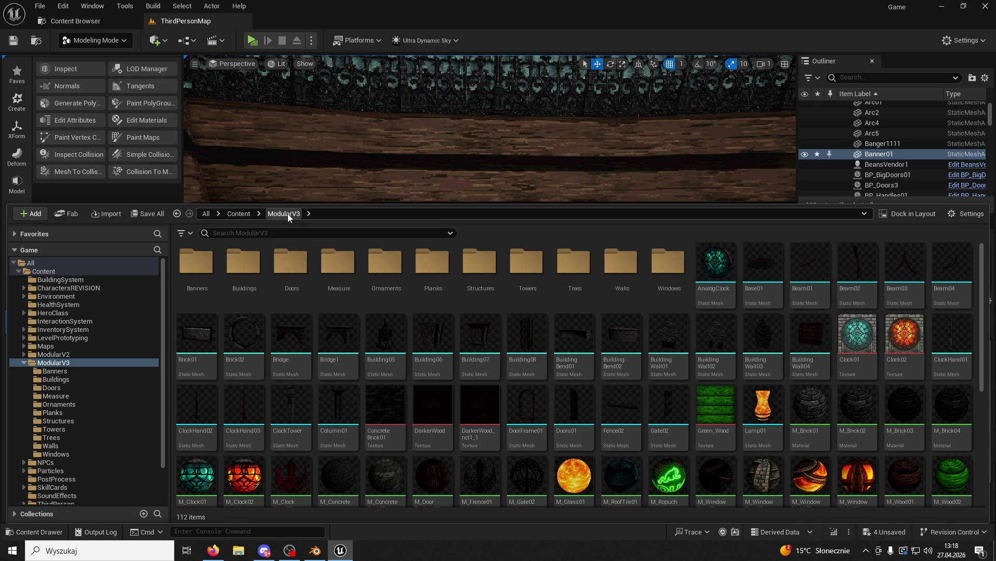
Open the Banner01 mesh from the Banners folder for editing.
left_click(197, 262)
double_click(197, 262)
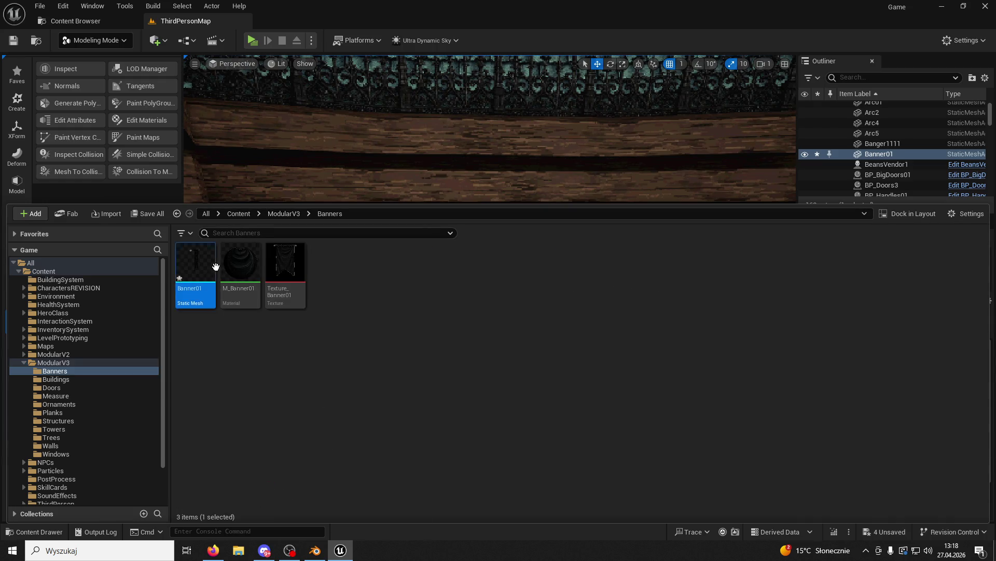
double_click(216, 265)
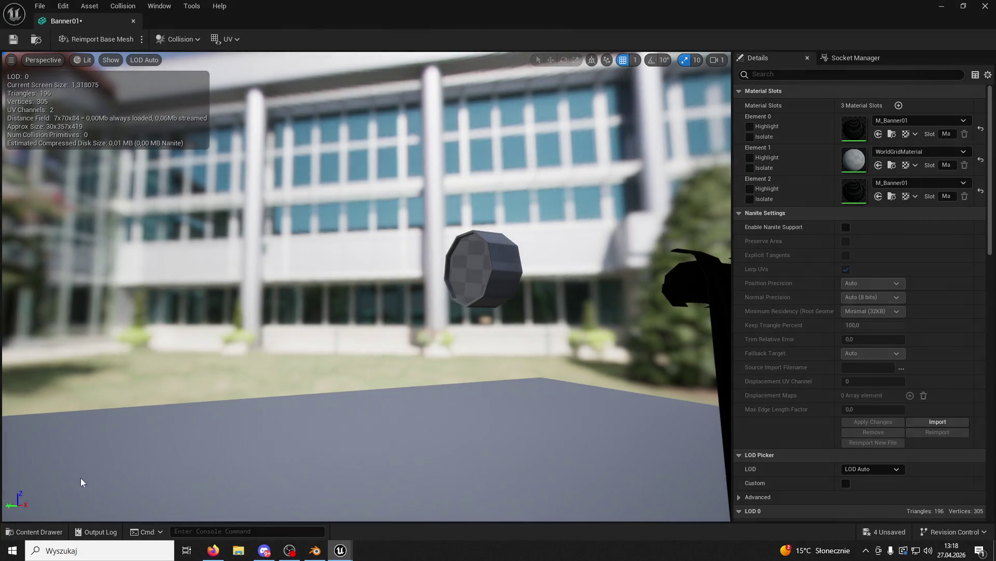
Select the M_Plank03 material in the ModularV3 Planks folder.
left_click(36, 531)
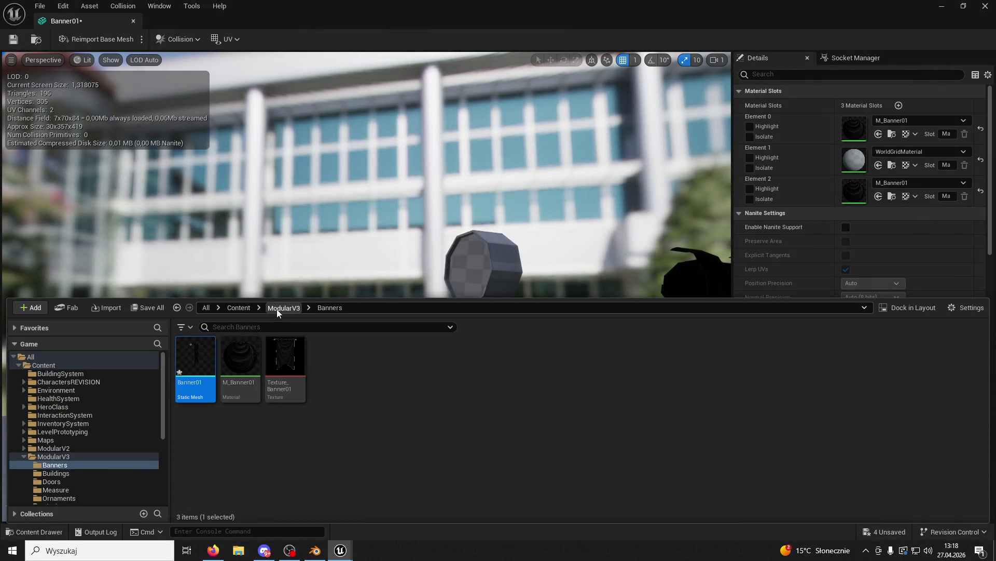
left_click(277, 308)
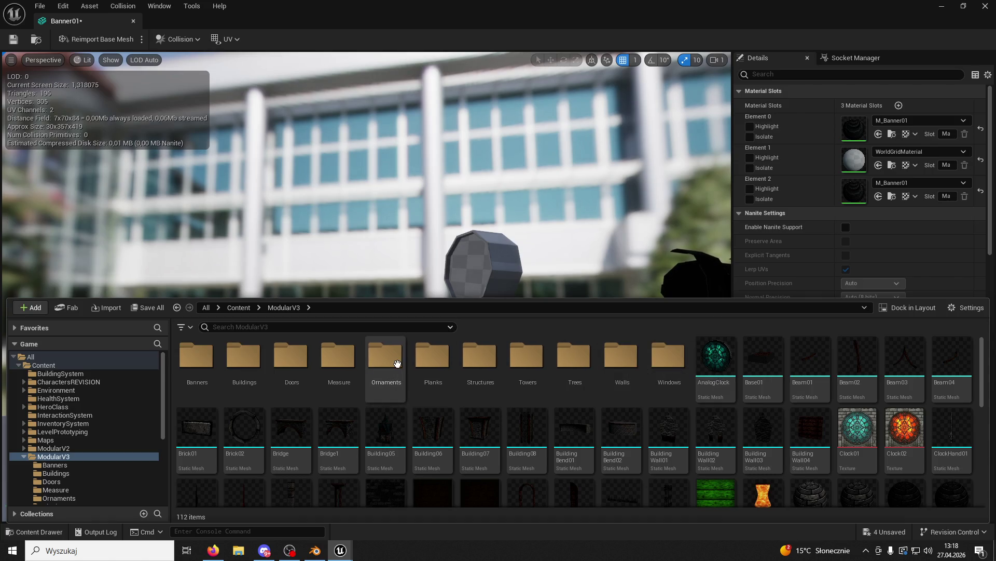
double_click(433, 364)
left_click(343, 358)
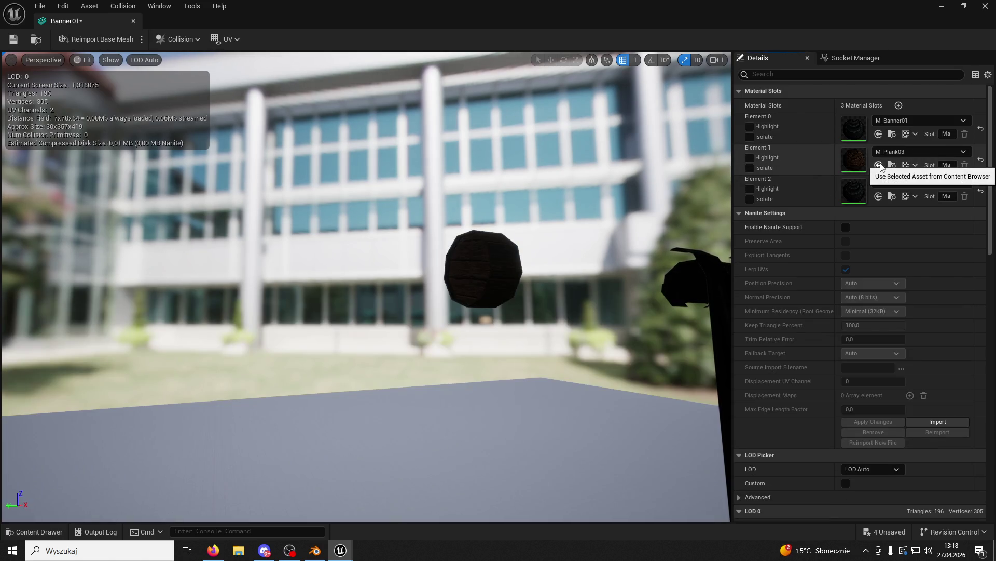
Assign M_Plank03 to Element 0 and Element 1, undoing the Element 2 change.
left_click(878, 165)
left_click(879, 196)
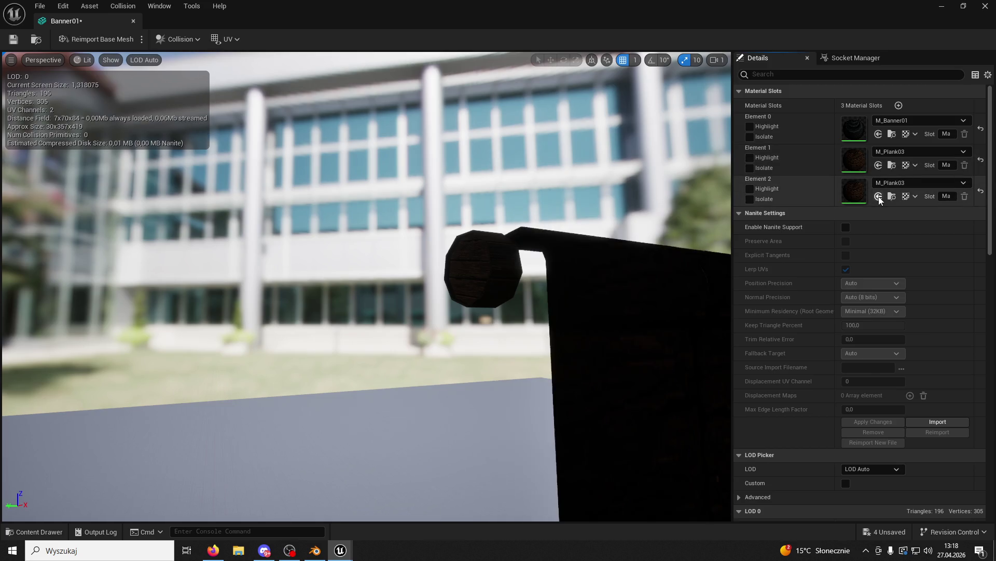
key("ctrl+z")
left_click(877, 135)
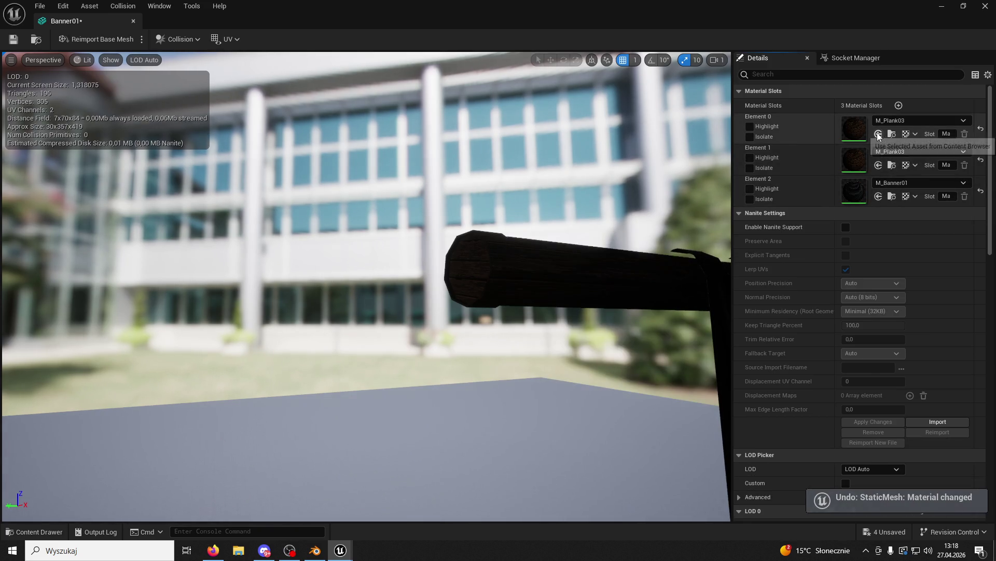
mouse_move(596, 296)
left_mouse_down()
mouse_move(477, 291)
mouse_move(477, 338)
left_mouse_up()
left_click(38, 531)
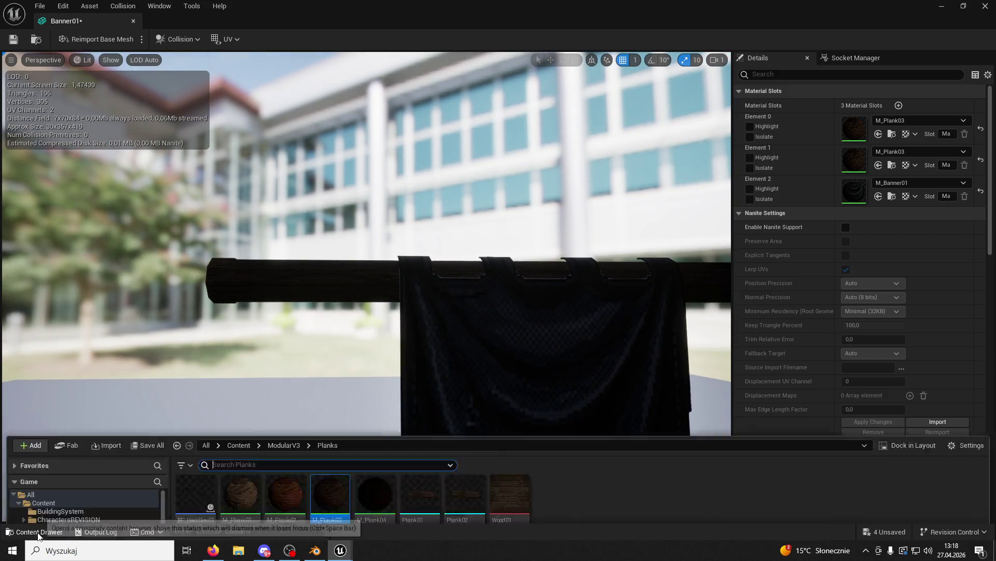
Search the content for 'rust' and select Texture_RustedMetal, then clear the filter.
left_click(284, 308)
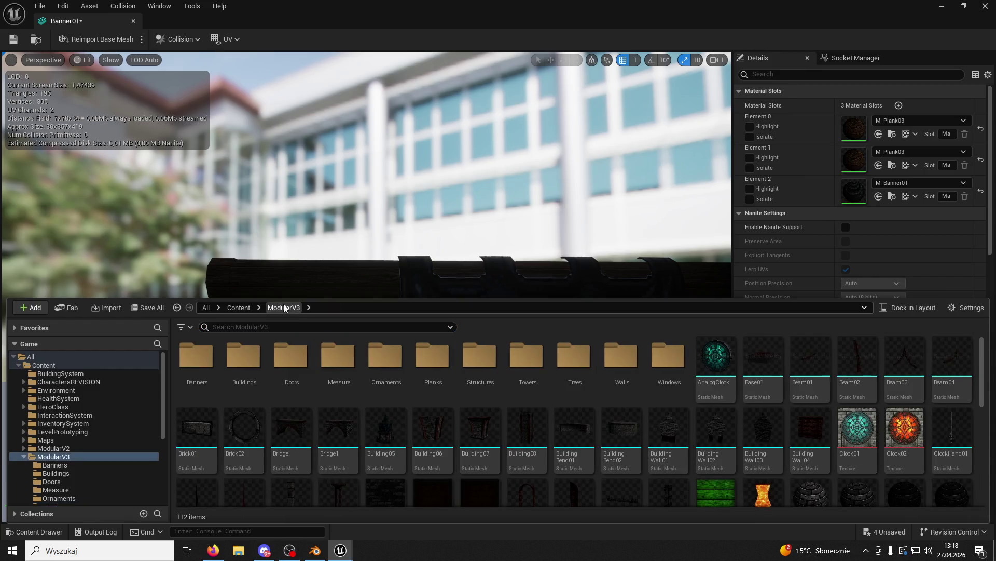
mouse_move(262, 407)
left_mouse_down()
mouse_move(264, 384)
mouse_move(262, 407)
left_mouse_up()
left_click(40, 534)
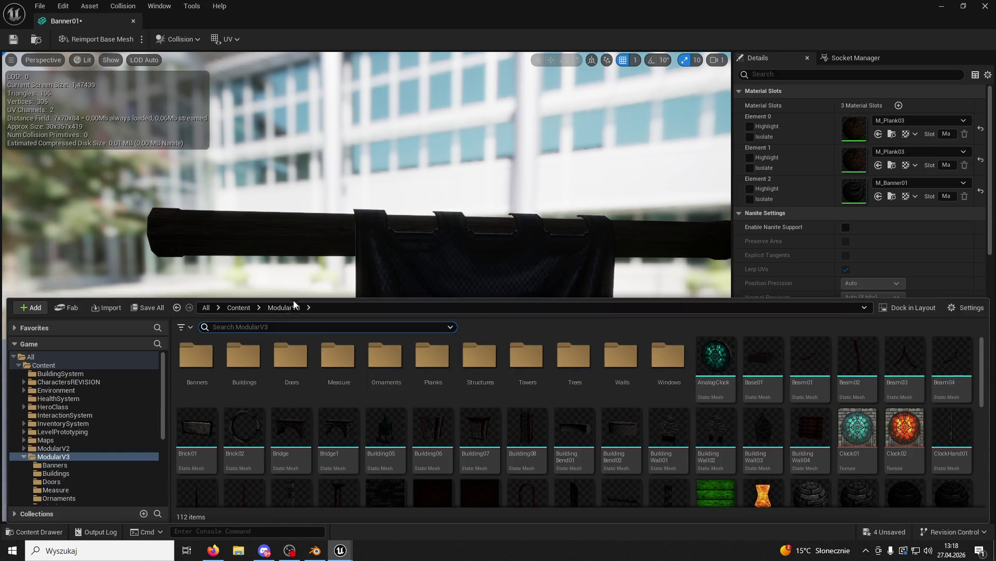
scroll(283, 347, "down", 1)
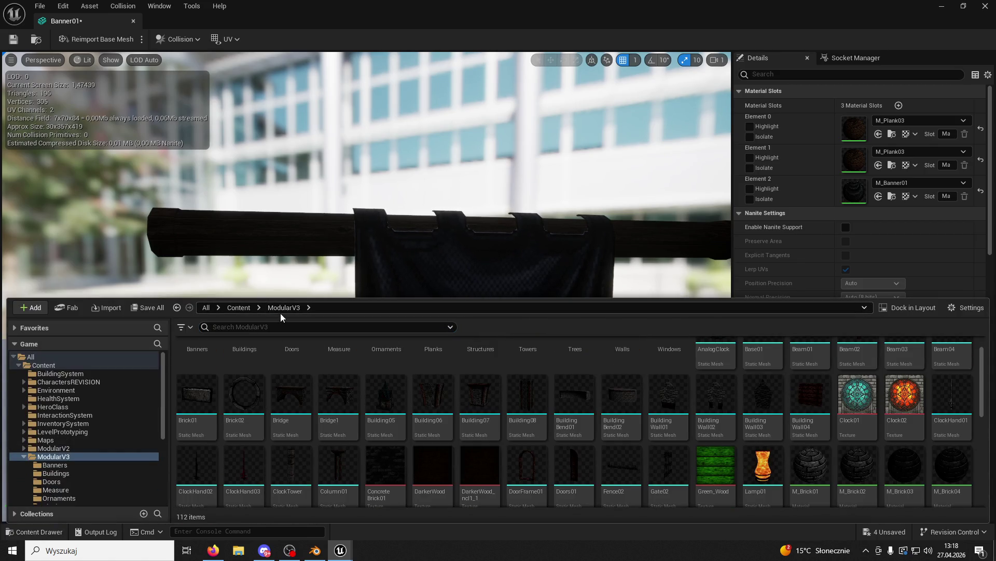
type("rust")
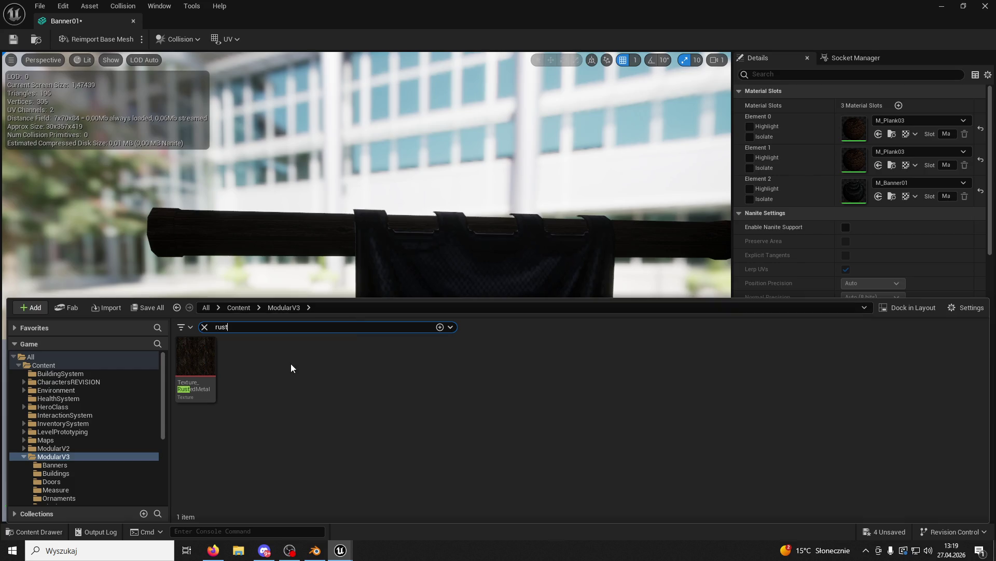
left_click(196, 364)
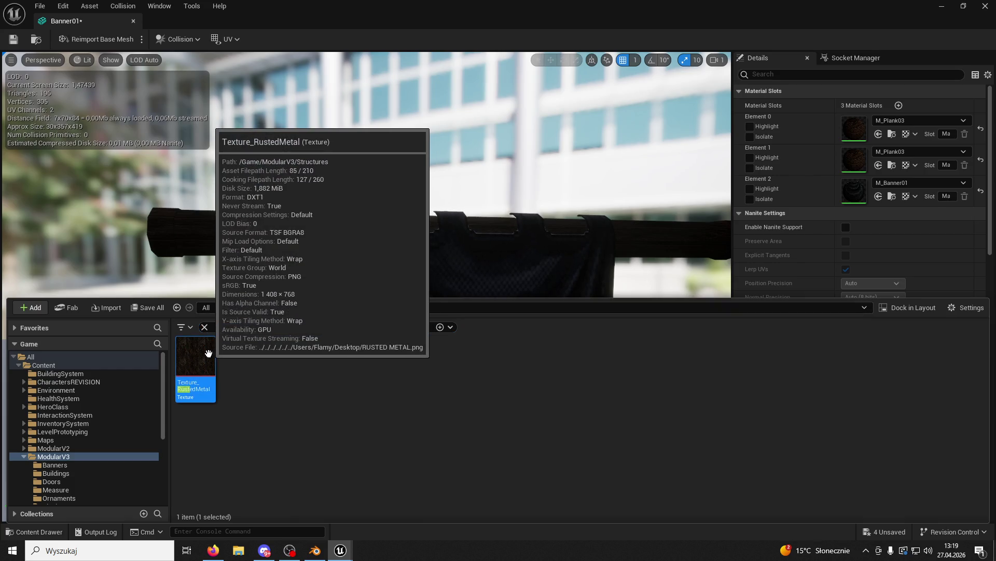
left_click(205, 327)
type("meta")
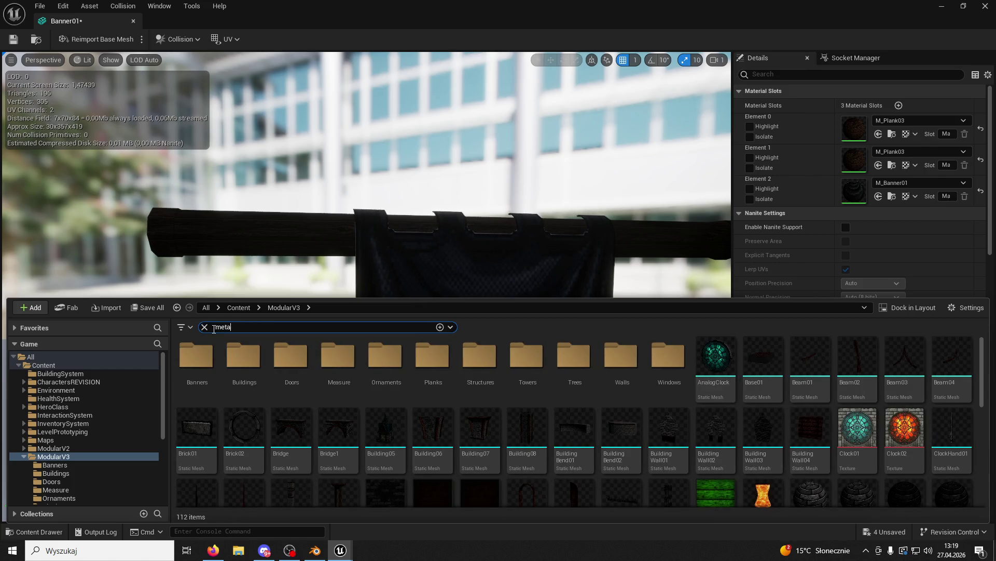
Search for metal assets, then clear the filter and scroll through the materials.
type("l")
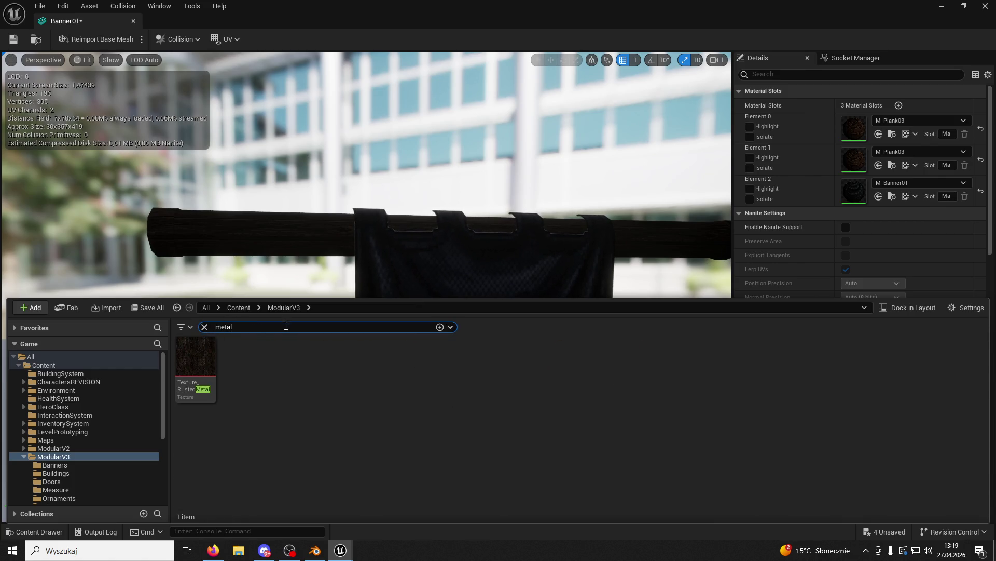
left_click(270, 310)
left_click(204, 327)
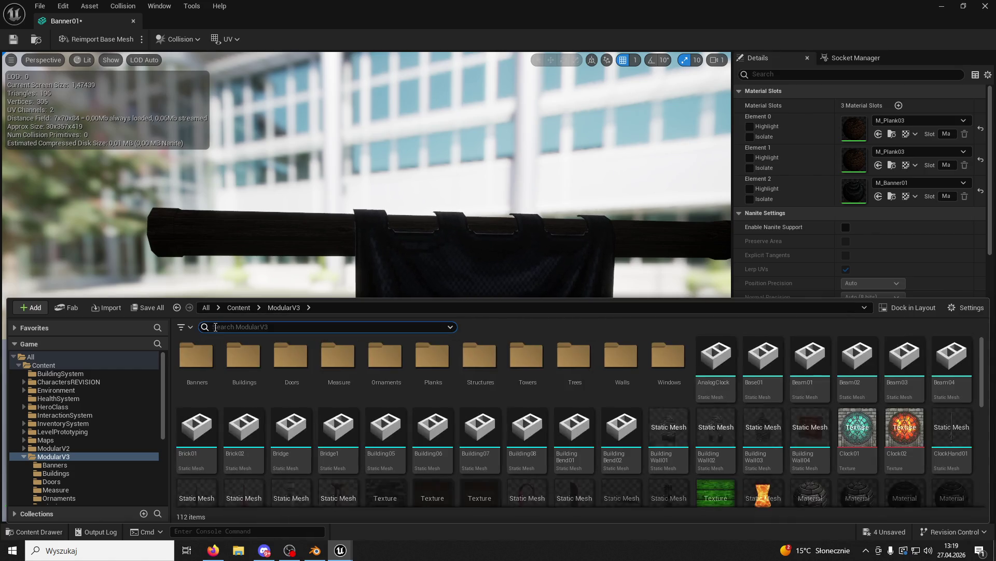
scroll(534, 351, "down", 1)
scroll(498, 342, "up", 1)
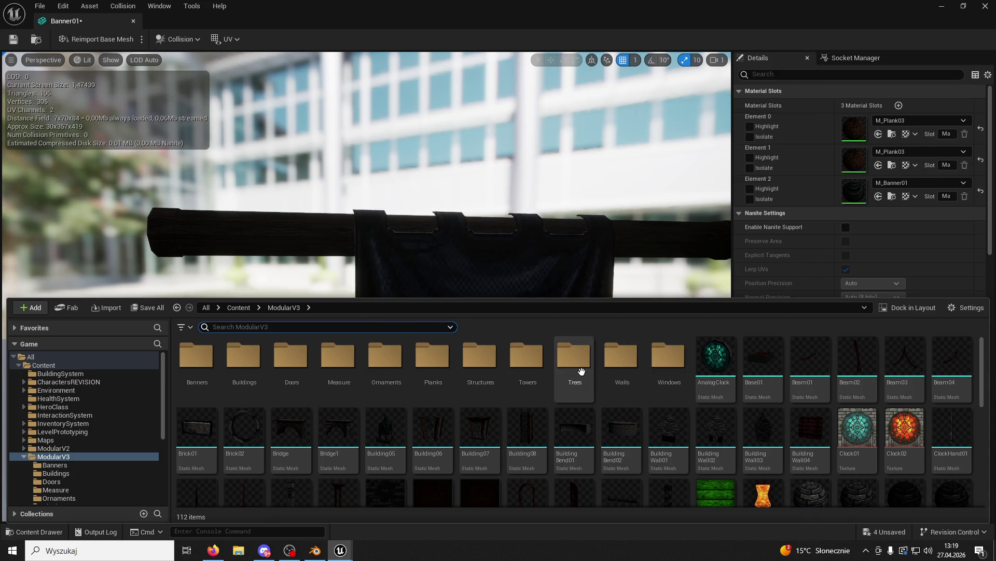
scroll(640, 388, "down", 4)
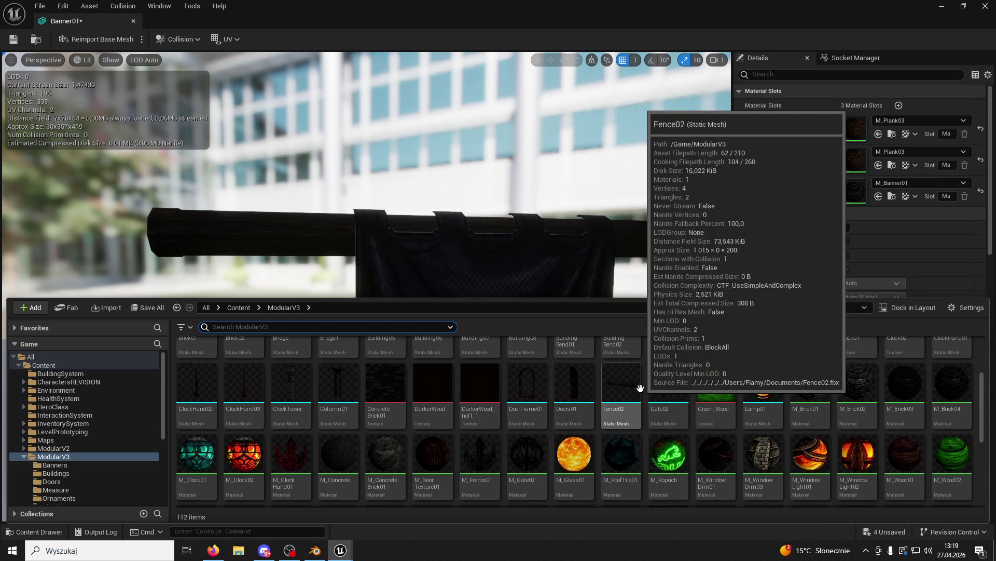
Apply M_ConcreteBrick01 to Banner01's Element 1 and Element 0 material slots.
left_click(386, 423)
left_click(878, 165)
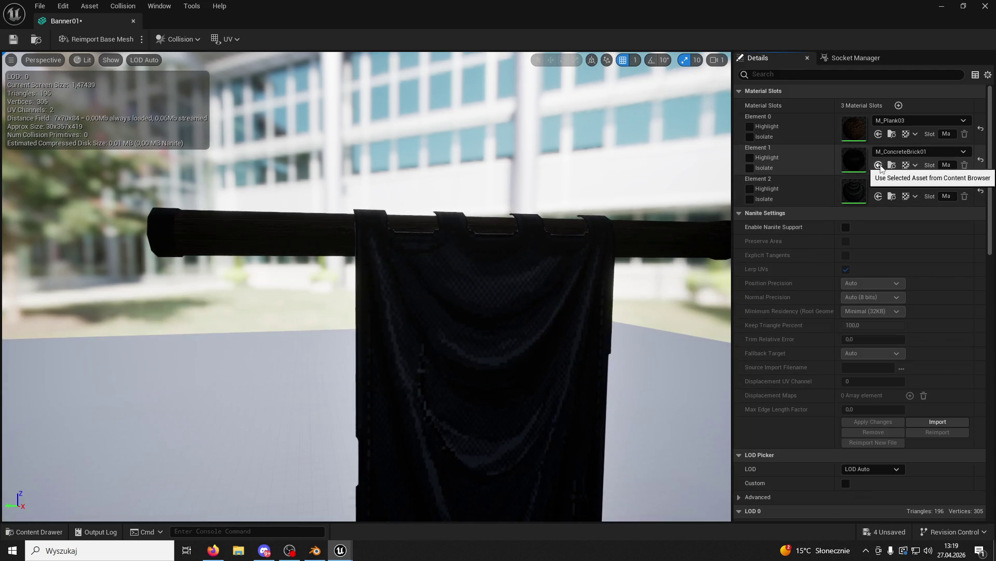
left_click(878, 134)
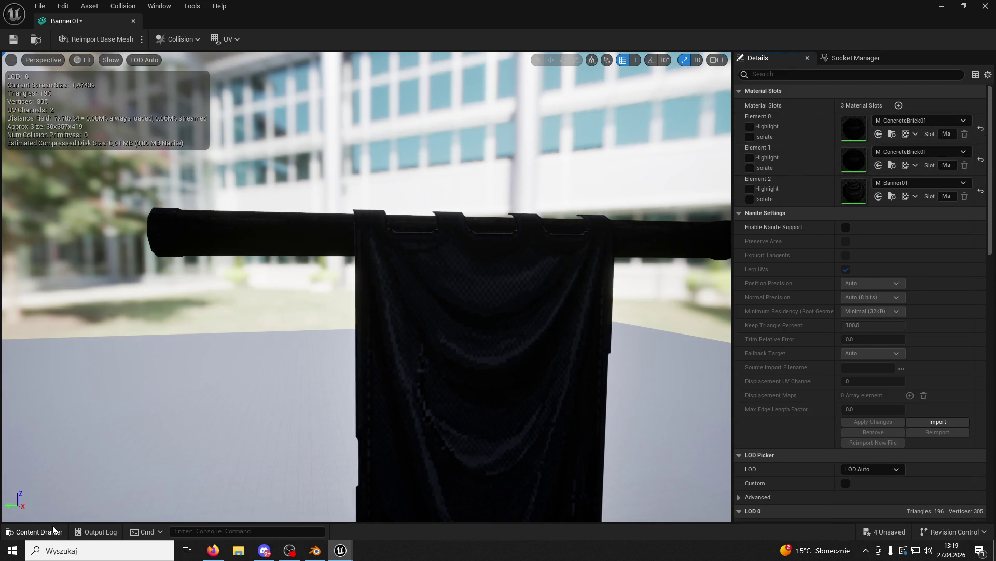
Browse the Ornaments folder, then view the banner from the side.
left_click(54, 530)
scroll(378, 395, "up", 5)
double_click(379, 358)
left_click(879, 165)
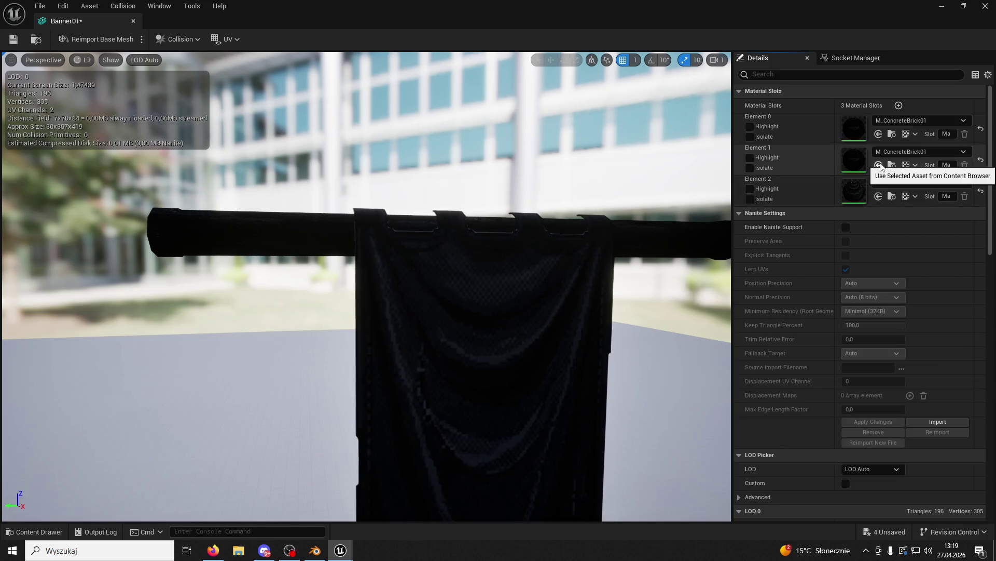
mouse_move(467, 311)
left_mouse_down()
mouse_move(690, 301)
mouse_move(325, 267)
left_mouse_up()
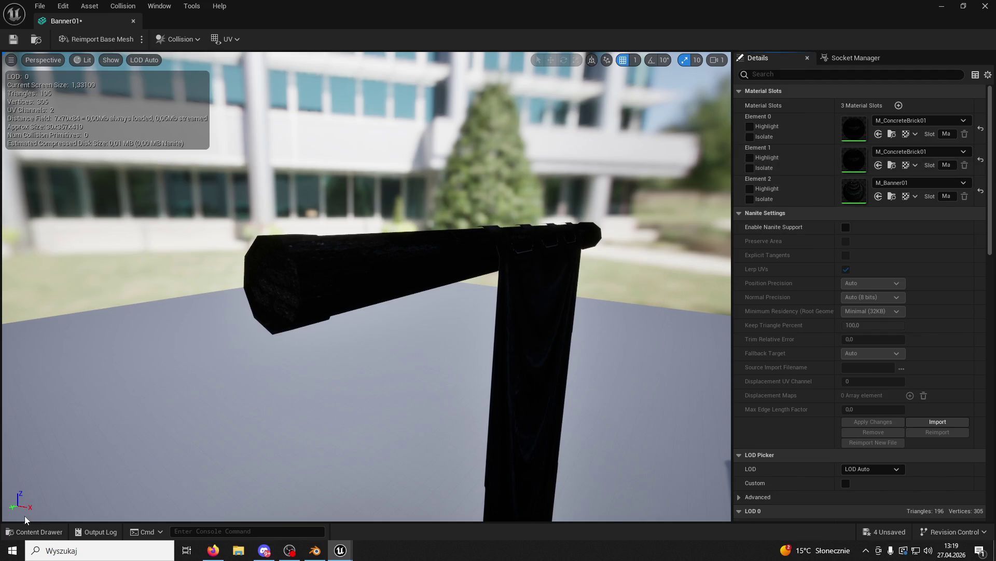
Put M_Plank03 from the Planks folder back on Element 0.
left_click(31, 531)
left_click(330, 358)
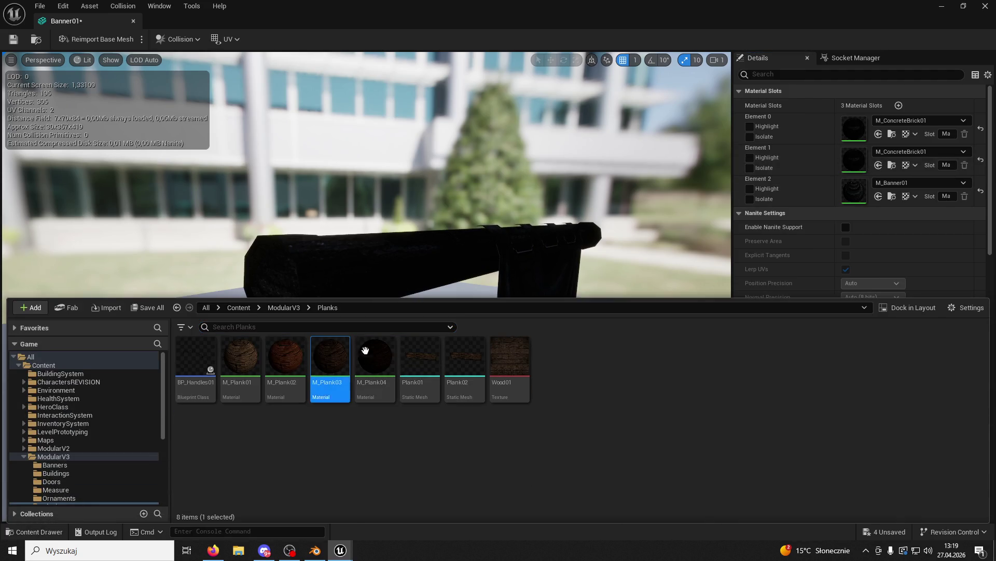
left_click(878, 134)
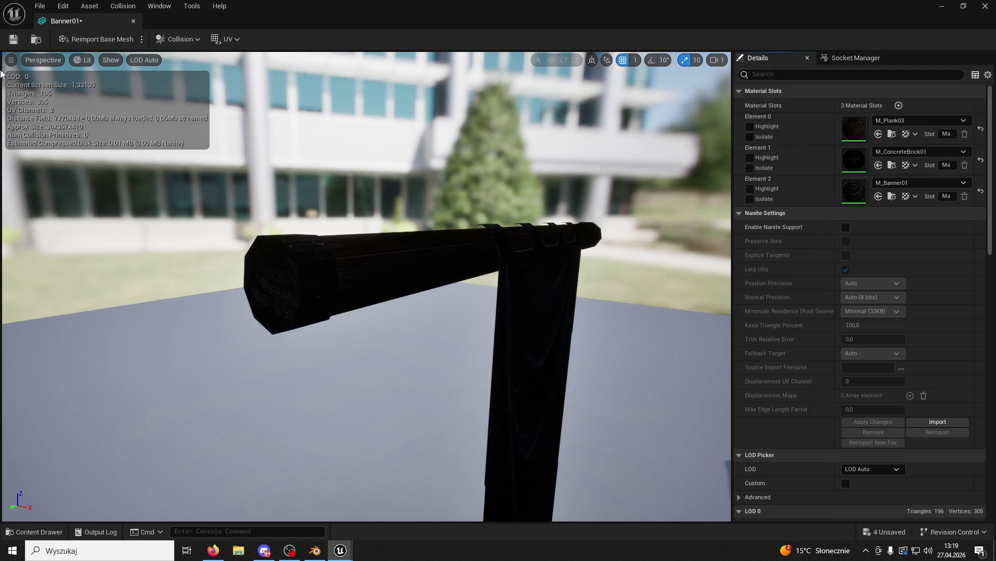
Close the Banner01 editor, check the banner in the castle level, and return to Blender.
left_click(22, 41)
left_click(133, 21)
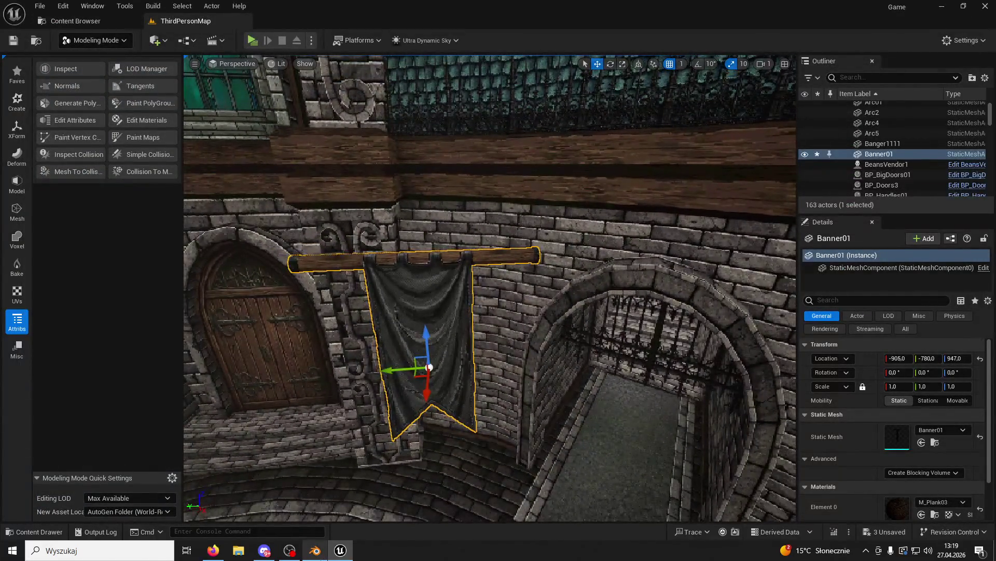
left_click(315, 550)
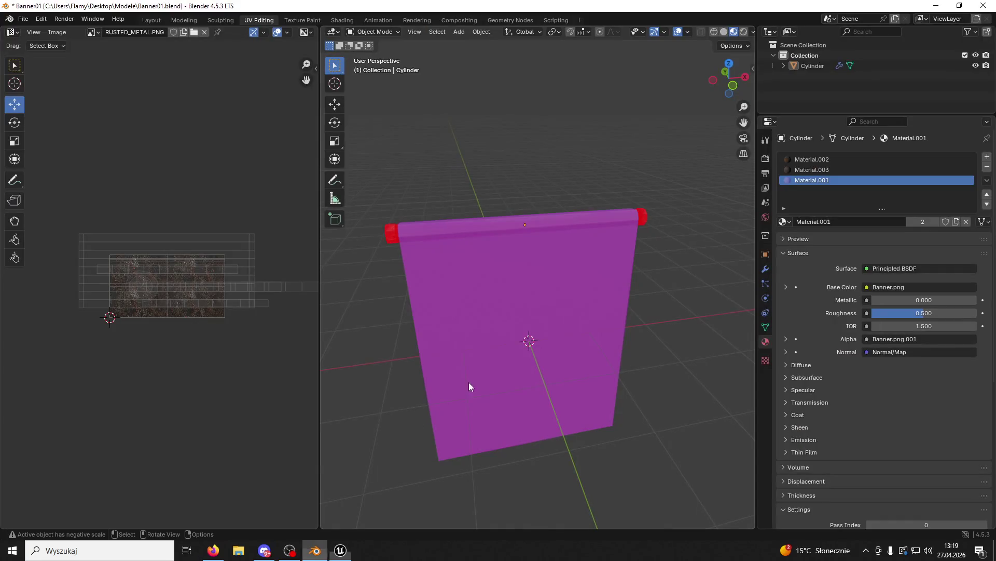
left_click(497, 332)
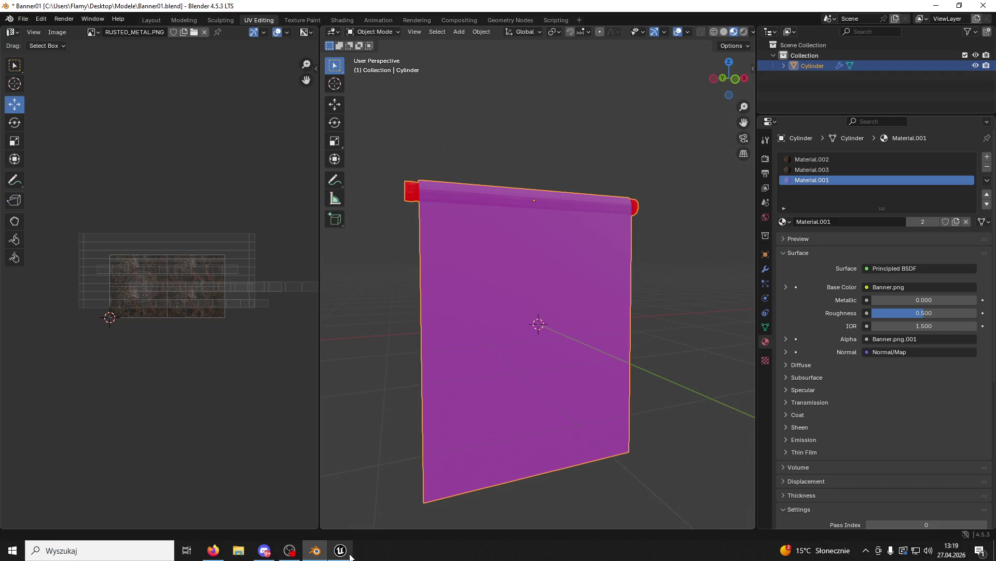
key("alt+a")
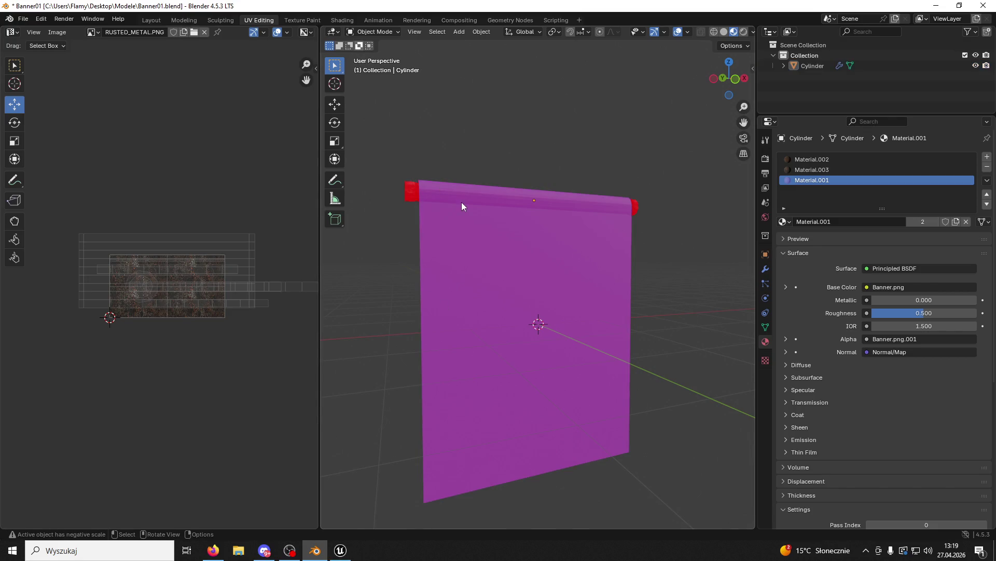
left_click(412, 192)
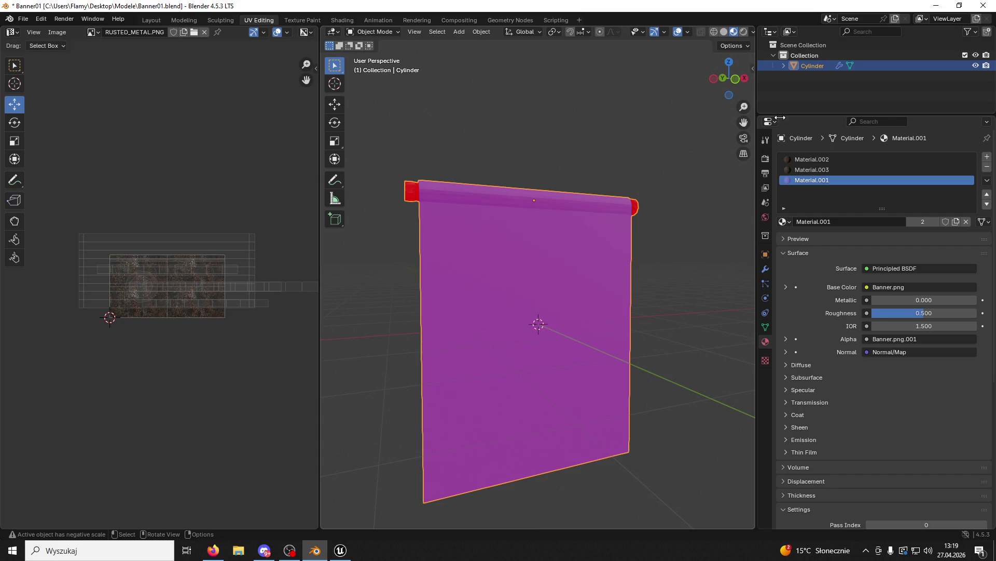
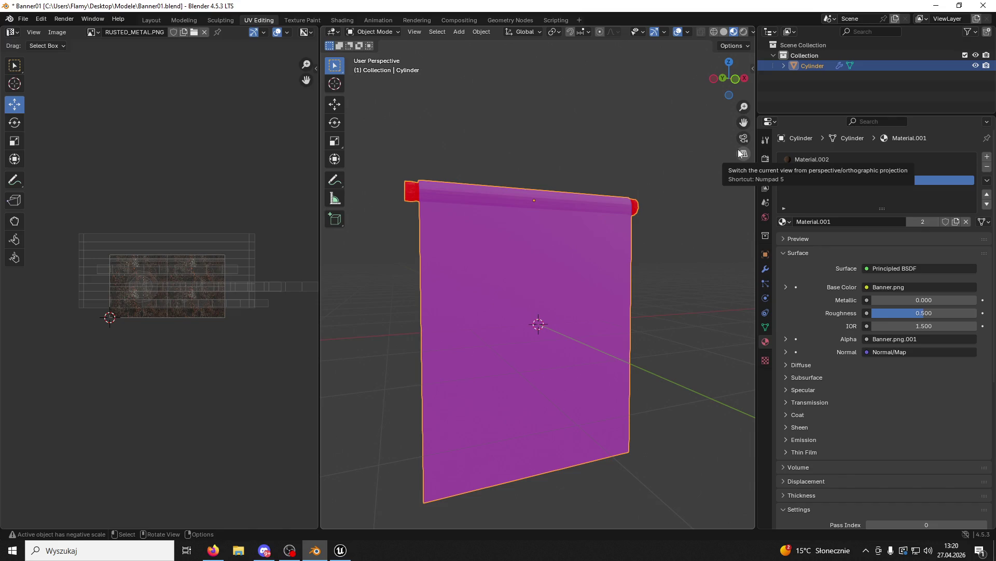
In Edit Mode, scale the banner mesh to 0.7905 along X, then return to Object Mode.
key("alt+space")
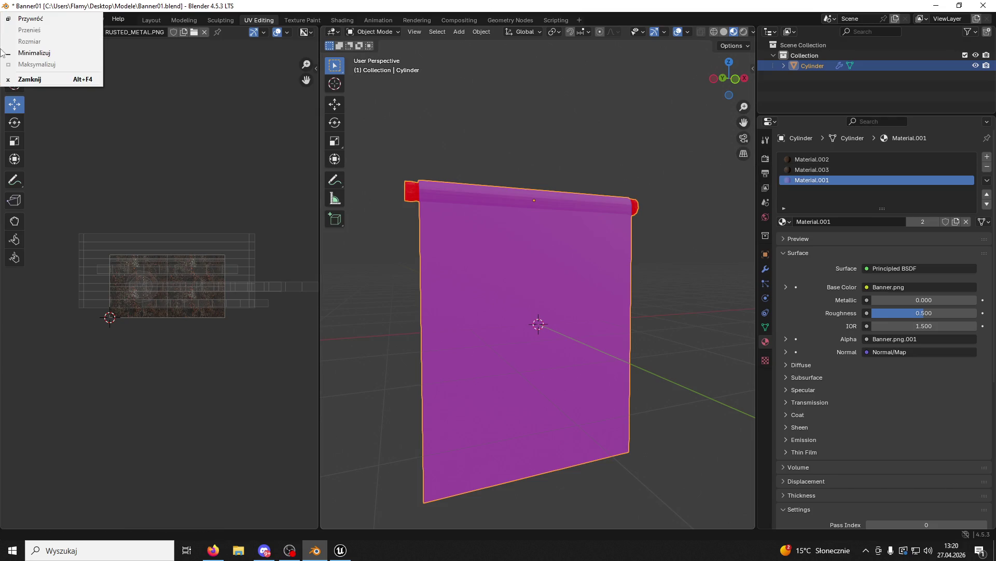
left_click(375, 34)
left_click(373, 32)
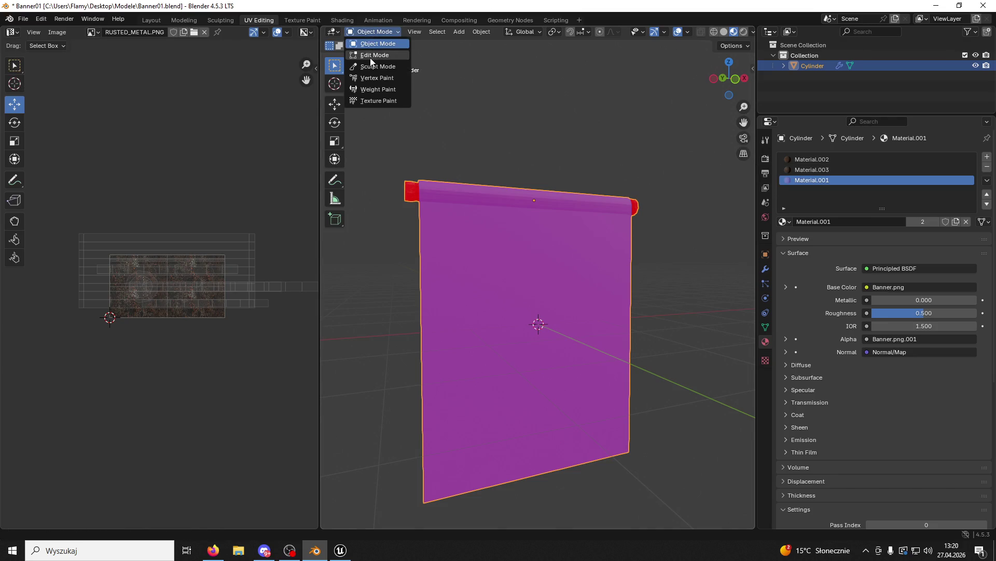
left_click(372, 55)
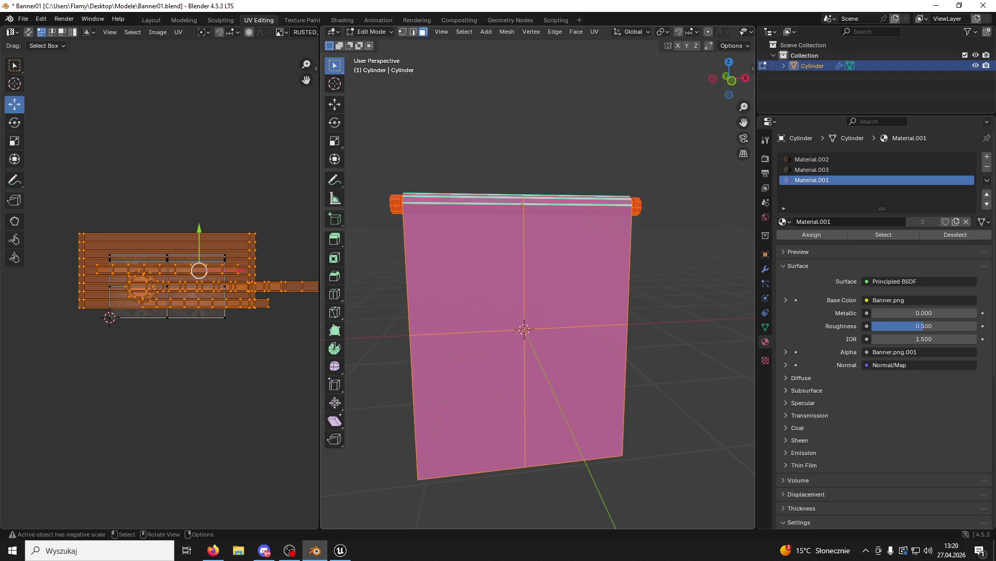
key("s")
key("x")
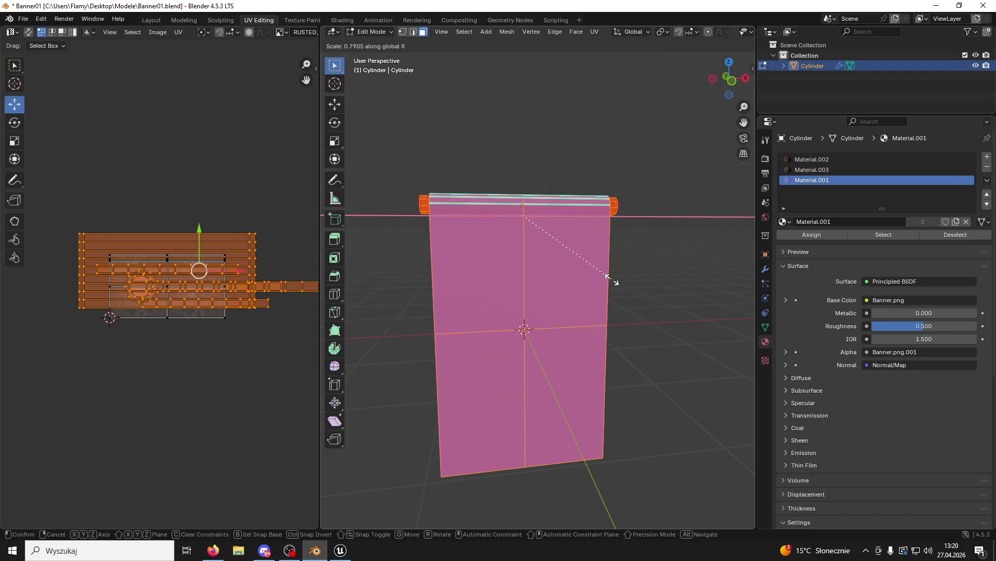
left_click(612, 279)
left_click(358, 32)
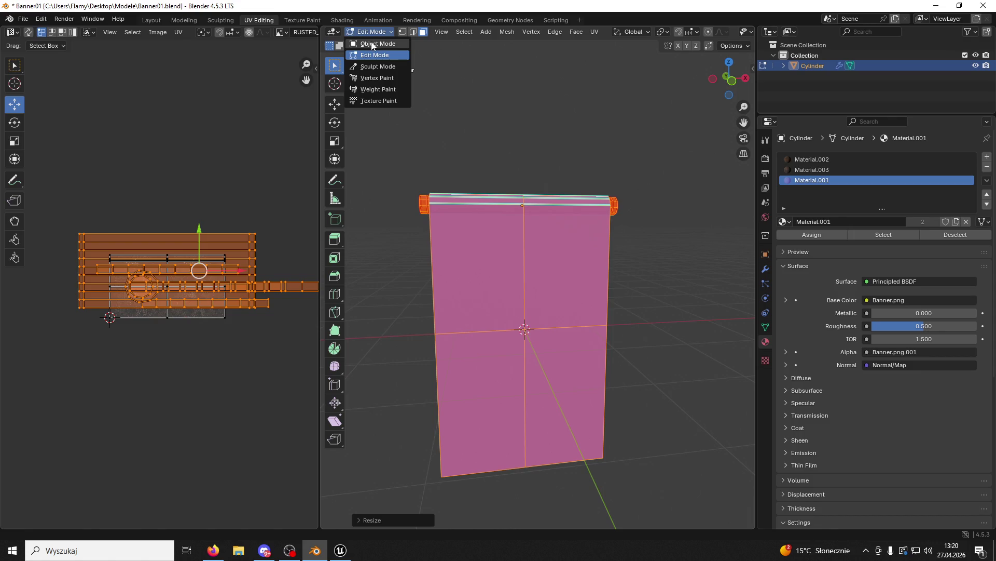
left_click(373, 44)
Reselect the banner, switch to the Shading workspace and shrink the Blender window.
left_click(431, 103)
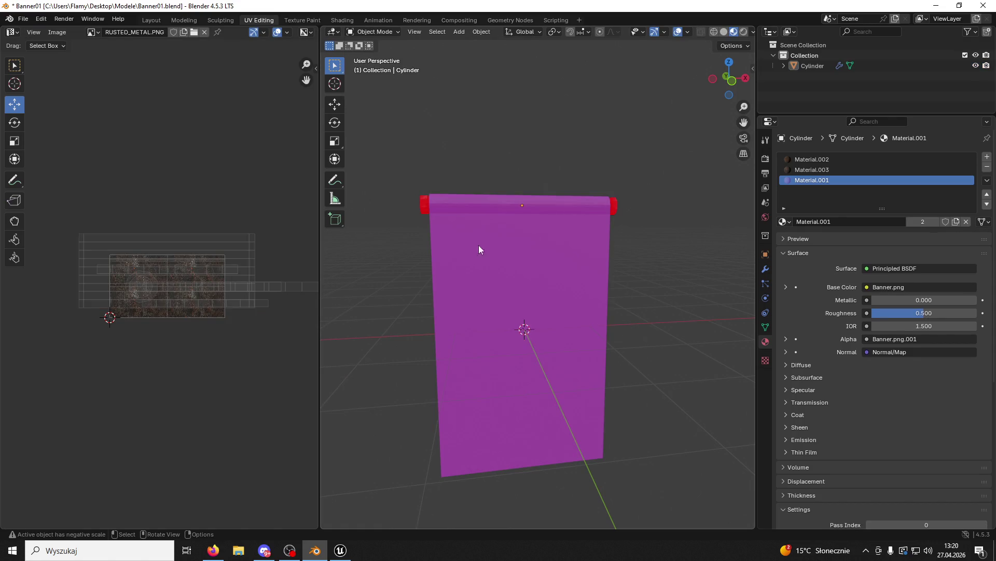
left_click(489, 259)
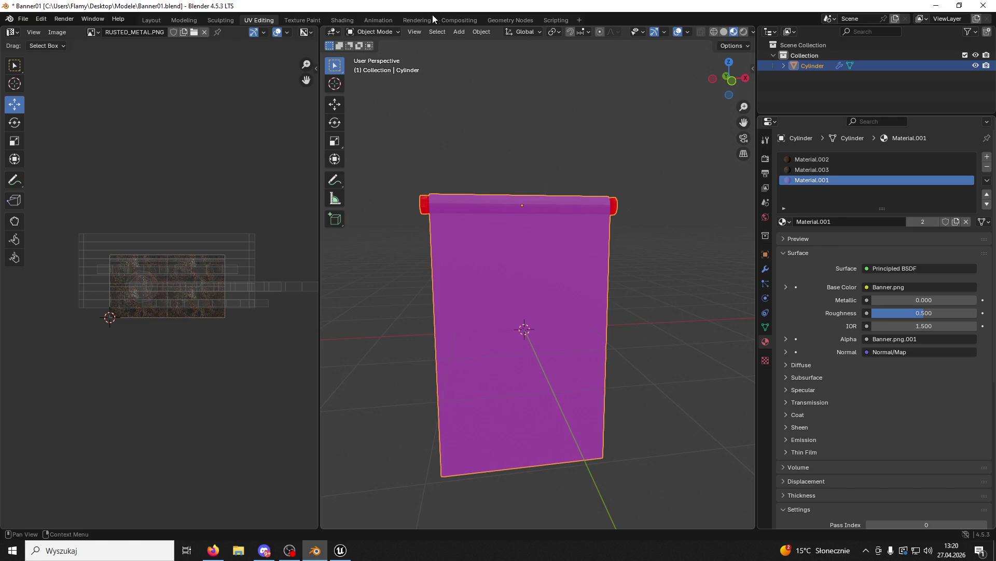
left_click(342, 20)
mouse_move(343, 5)
left_mouse_down()
mouse_move(632, 127)
mouse_move(603, 107)
left_mouse_up()
Drag Texture_Banner.png from the desktop into the banner material as an image node, then maximize Blender.
left_click(942, 6)
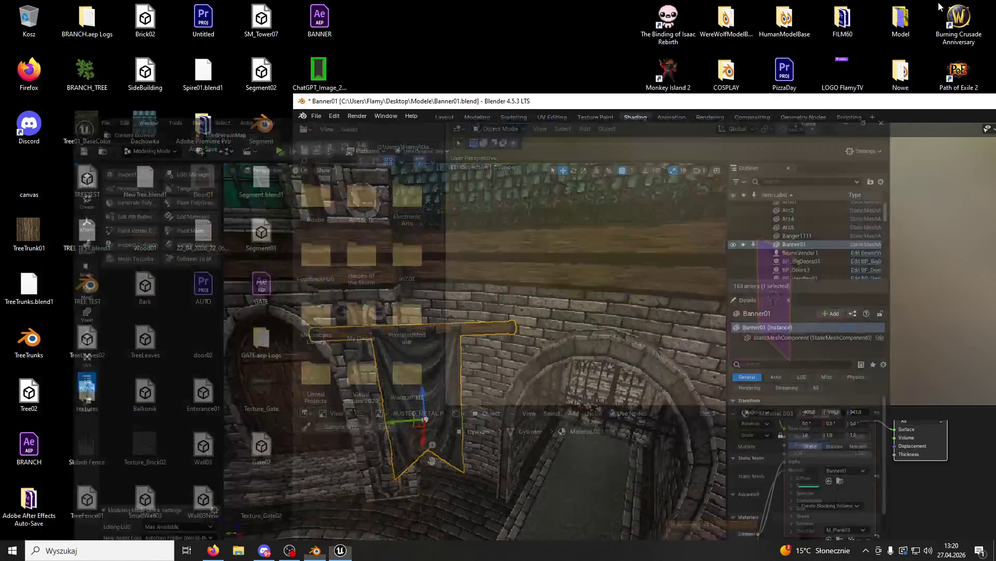
left_click_drag(459, 104, 619, 266)
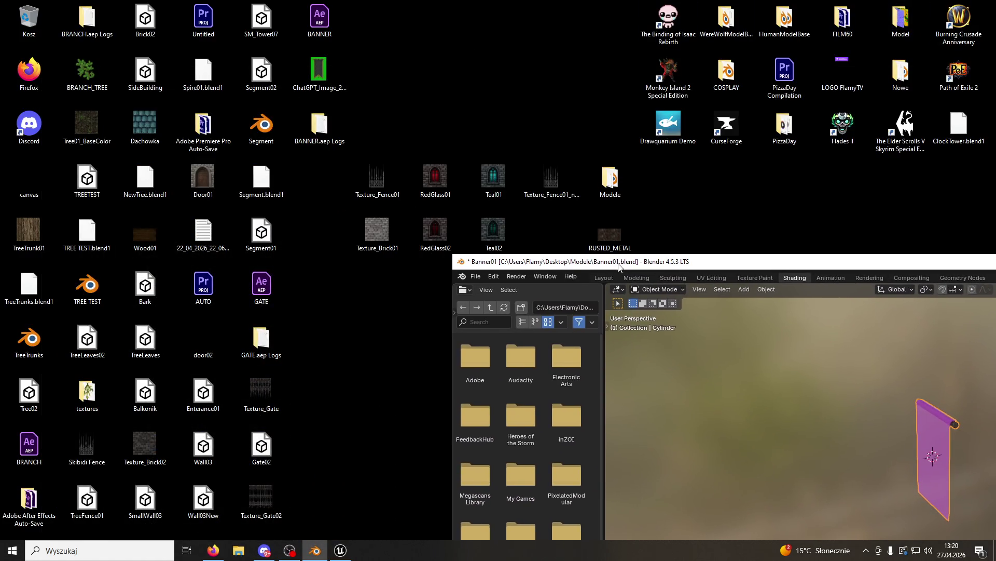
left_click(608, 176)
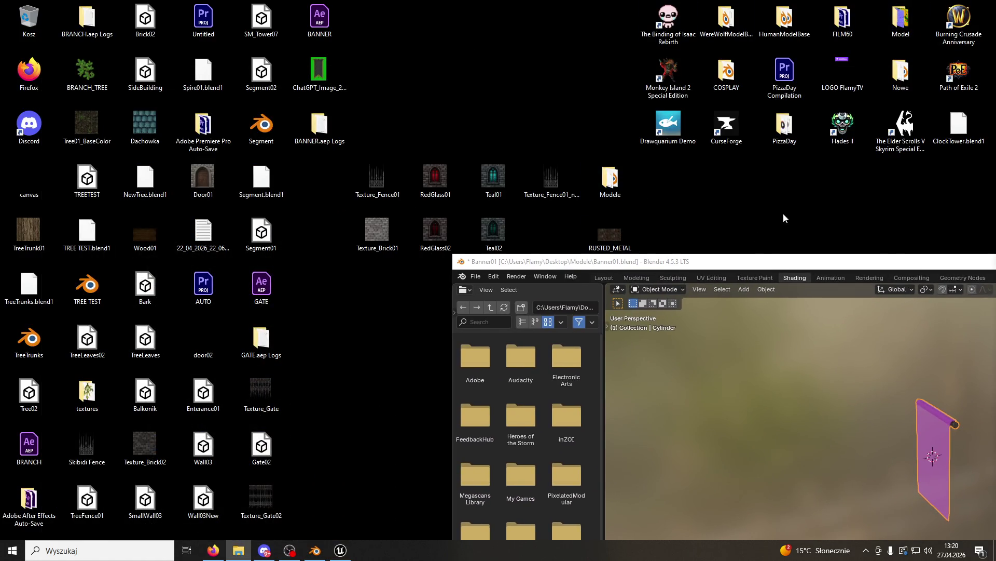
mouse_move(799, 262)
left_mouse_down()
mouse_move(675, 48)
mouse_move(509, 107)
mouse_move(420, 105)
left_mouse_up()
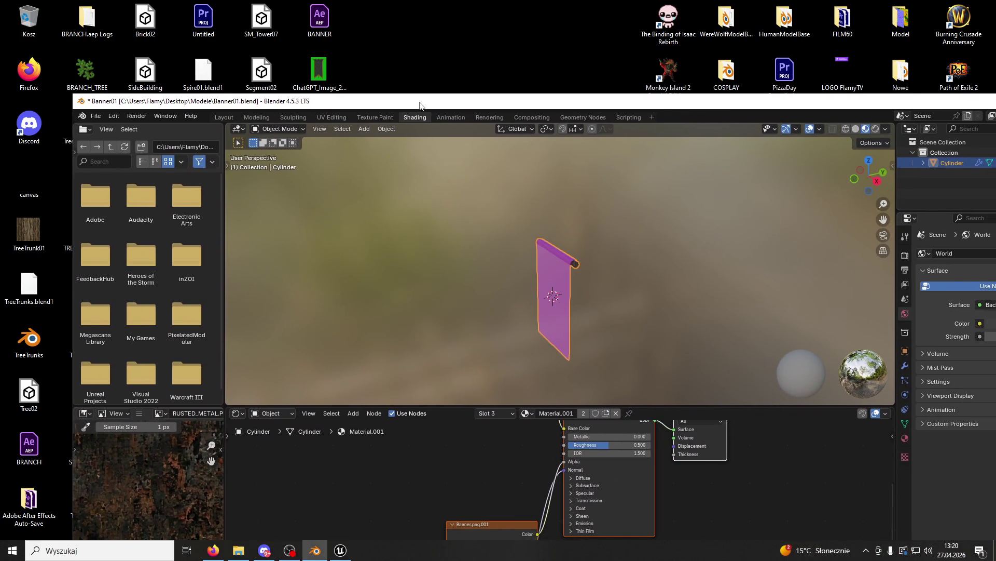
left_click_drag(438, 459, 401, 453)
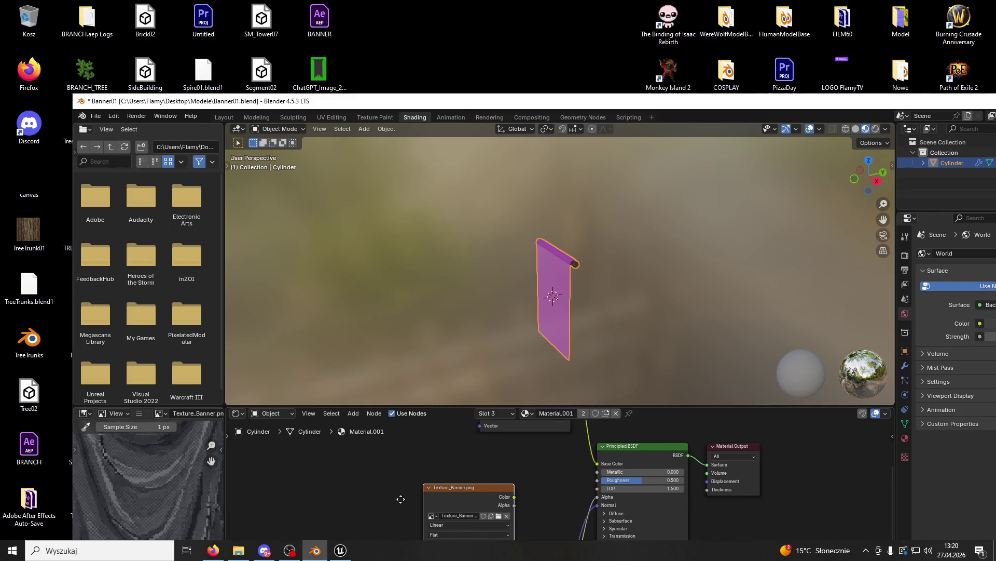
right_click(441, 536)
left_click_drag(475, 540, 409, 473)
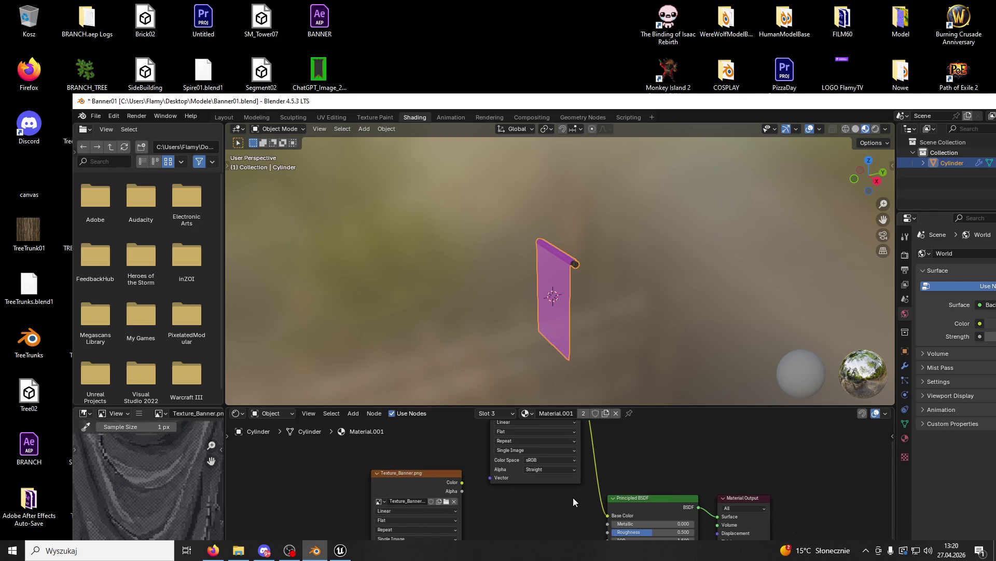
double_click(474, 97)
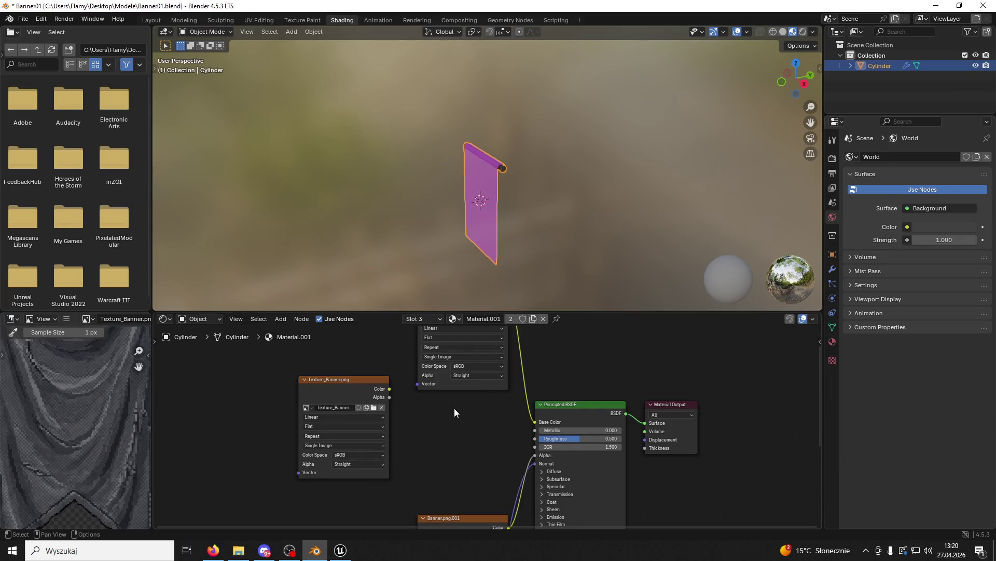
Delete Banner.png, wire Texture_Banner Color to Base Color and Alpha to Alpha, and save Banner01.
scroll(495, 426, "up", 3)
left_click(460, 348)
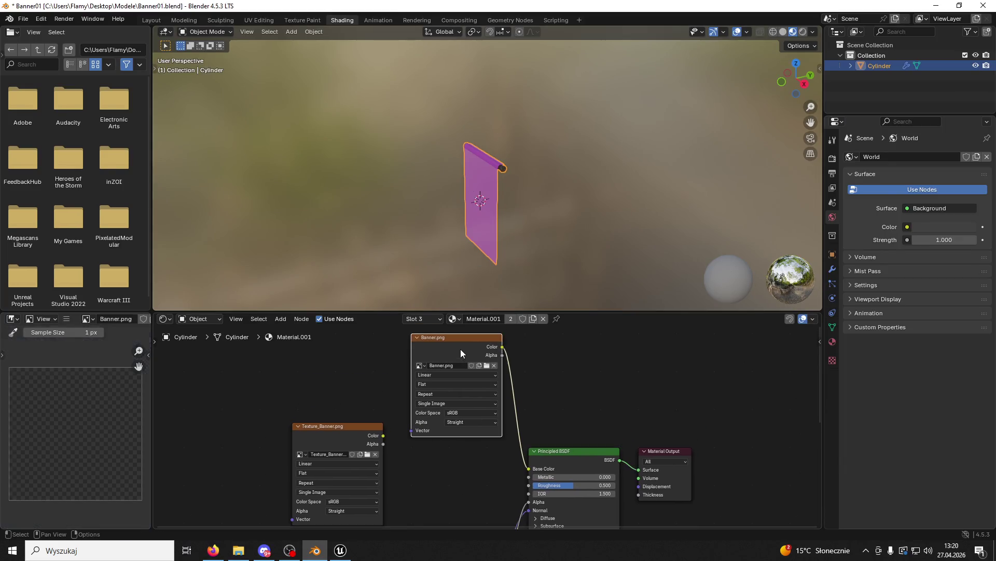
key("x")
left_click(382, 441)
left_click_drag(383, 436, 529, 468)
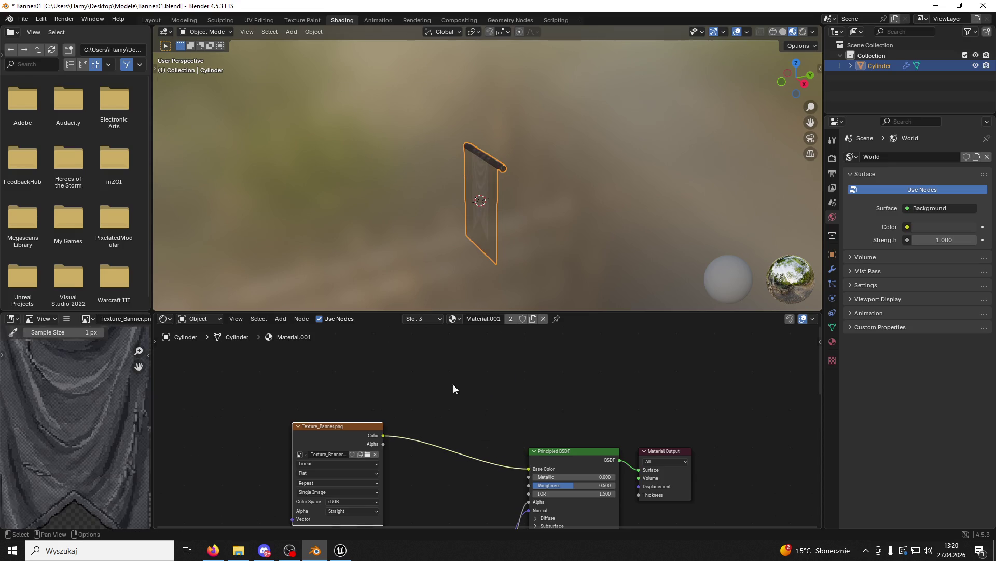
mouse_move(383, 444)
left_mouse_down()
mouse_move(531, 491)
mouse_move(533, 478)
mouse_move(532, 500)
left_mouse_up()
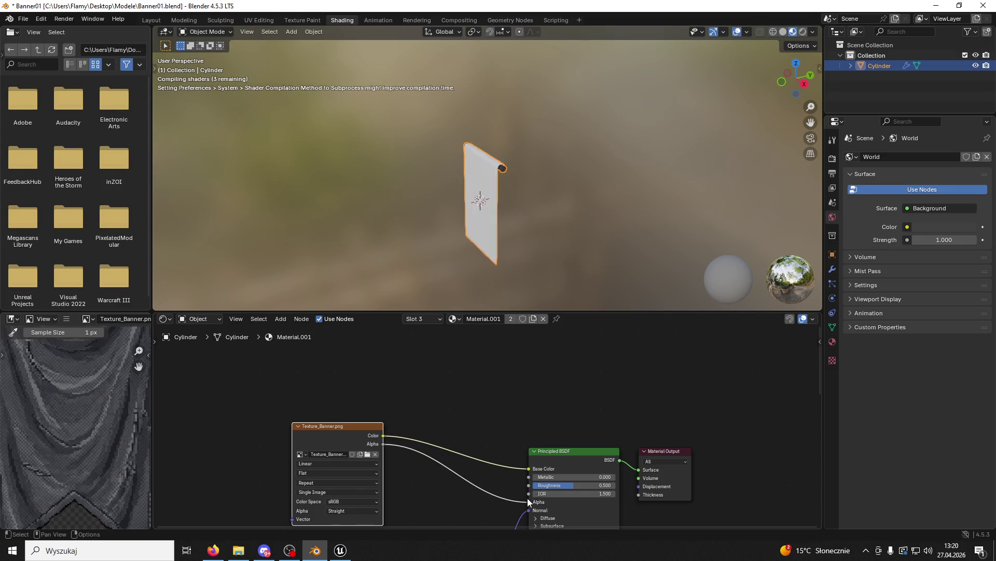
left_click_drag(484, 476, 495, 383)
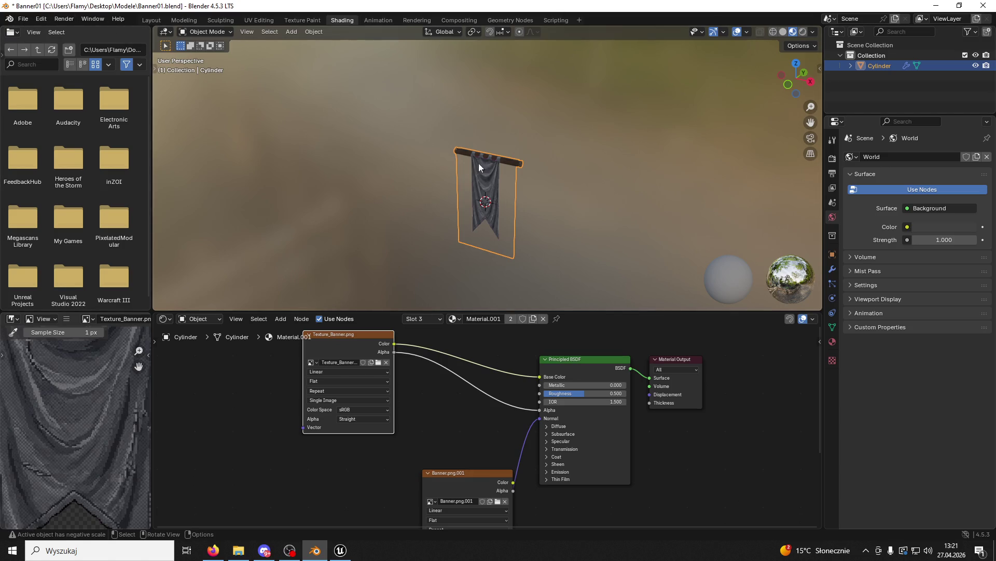
key("ctrl+s")
left_click(255, 19)
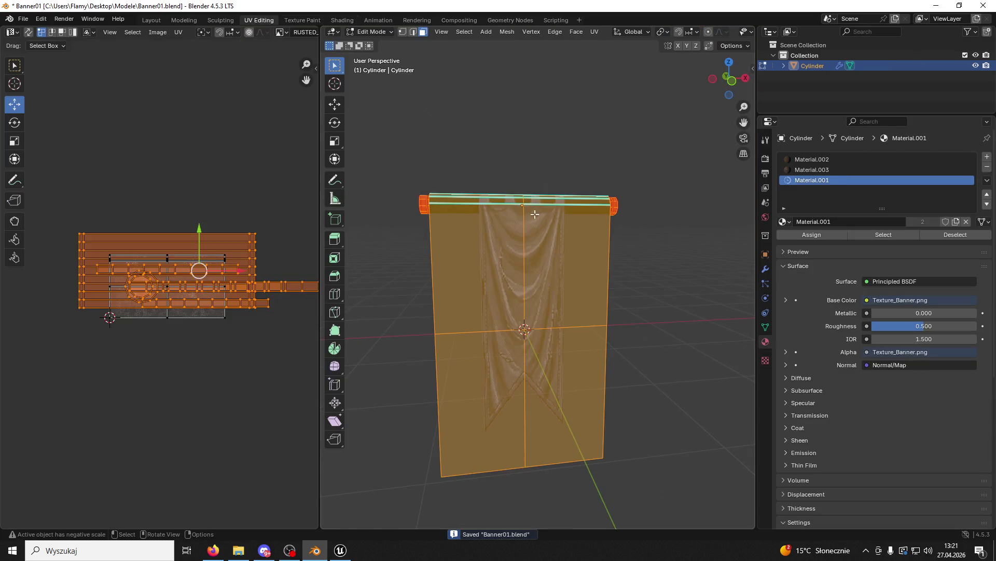
scroll(550, 140, "up", 3)
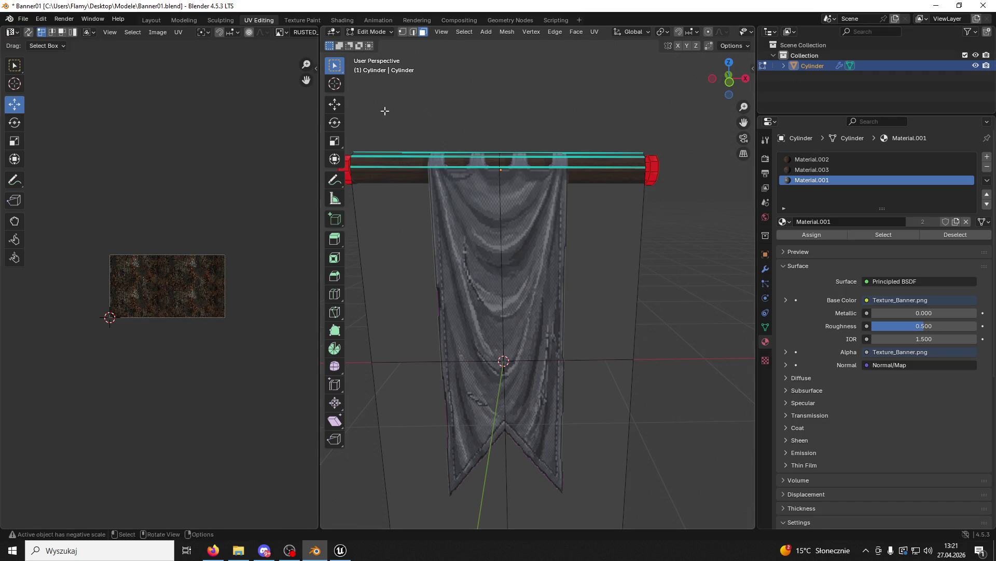
left_click(371, 31)
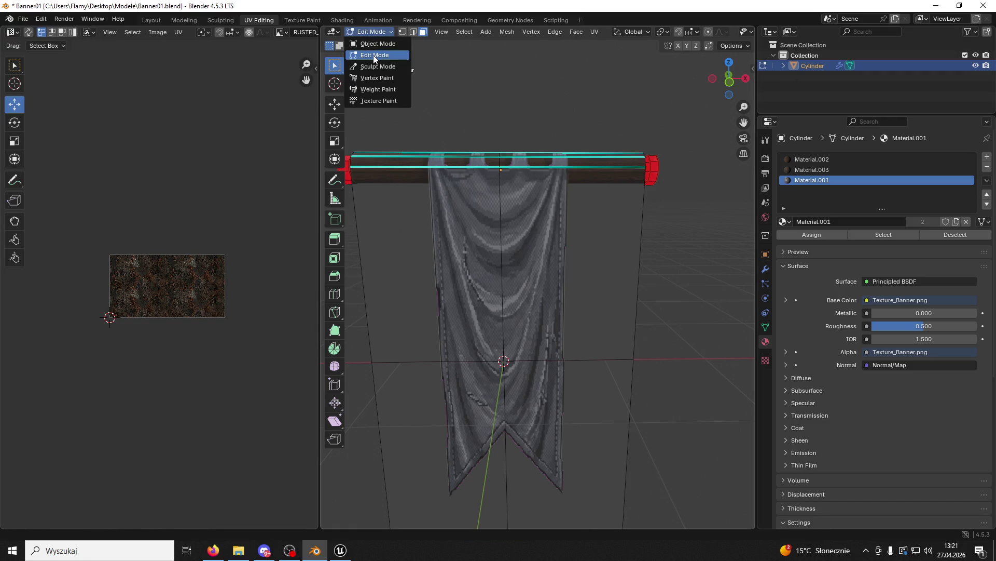
left_click(377, 44)
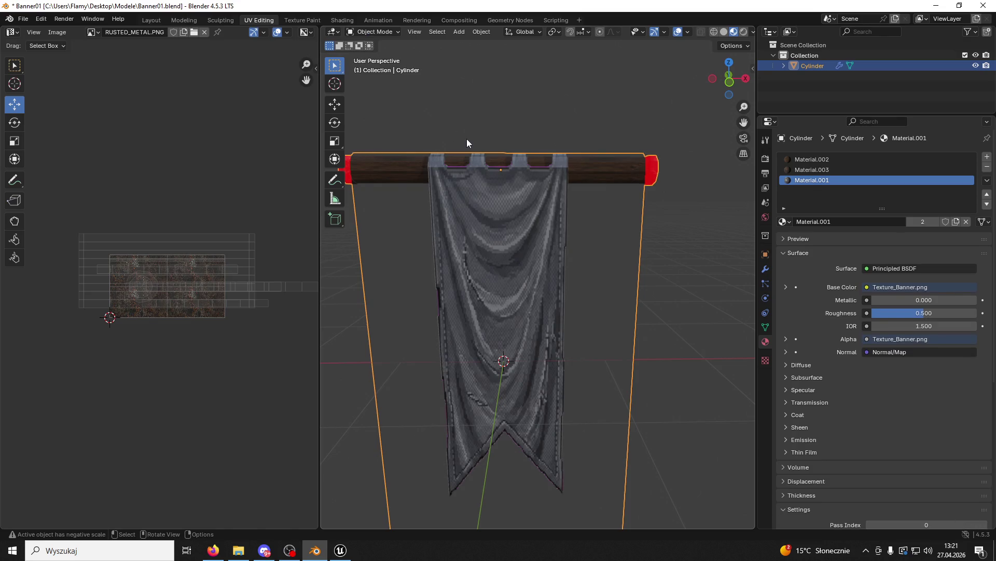
left_click(370, 32)
left_click(373, 55)
key("a")
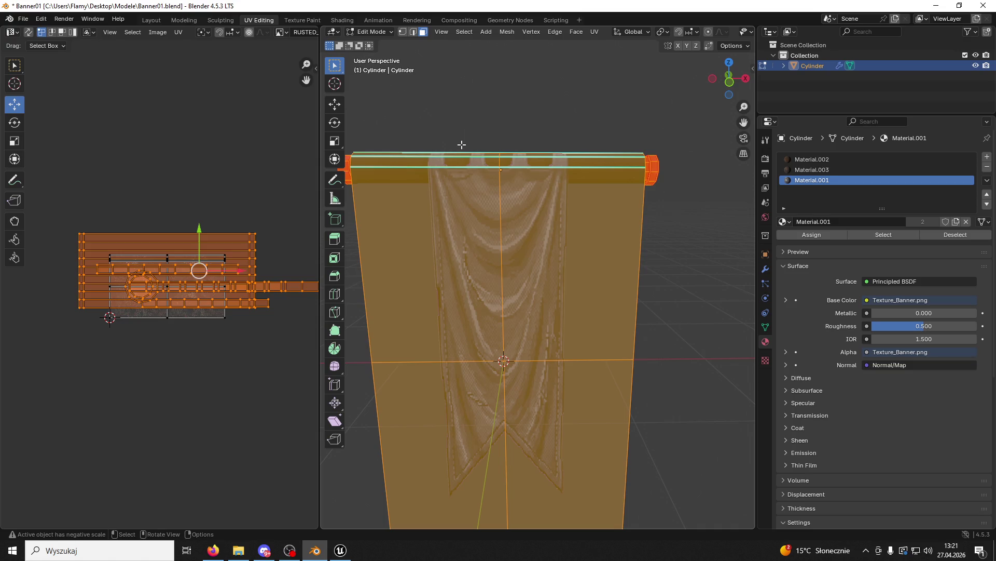
Separate the banner mesh by material into cloth and rod objects, back in Object Mode.
key("p")
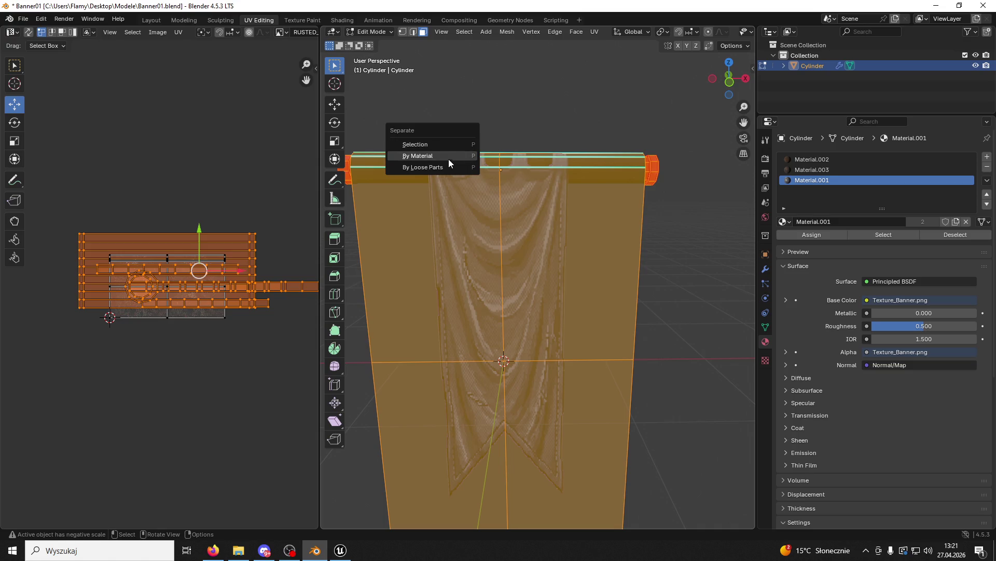
left_click(431, 163)
left_click(370, 32)
left_click(373, 44)
Remove Material.003 and Material.002 slots from the cloth and Material.001 from the rod.
left_click(635, 272)
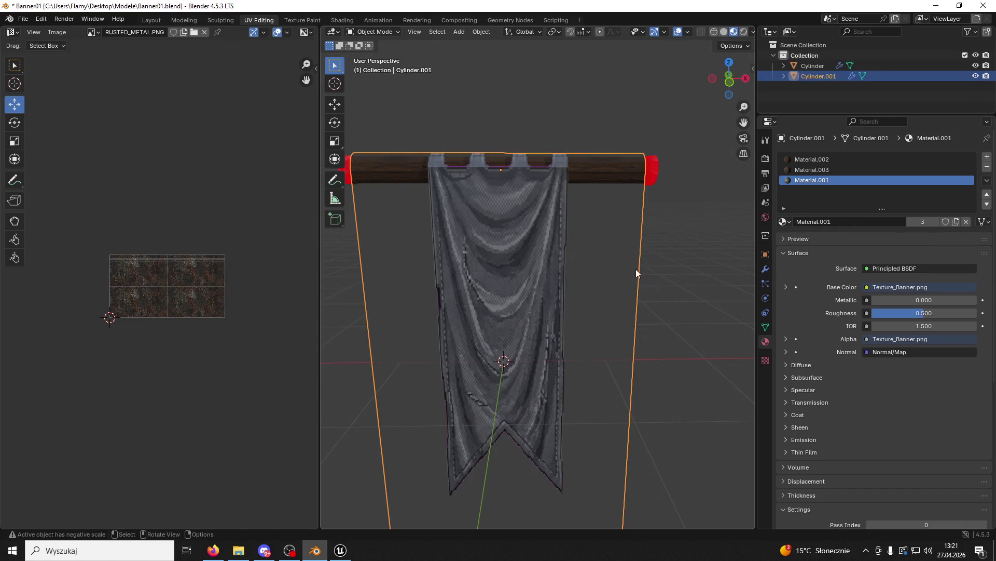
left_click(826, 171)
left_click(987, 166)
left_click(856, 160)
left_click(988, 166)
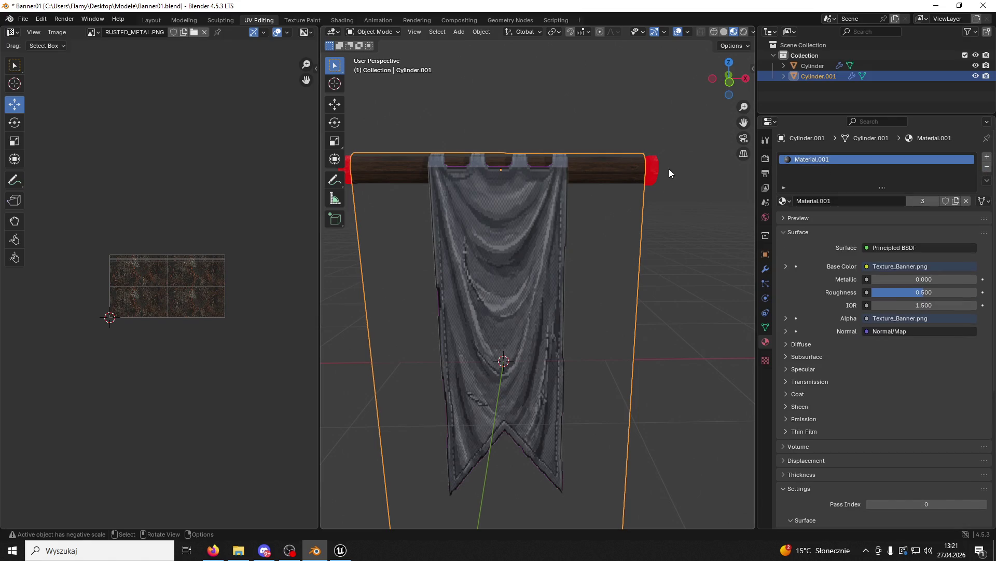
left_click(651, 170)
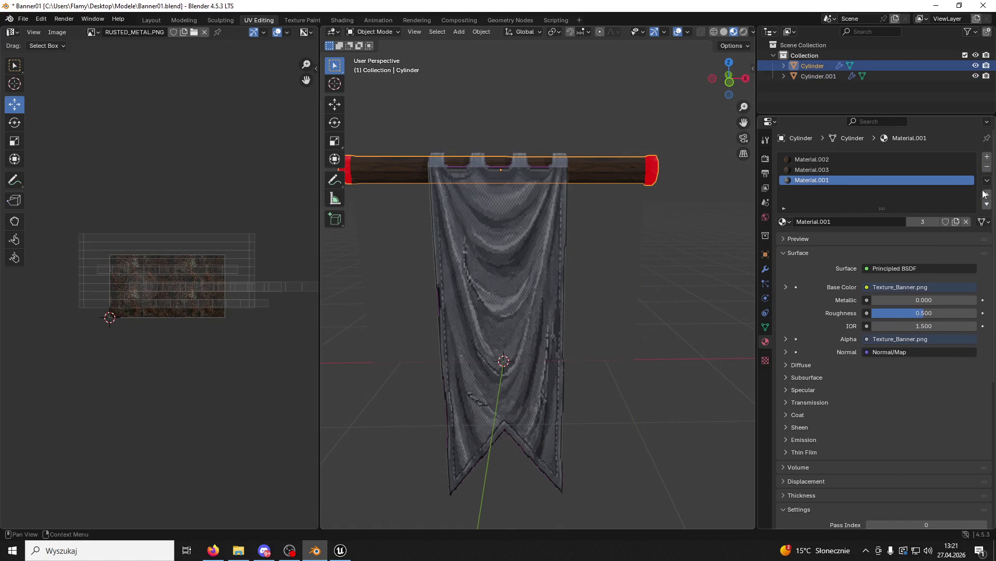
left_click(987, 167)
left_click(547, 152)
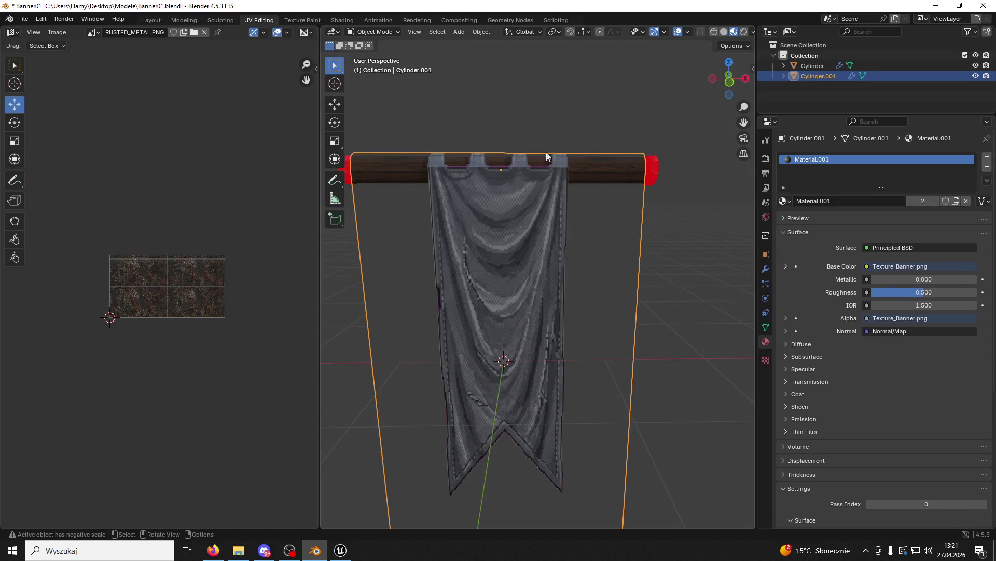
left_click(652, 169)
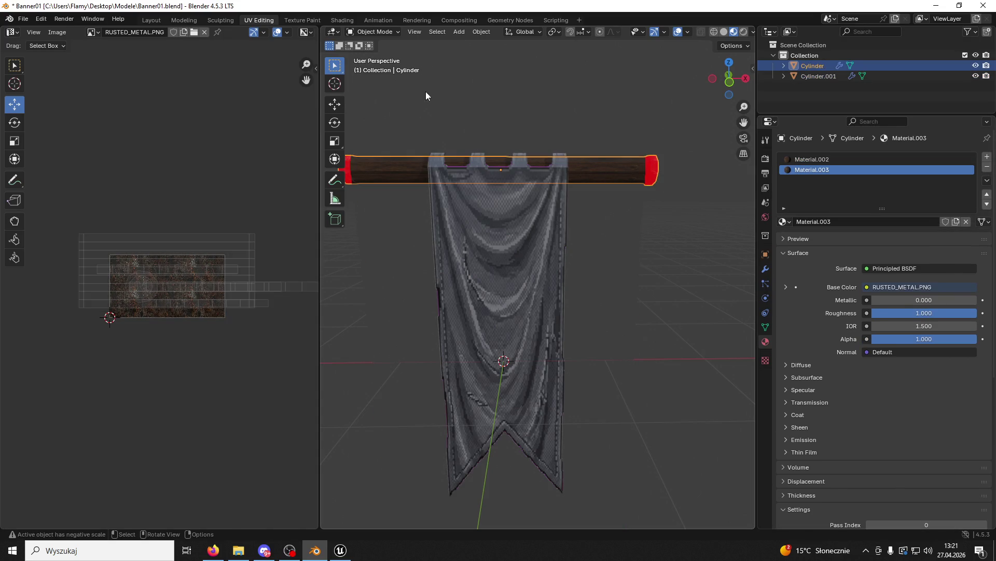
Put the rod mesh into Edit Mode and switch to the Modeling workspace.
left_click(466, 34)
left_click(374, 31)
left_click(374, 55)
left_click(508, 32)
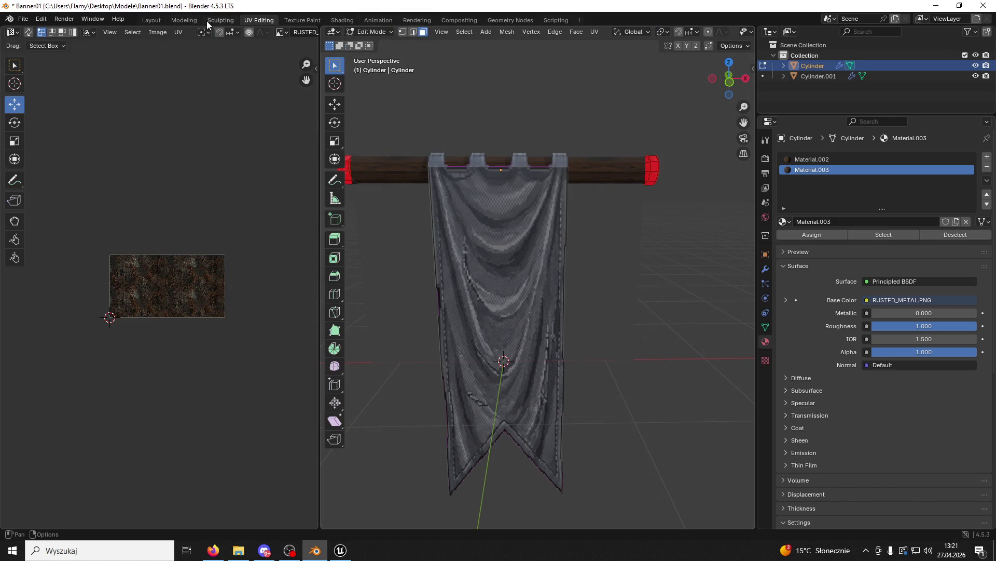
left_click(221, 19)
left_click(191, 20)
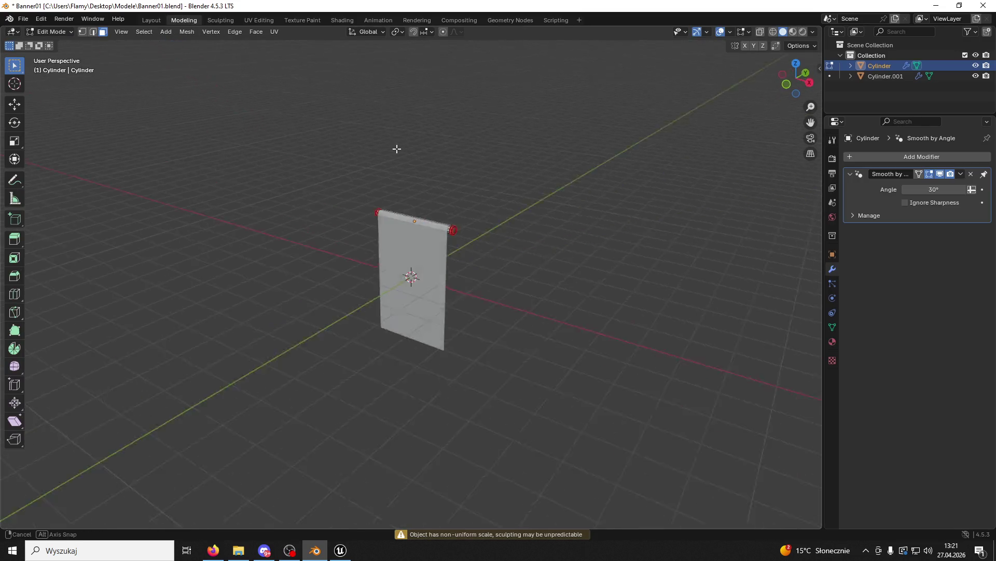
In Material Preview, grow the selection to the rod's end rings and flip their normals.
scroll(502, 185, "up", 6)
left_click(793, 32)
scroll(597, 171, "down", 5)
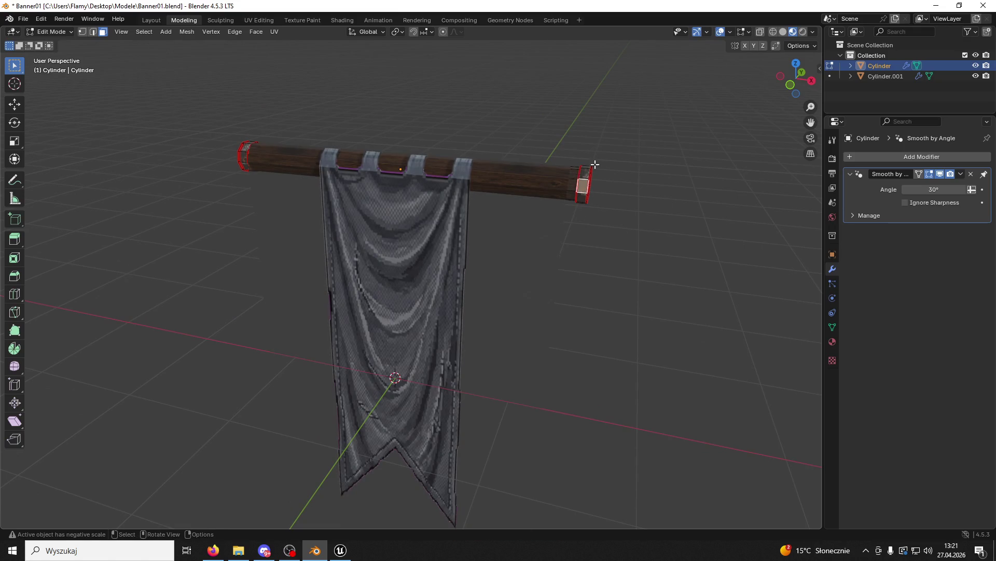
key("ctrl+KP_Add")
left_click(187, 32)
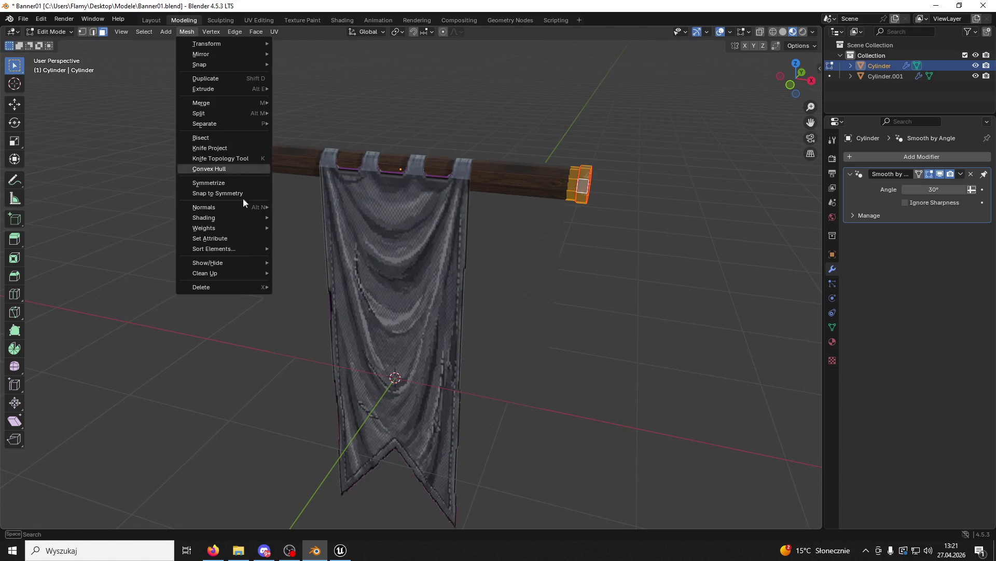
mouse_move(247, 208)
left_click(302, 210)
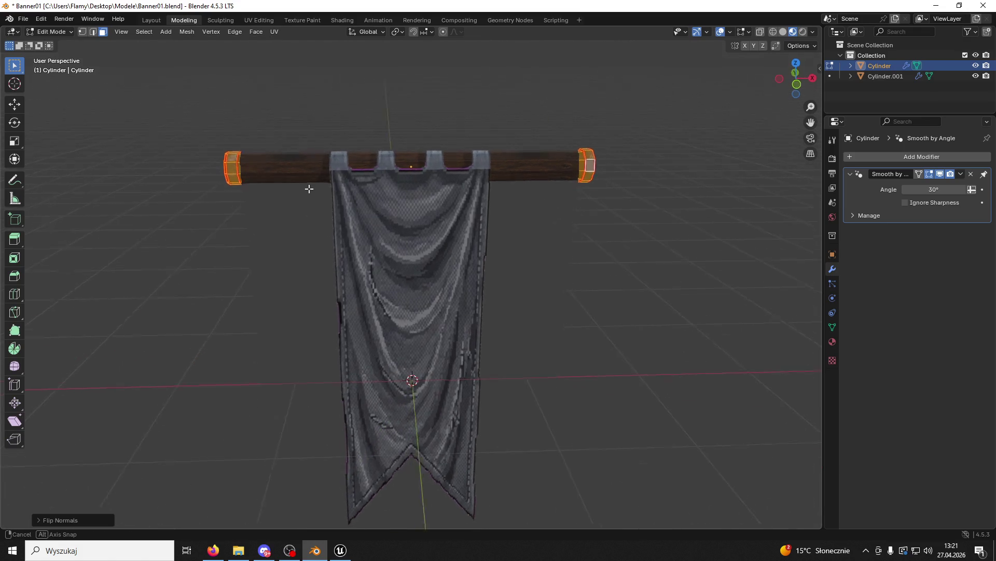
Scale the selected rod sections wider along X, ending in a front orthographic view.
mouse_move(233, 94)
left_mouse_down()
mouse_move(312, 98)
mouse_move(378, 67)
mouse_move(430, 82)
mouse_move(260, 91)
mouse_move(258, 123)
mouse_move(391, 165)
mouse_move(374, 196)
mouse_move(382, 211)
mouse_move(369, 169)
left_mouse_up()
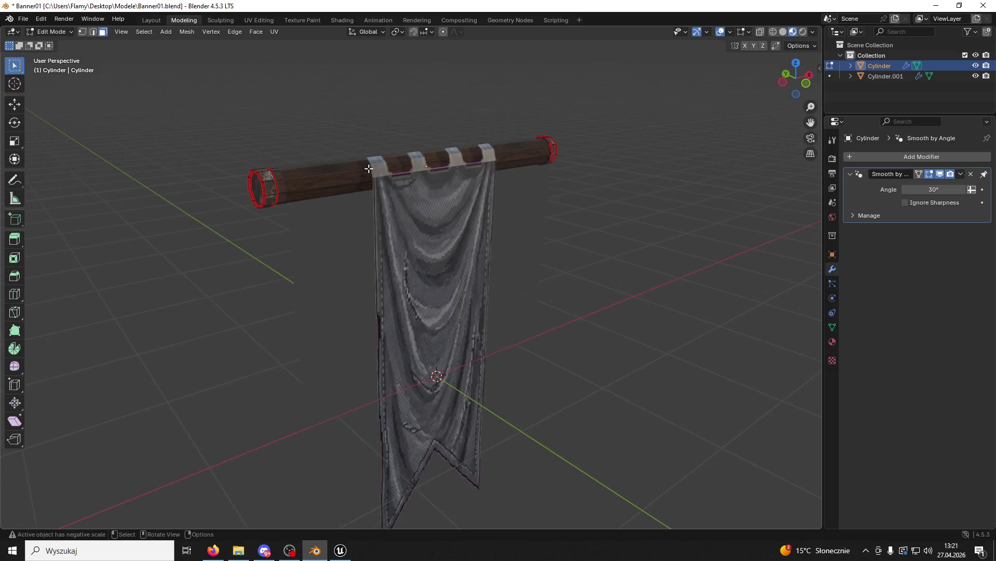
key("s")
key("x")
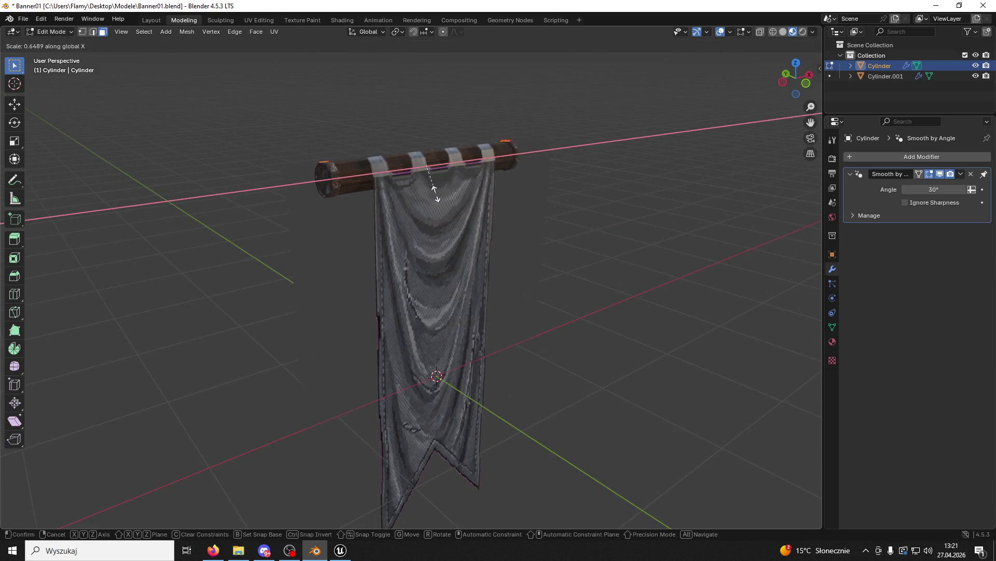
right_click(407, 173)
left_click_drag(407, 173, 410, 180)
key("s")
key("x")
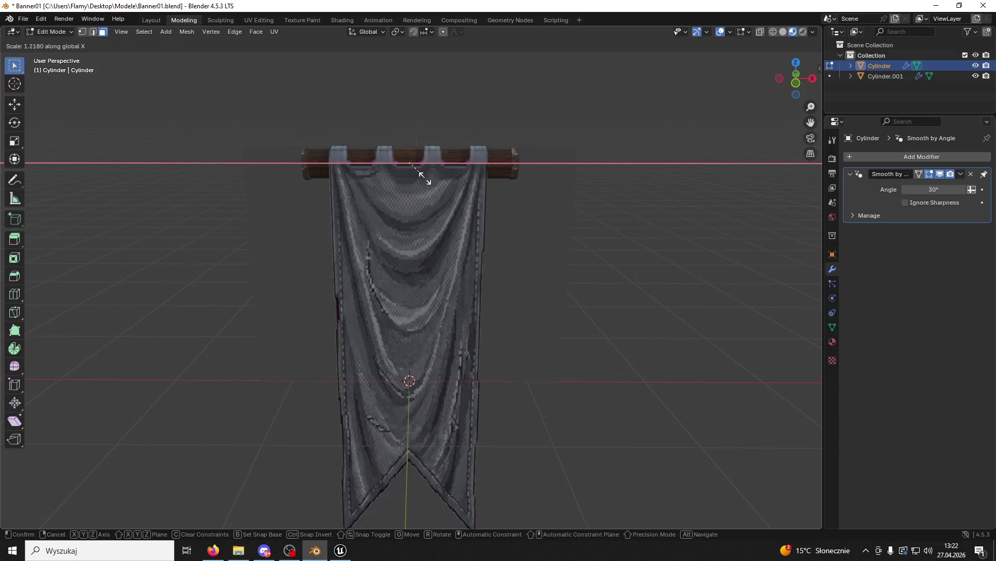
left_click(426, 178)
left_click(796, 83)
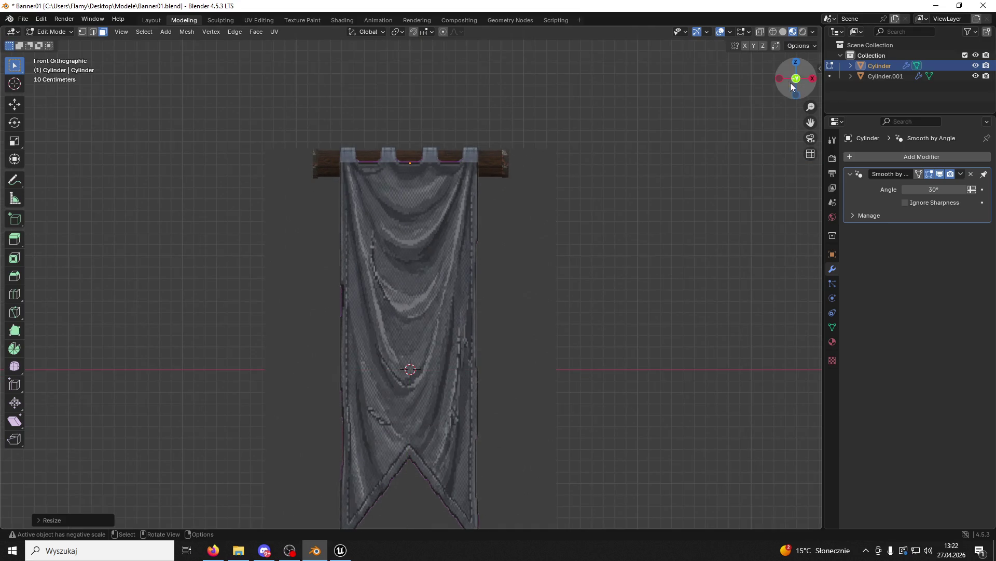
Shift the selection slightly left along X and scale it narrower along X.
left_click(14, 104)
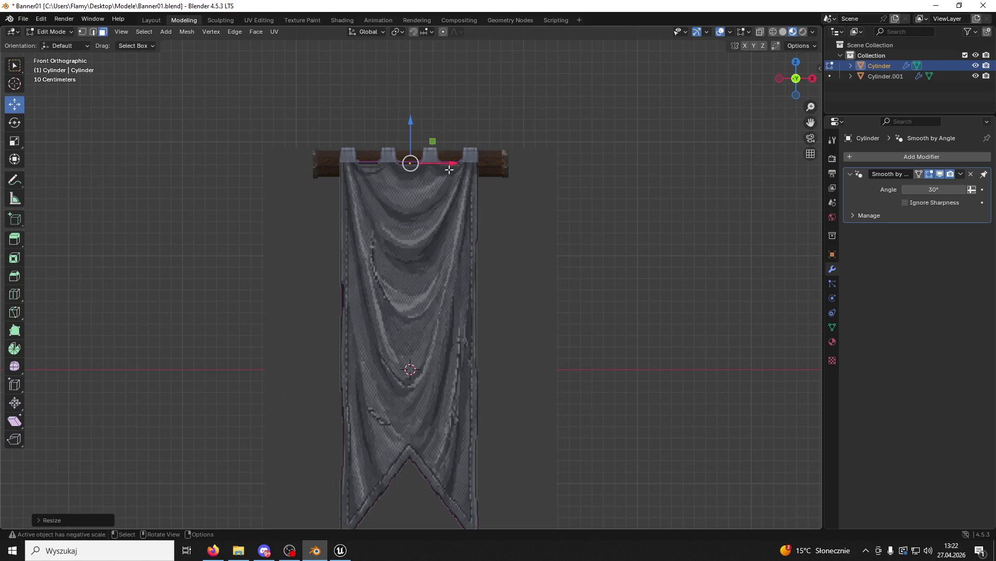
left_click_drag(451, 166, 448, 165)
key("s")
key("x")
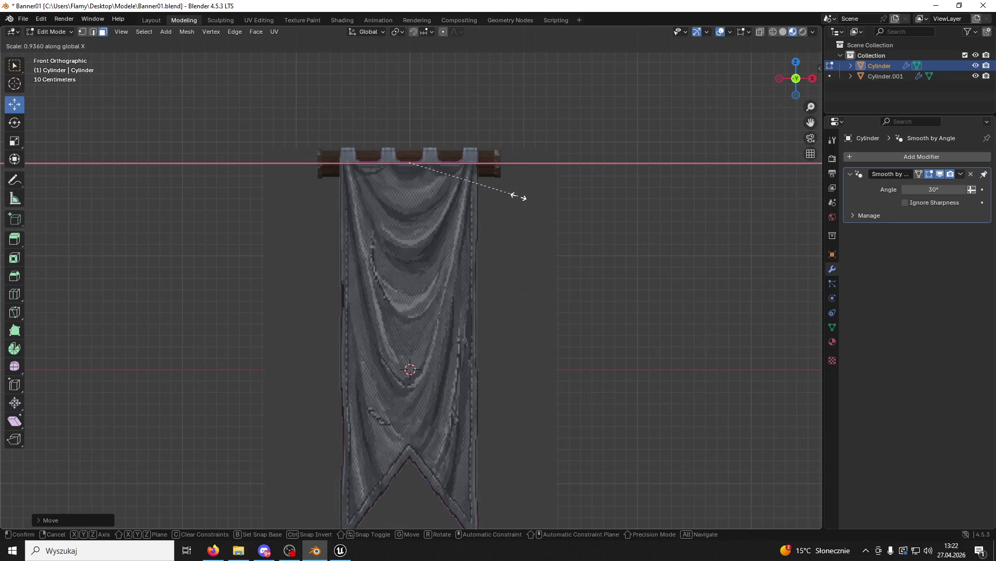
left_click(519, 196)
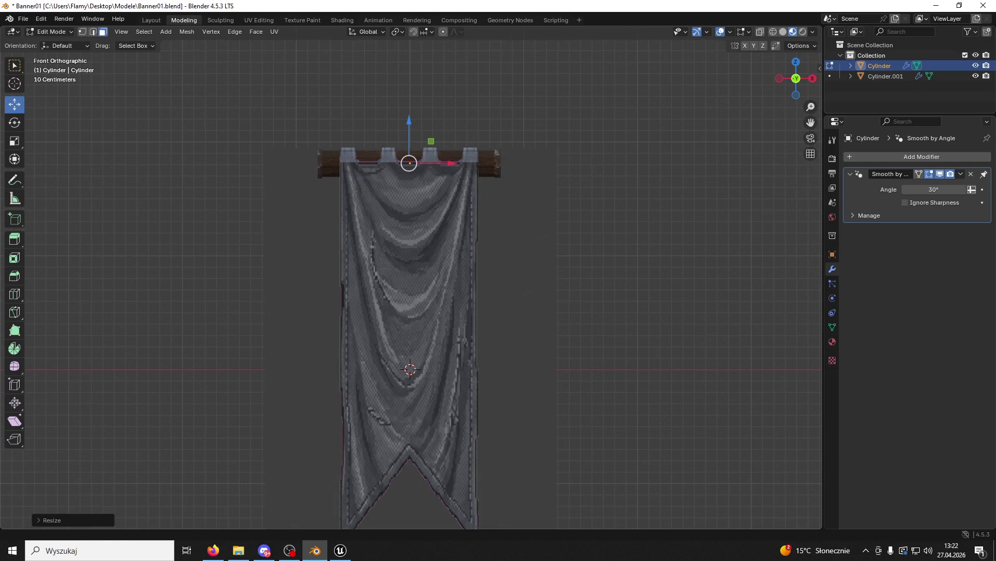
Switch the rod between Object and Edit Mode while orbiting to inspect it.
left_click(52, 32)
left_click(58, 42)
mouse_move(207, 160)
left_mouse_down()
mouse_move(259, 168)
mouse_move(85, 57)
left_mouse_up()
left_click(64, 19)
left_click(52, 31)
left_click(57, 53)
scroll(294, 153, "up", 5)
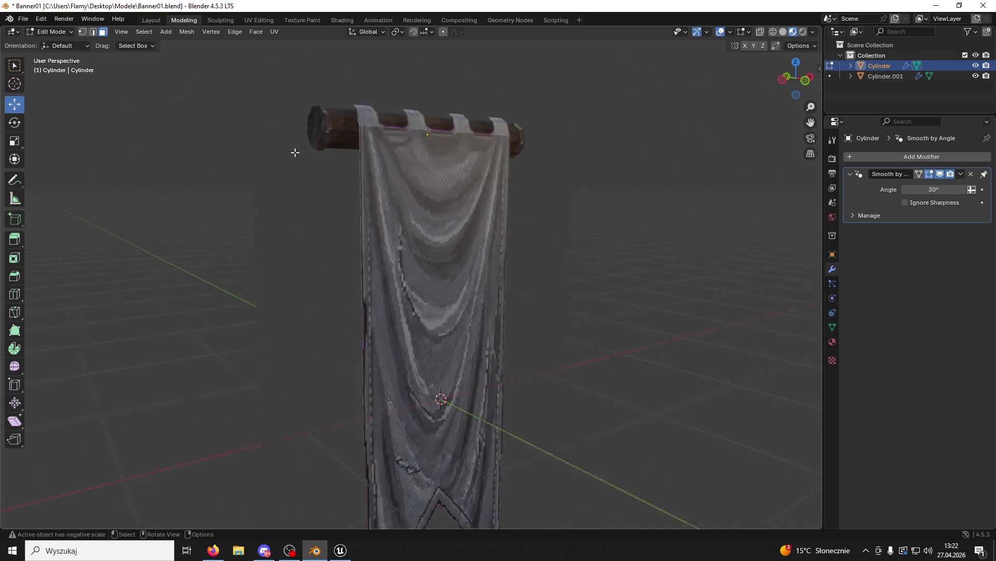
scroll(375, 245, "up", 2)
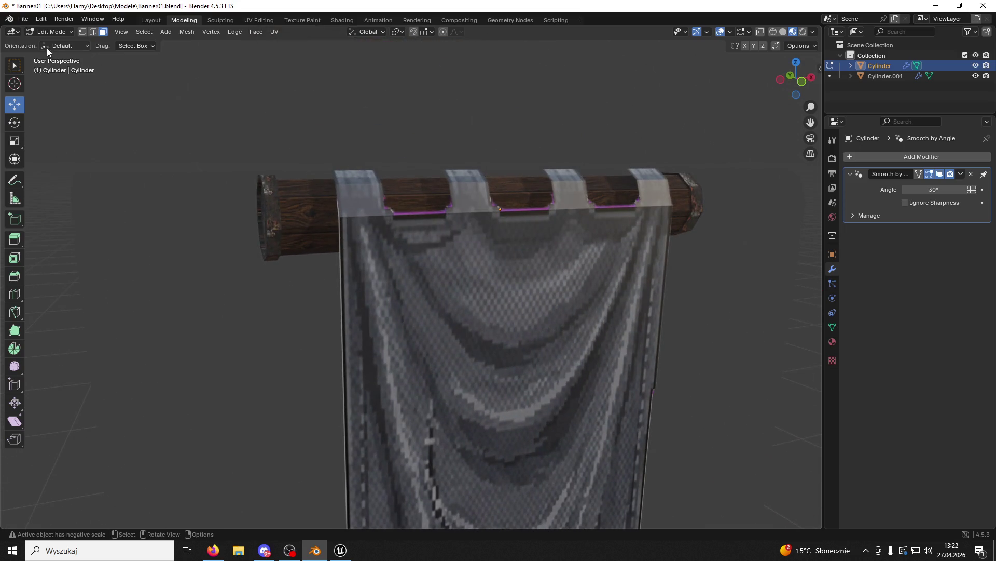
left_click(52, 31)
left_click(61, 34)
left_click(54, 43)
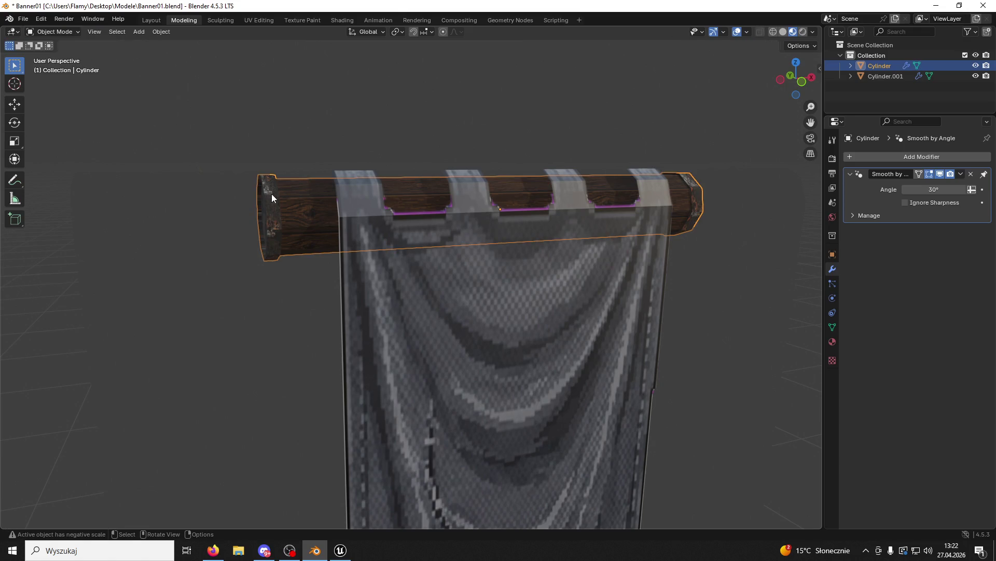
Inspect the cloth object Cylinder.001's strip and main faces in Edit Mode, then return to Object Mode.
left_click(272, 194)
left_click(41, 33)
left_click(55, 55)
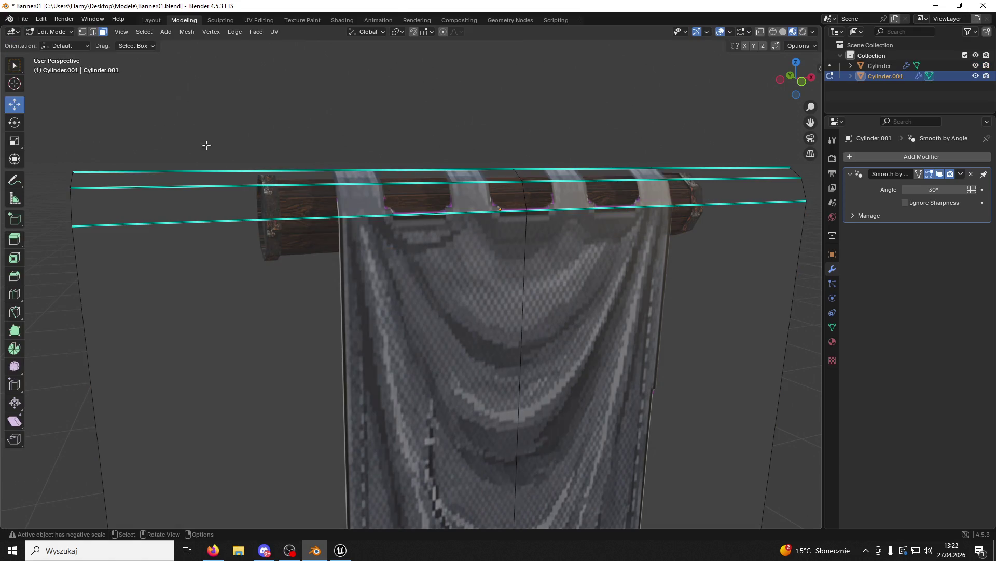
scroll(282, 208, "down", 5)
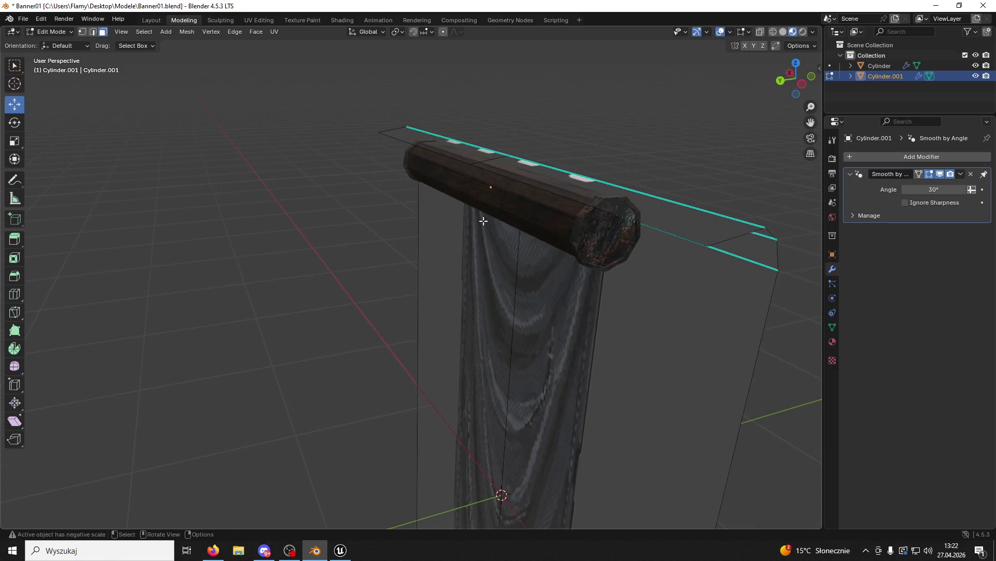
left_click(567, 202)
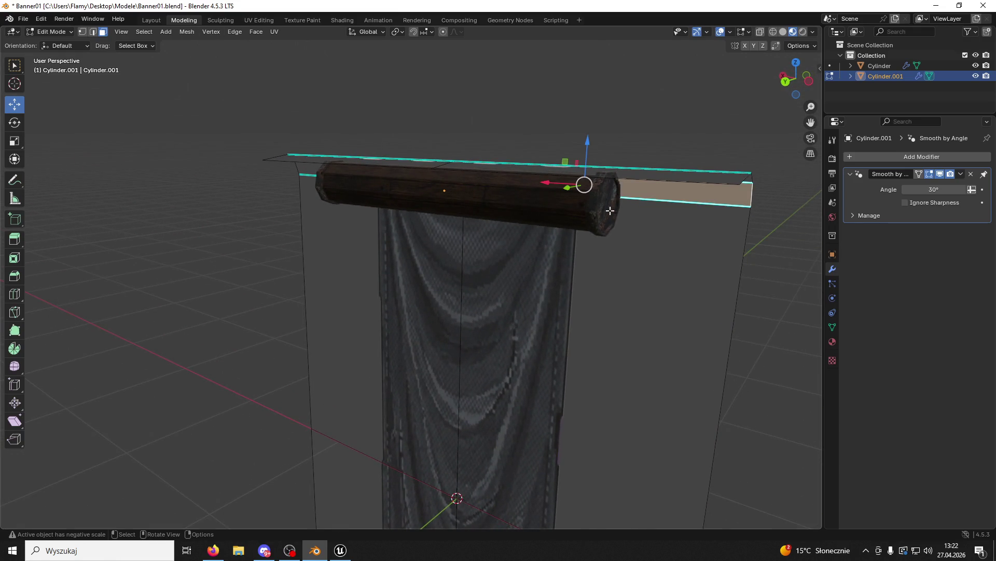
left_click(559, 184)
left_click(63, 35)
left_click(58, 44)
In the rod's Edit Mode, select both end rings and end caps using linked selection.
left_click(397, 186)
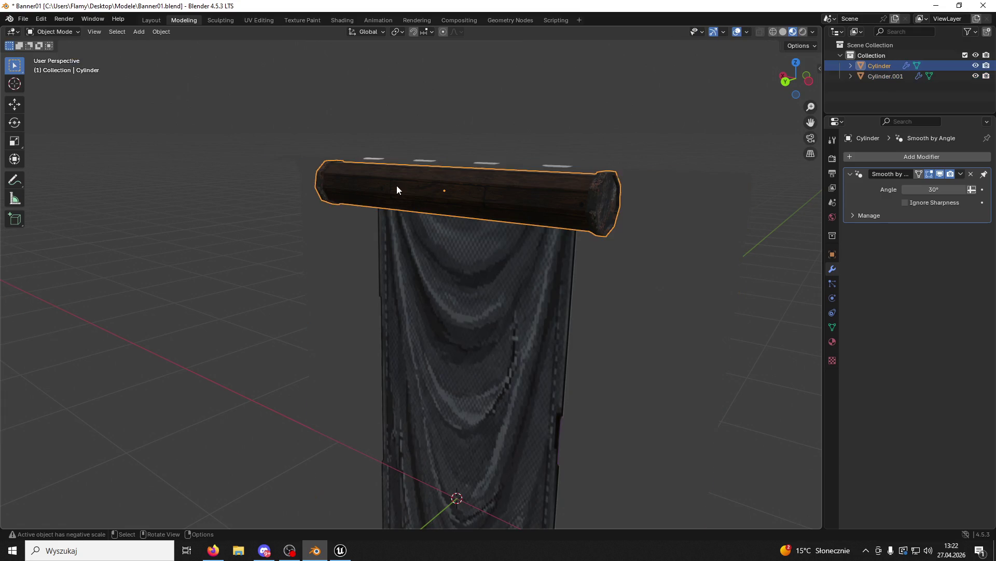
left_click(52, 32)
left_click(61, 54)
scroll(505, 192, "up", 5)
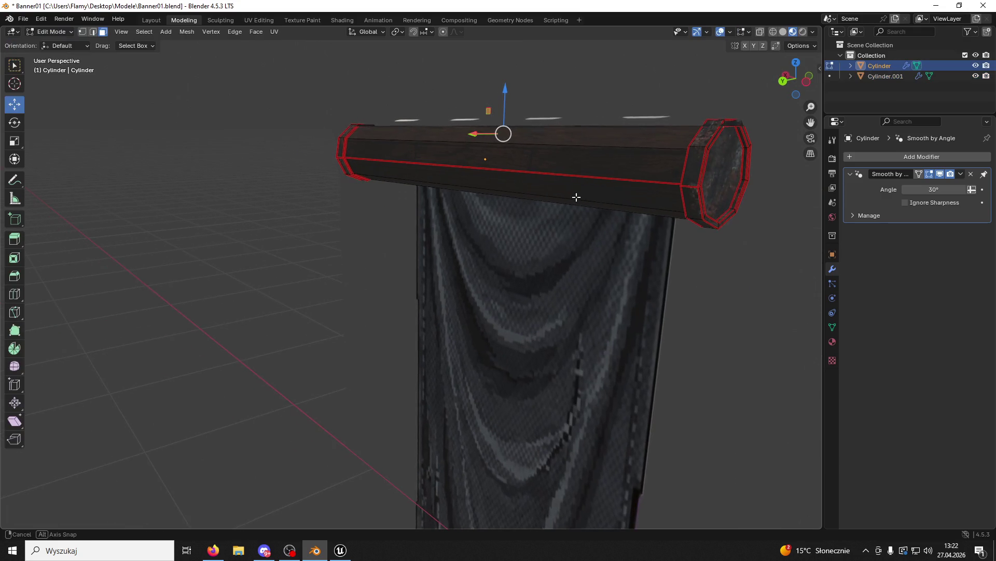
left_click(698, 165)
key("ctrl+l")
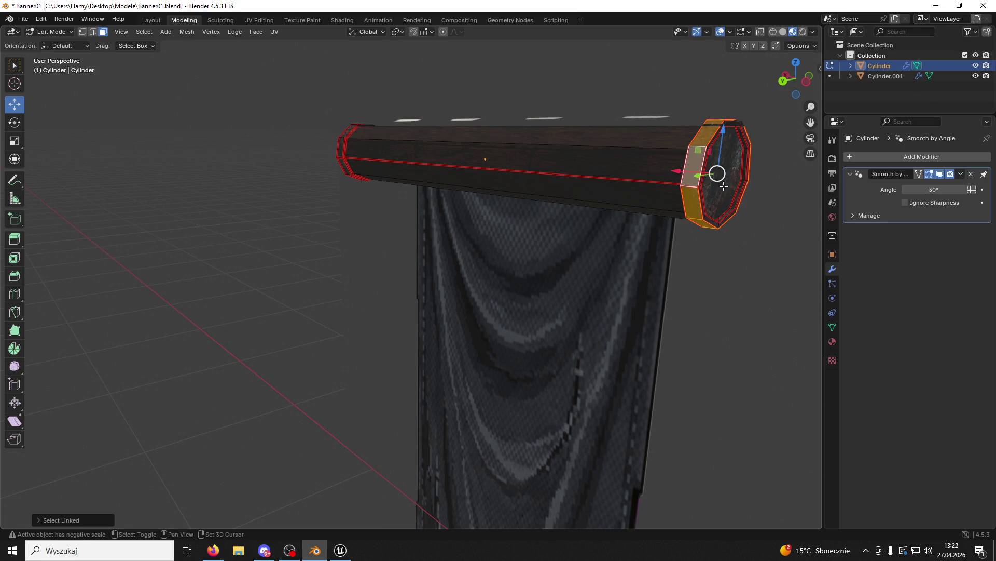
left_click(703, 201, "shift")
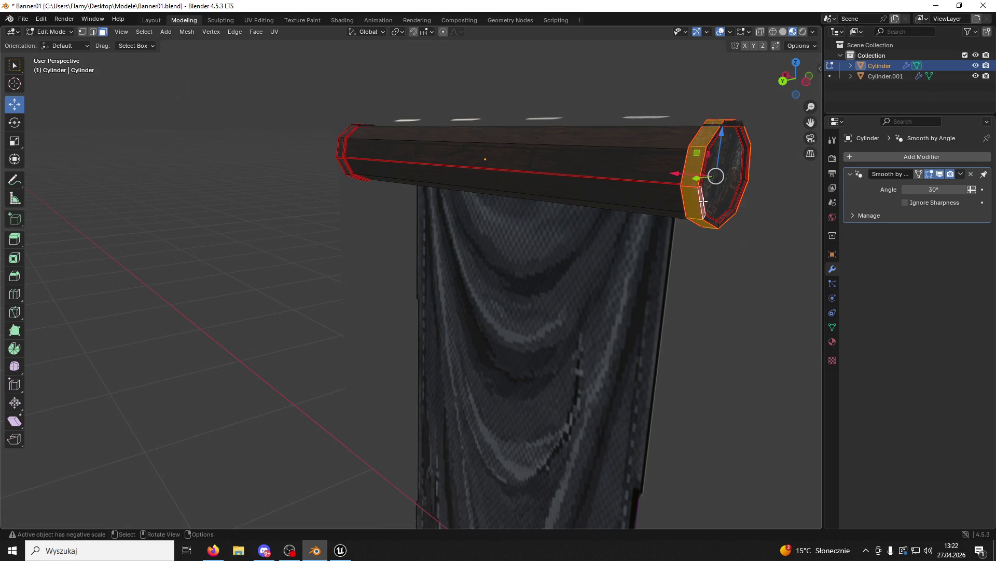
left_click(722, 200, "shift")
key("ctrl+l")
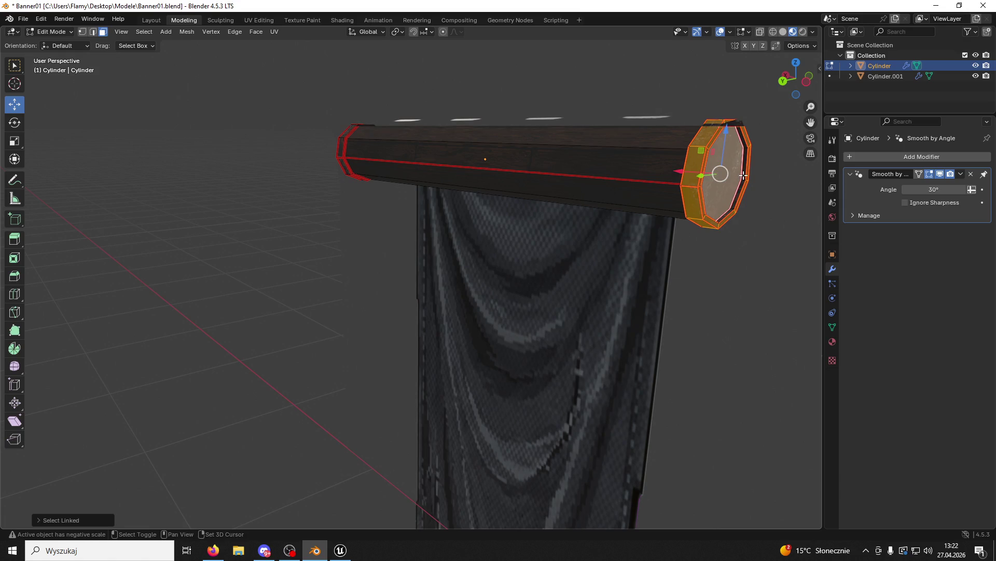
mouse_move(743, 175)
left_mouse_down()
mouse_move(817, 146)
mouse_move(600, 194)
left_mouse_up()
left_click(505, 205, "shift")
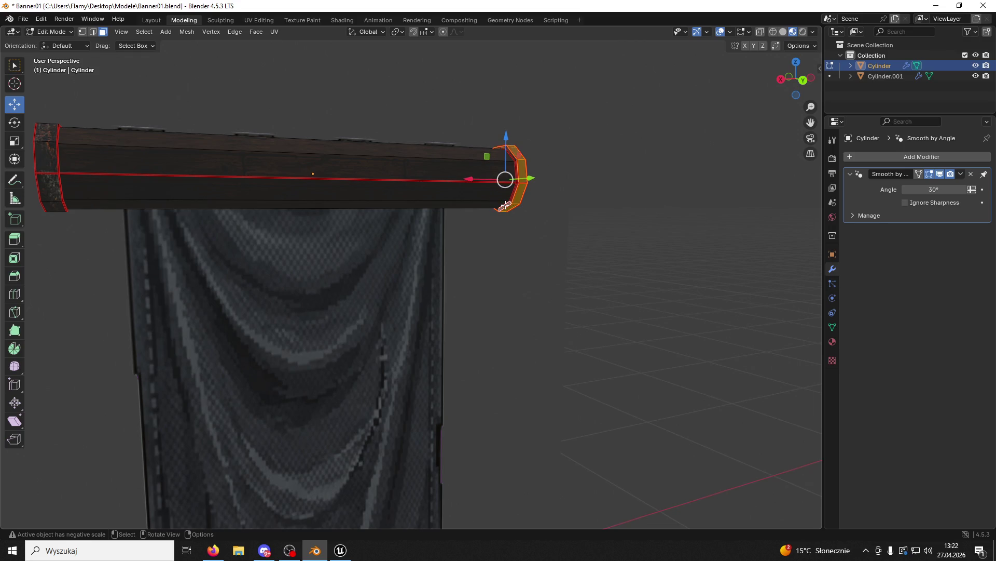
key("ctrl+l")
mouse_move(568, 194)
left_mouse_down()
mouse_move(408, 198)
mouse_move(352, 173)
mouse_move(338, 190)
left_mouse_up()
Scale the rod end caps along X and move them along X.
key("s")
key("x")
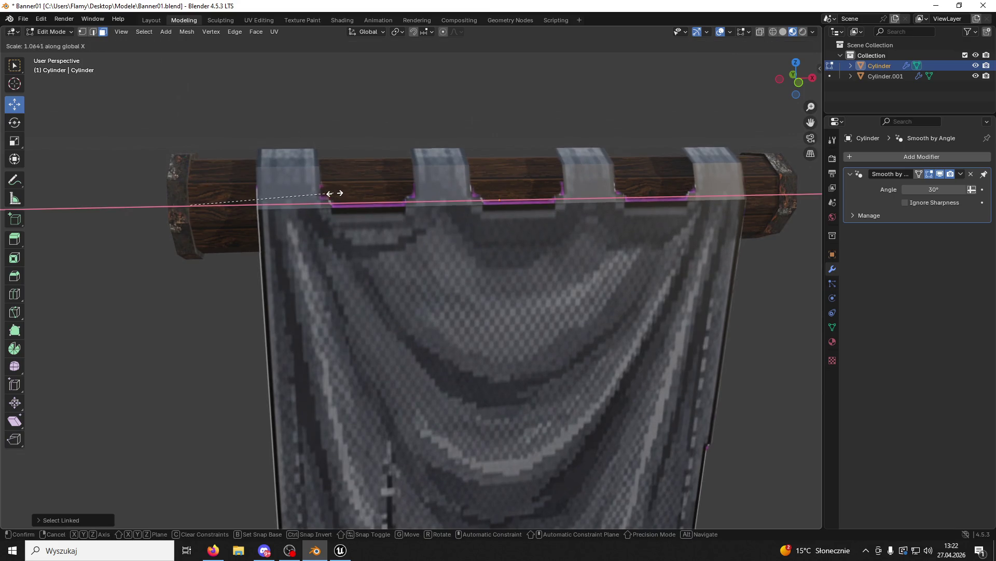
left_click(359, 204)
key("g")
key("x")
left_click(231, 205)
scroll(279, 201, "down", 5)
Rescale the end caps along X again and shift them right along X.
mouse_move(278, 200)
left_mouse_down()
mouse_move(374, 200)
mouse_move(413, 239)
left_mouse_up()
key("s")
left_click(413, 240)
key("s")
key("x")
left_click(392, 240)
left_click_drag(393, 240, 384, 246)
key("g")
key("x")
left_click(385, 237)
left_click_drag(526, 242, 510, 241)
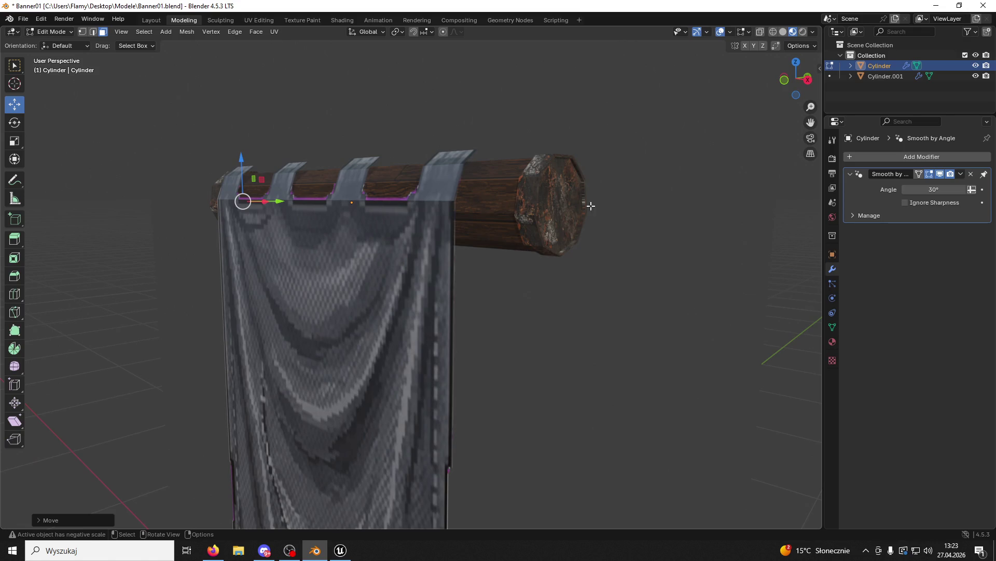
Select the rod's right end cap and the ring of faces linked to it.
left_click(559, 205)
left_click(51, 32)
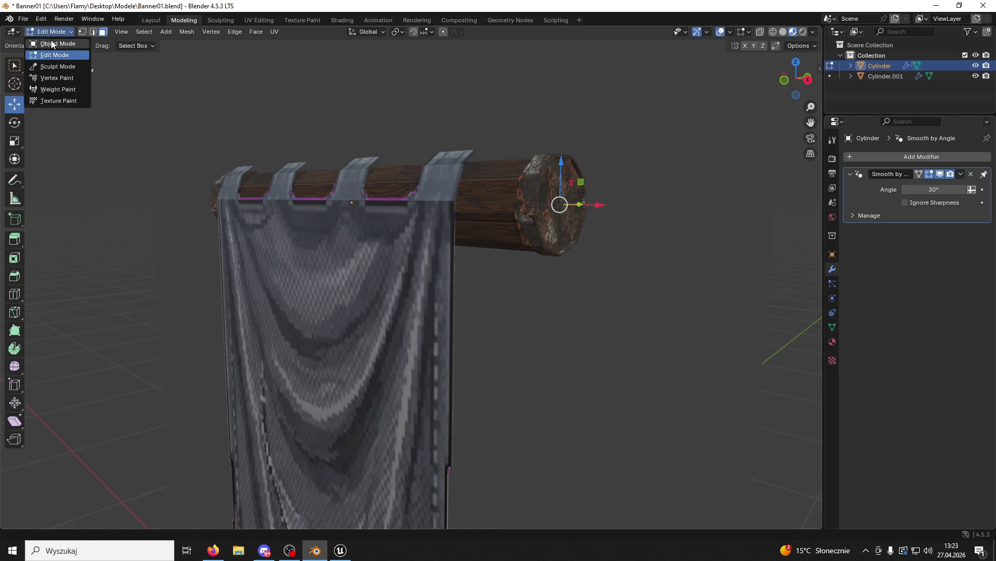
left_click(52, 43)
mouse_move(562, 186)
left_mouse_down()
mouse_move(317, 200)
mouse_move(23, 51)
left_mouse_up()
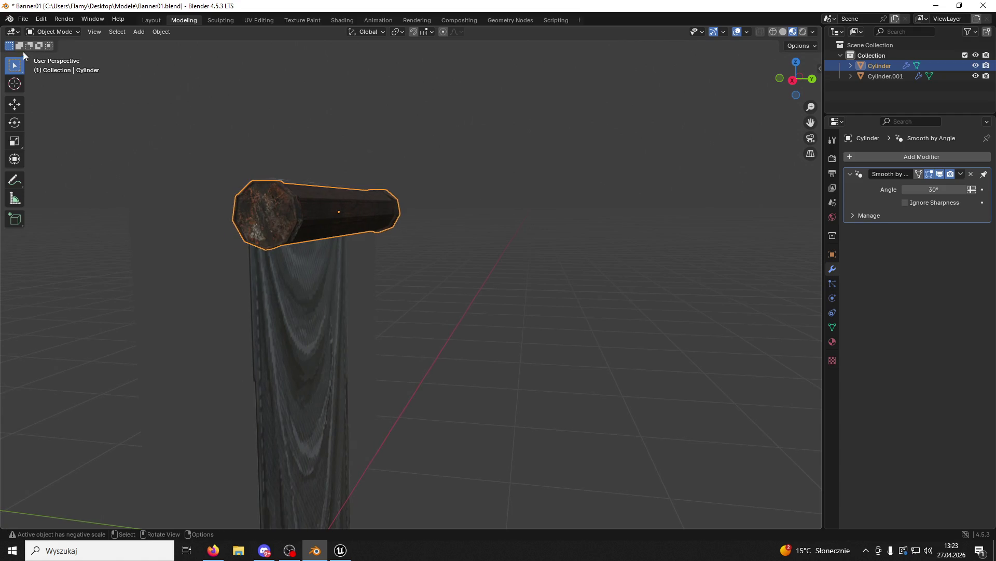
left_click(52, 32)
left_click(52, 55)
scroll(207, 187, "up", 2)
left_click(209, 186, "shift")
key("ctrl+l")
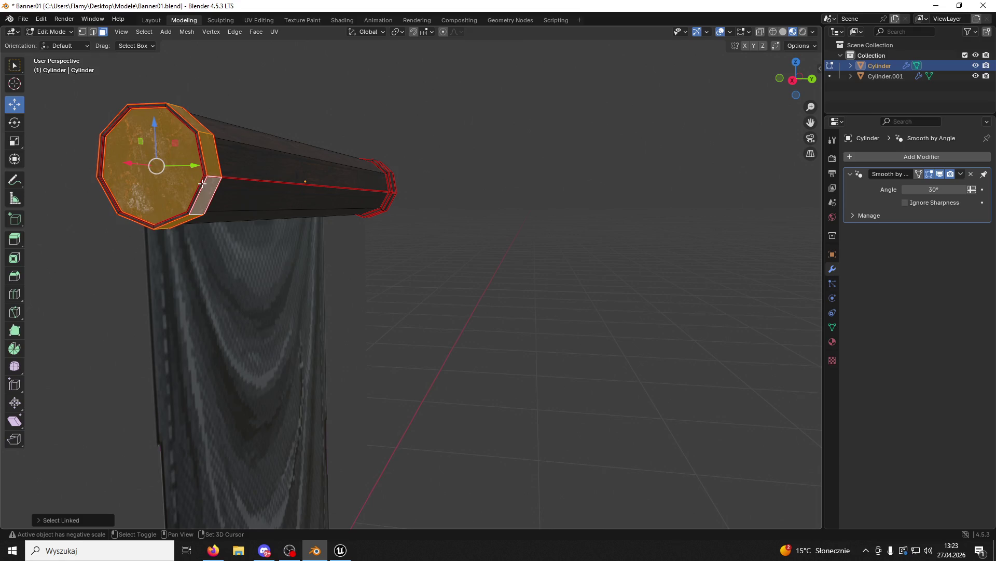
left_click(202, 184, "shift")
key("ctrl+l")
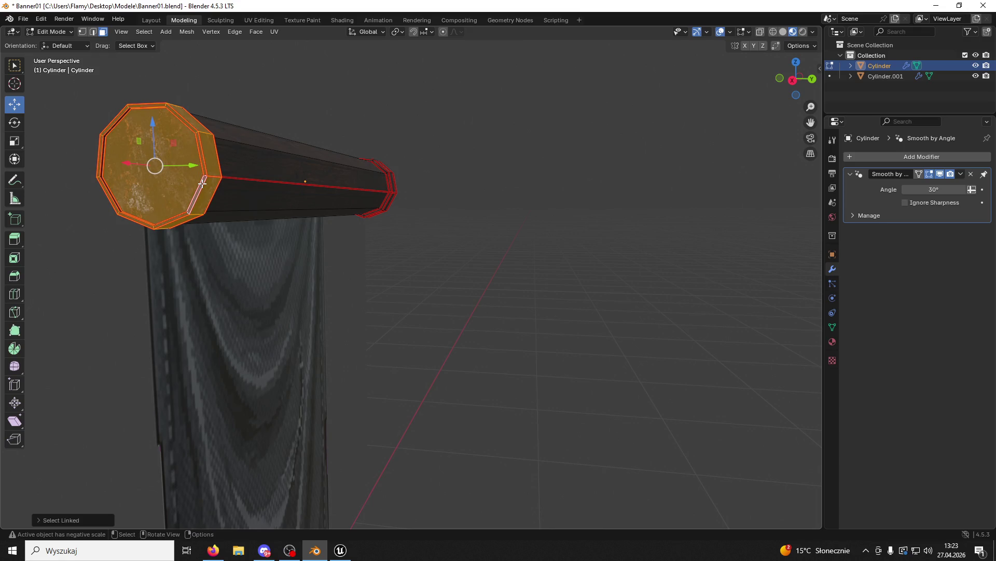
Add the thin side strip beside the cap and its linked faces to the selection.
mouse_move(212, 174)
left_mouse_down()
mouse_move(503, 263)
mouse_move(487, 231)
mouse_move(459, 212)
left_mouse_up()
scroll(503, 263, "up", 5)
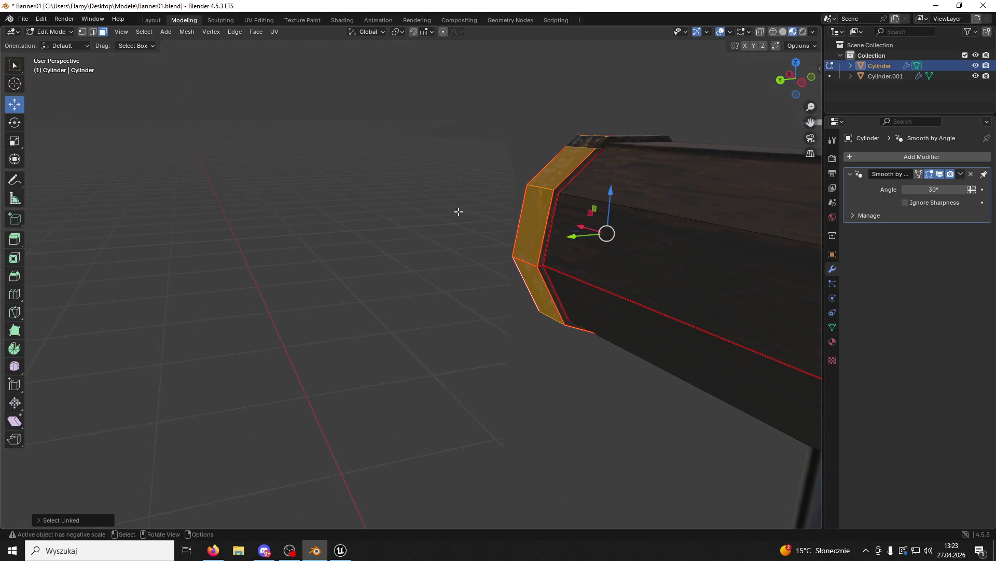
left_click(554, 207, "shift")
key("l")
left_click_drag(529, 167, 365, 138)
mouse_move(300, 136)
left_mouse_down()
mouse_move(389, 123)
mouse_move(436, 95)
mouse_move(451, 135)
left_mouse_up()
Scale the rod ends along X past both cloth edges, then nudge them slightly left.
key("s")
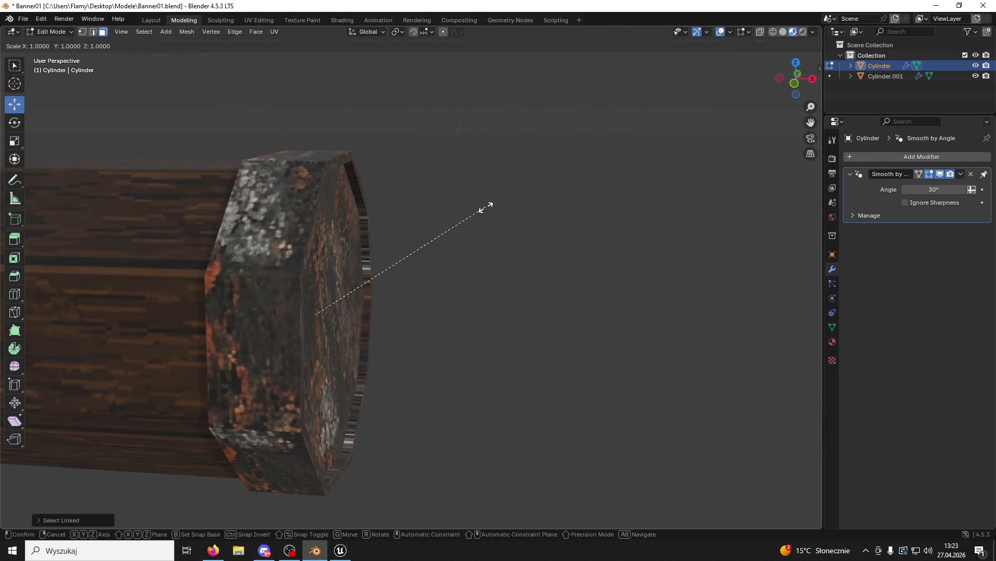
key("Escape")
key("s")
key("x")
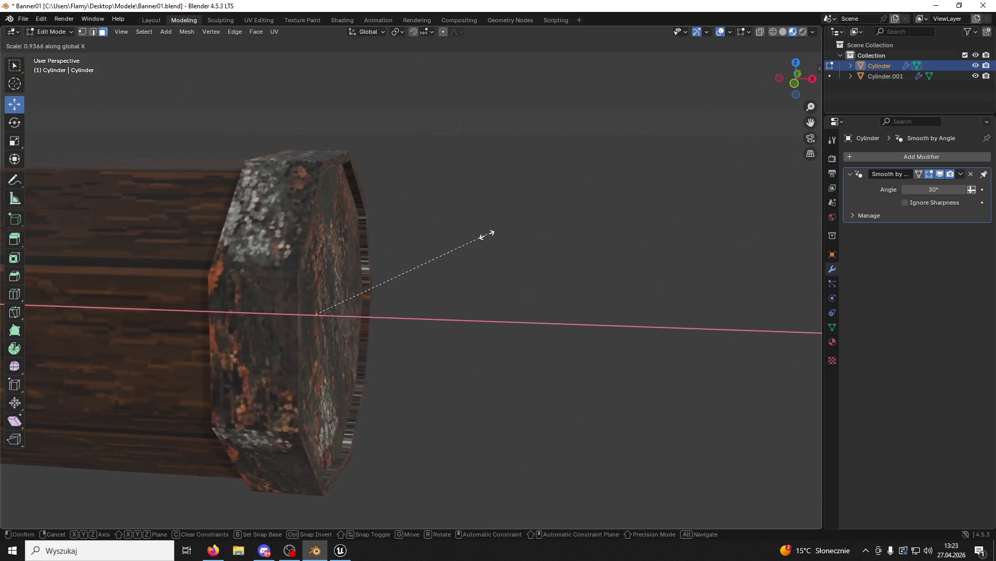
left_click(589, 227)
scroll(538, 233, "down", 5)
scroll(629, 208, "up", 2)
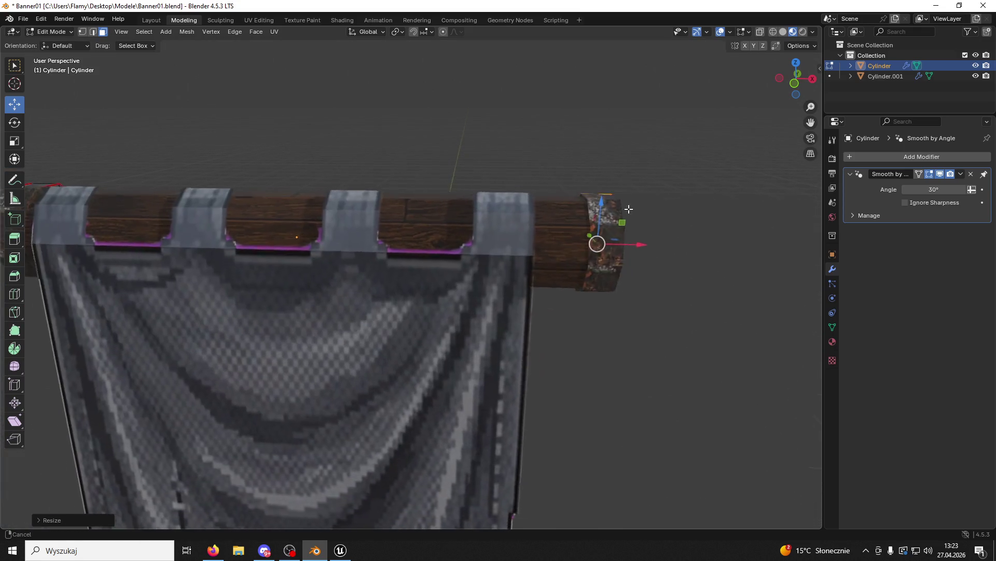
scroll(629, 209, "down", 4)
key("s")
key("x")
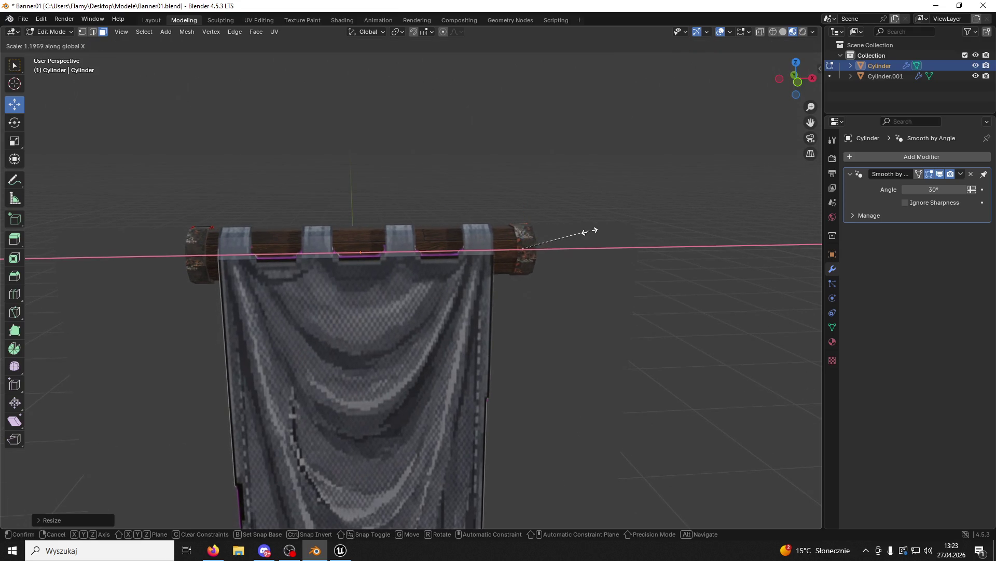
left_click(586, 236)
scroll(558, 229, "down", 2)
left_click_drag(788, 76, 645, 156)
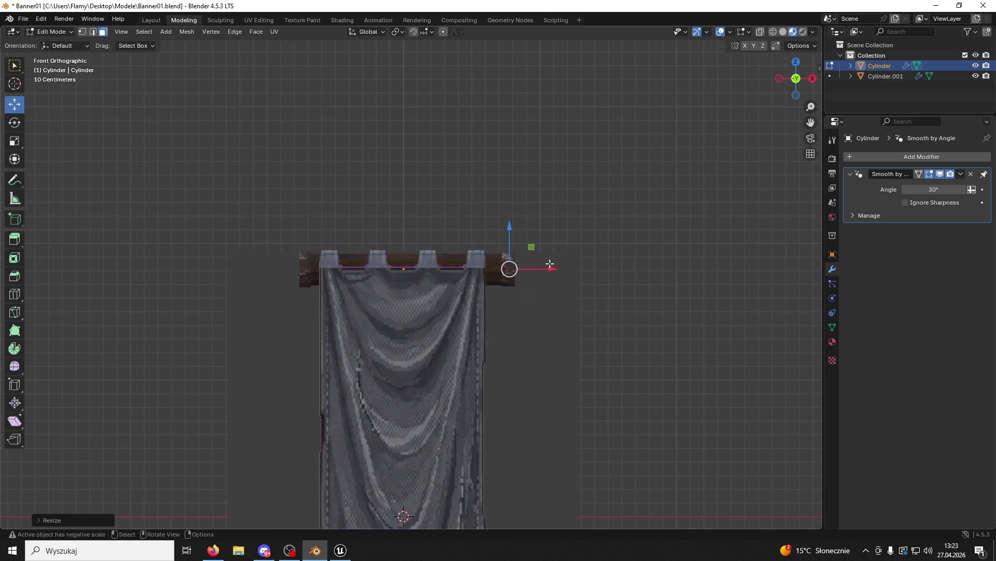
scroll(549, 264, "up", 3)
left_click_drag(623, 264, 610, 266)
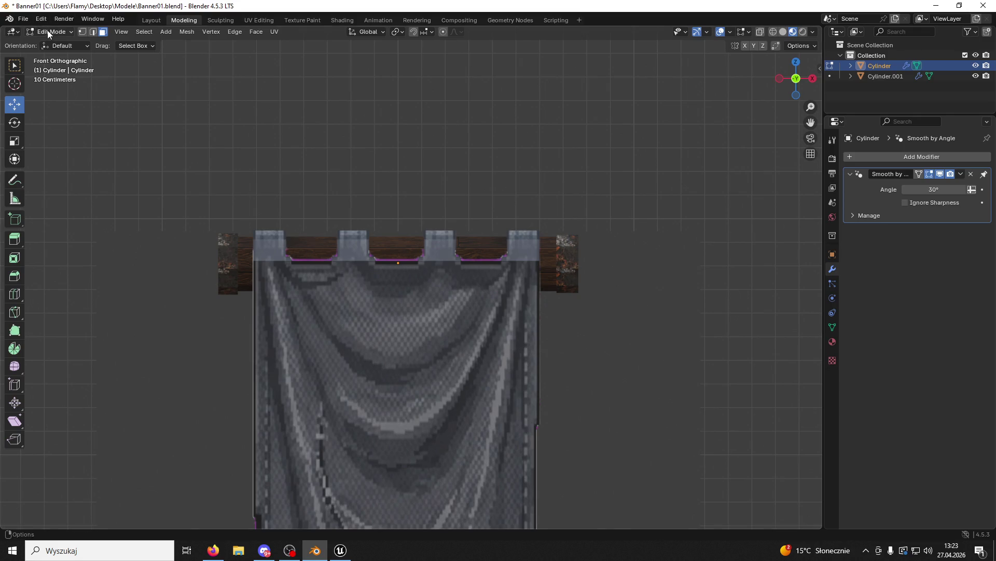
Return to Object Mode and save Banner01.blend.
key("Tab")
scroll(366, 185, "down", 5)
left_click_drag(366, 185, 505, 294)
key("ctrl+s")
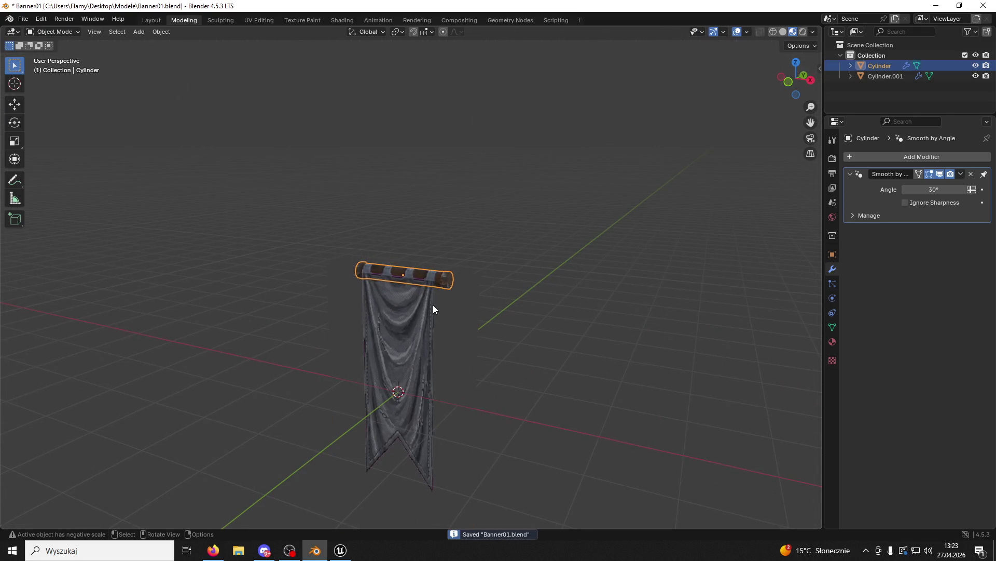
Remove the Smooth by Angle modifier from the banner cloth.
left_click(433, 305)
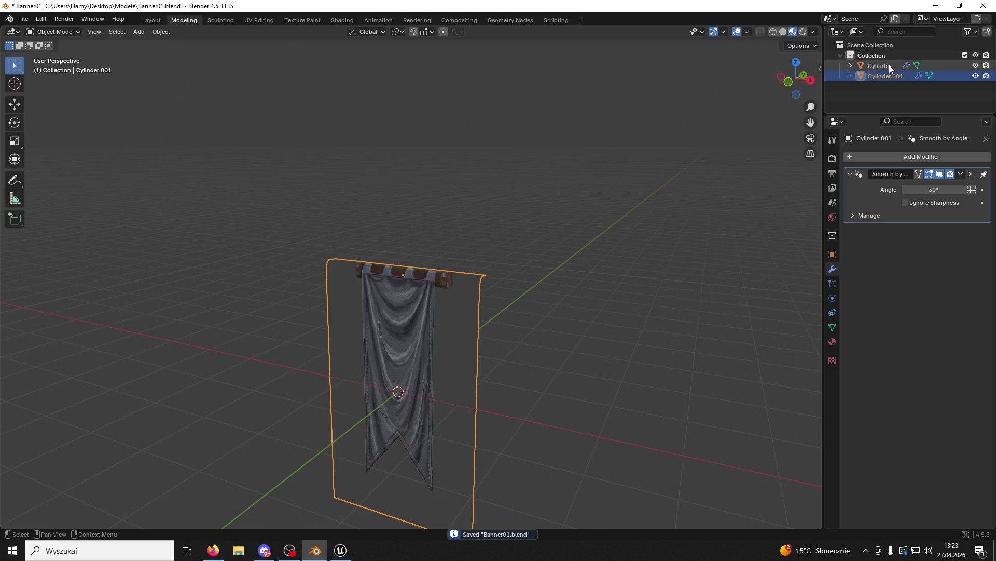
left_click(960, 177)
left_click(950, 188)
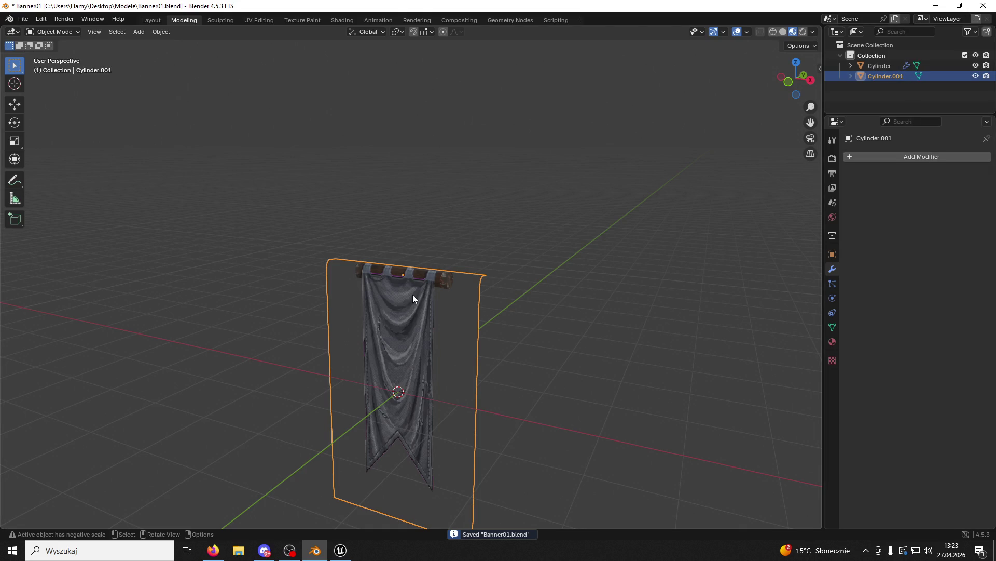
Join the rod and the cloth into one banner object with Ctrl+J.
left_click(895, 67)
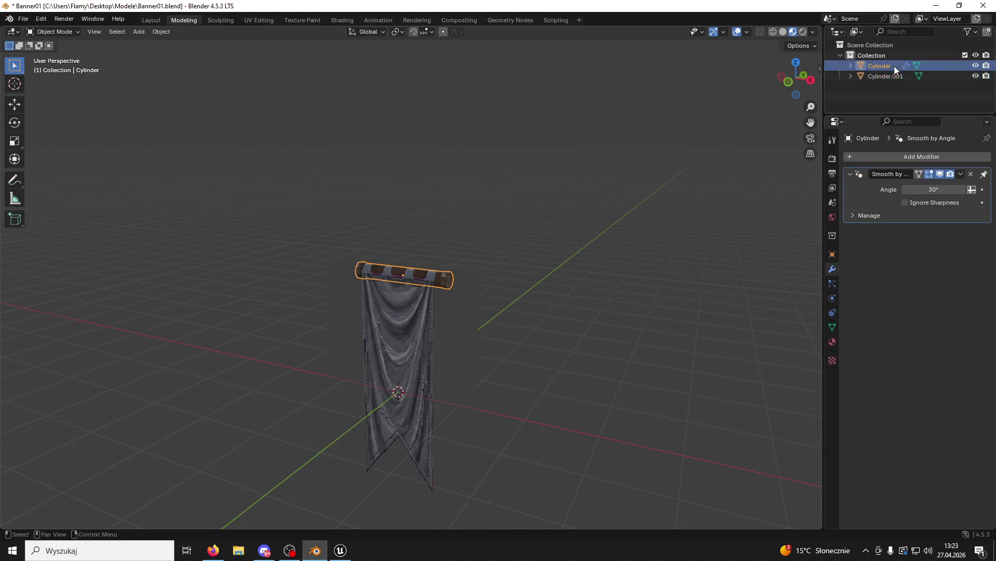
left_click(889, 74)
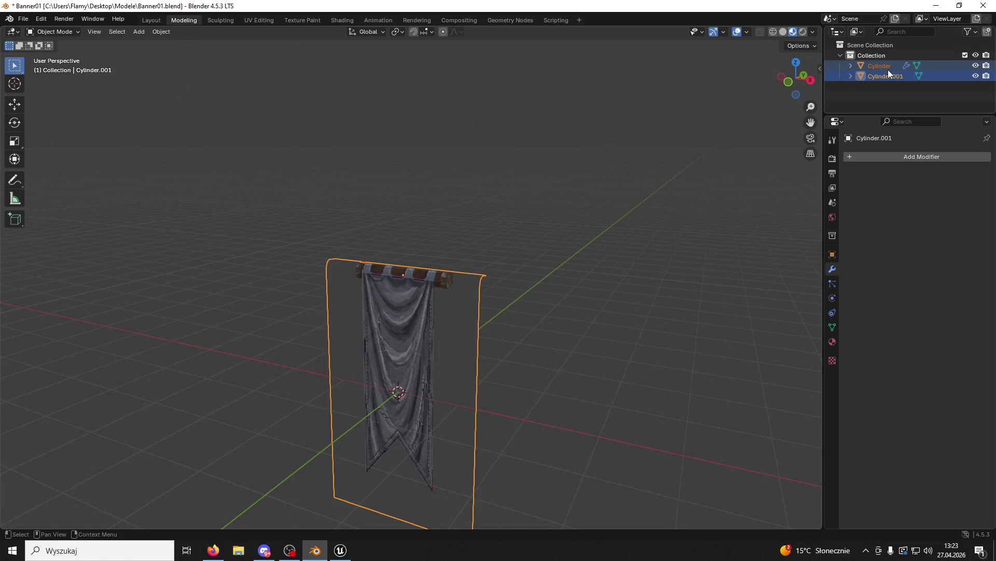
left_click(735, 159)
key("ctrl+z")
key("ctrl+j")
left_click(677, 297)
left_click(391, 325)
left_click_drag(401, 334, 482, 309)
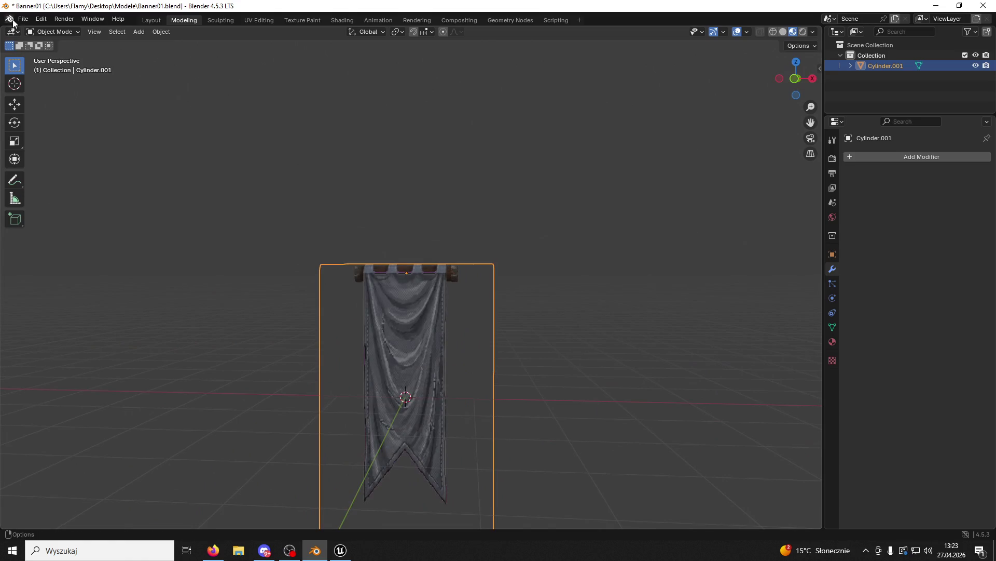
Save the blend file and export the banner as FBX over Banner01.fbx.
key("ctrl+s")
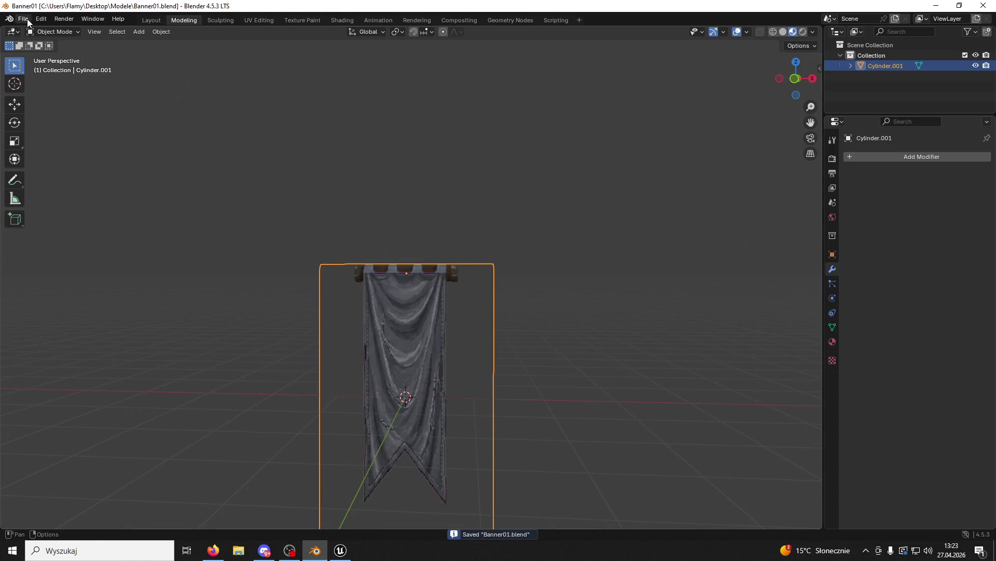
left_click(23, 19)
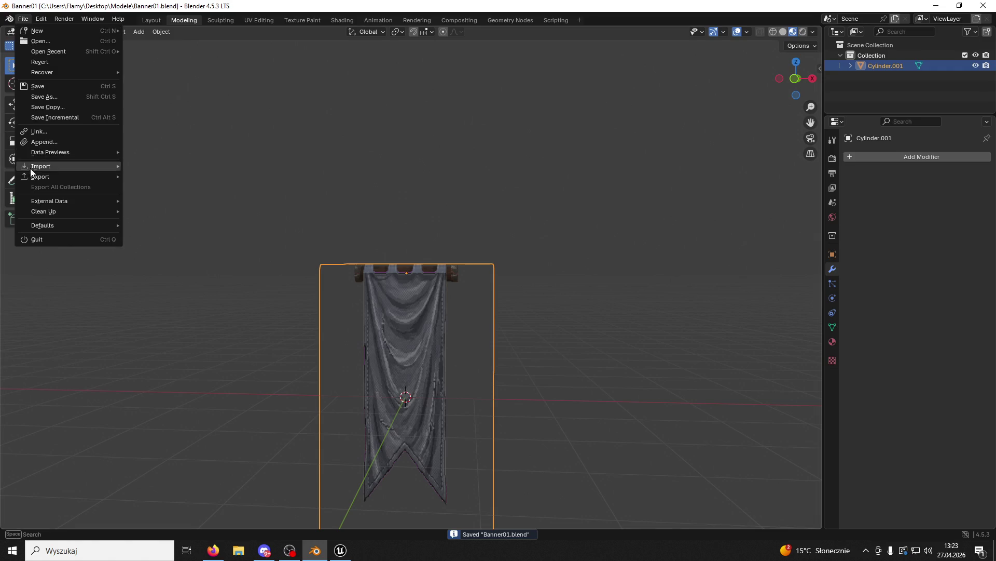
mouse_move(93, 176)
left_click(136, 270)
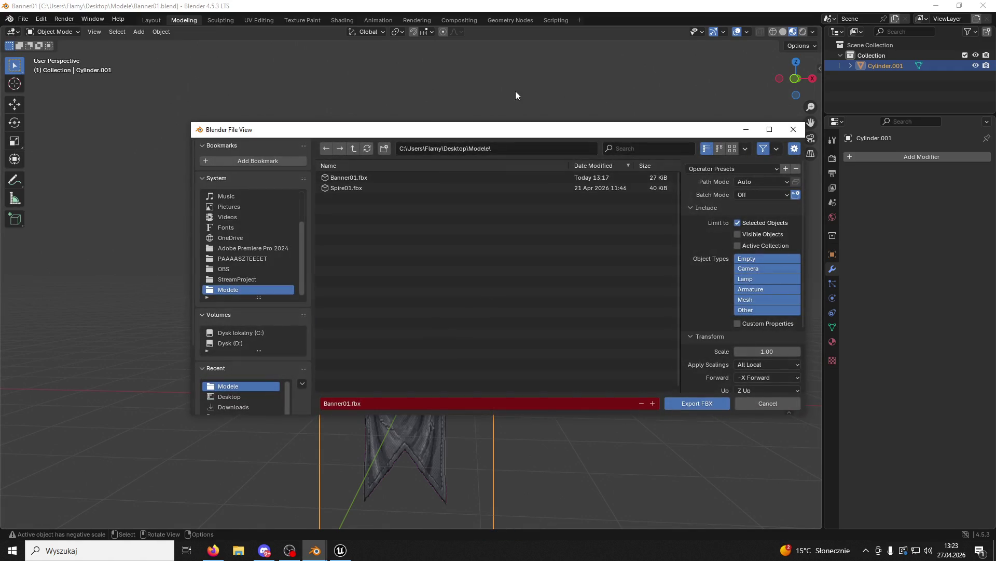
left_click(357, 178)
scroll(739, 340, "down", 3)
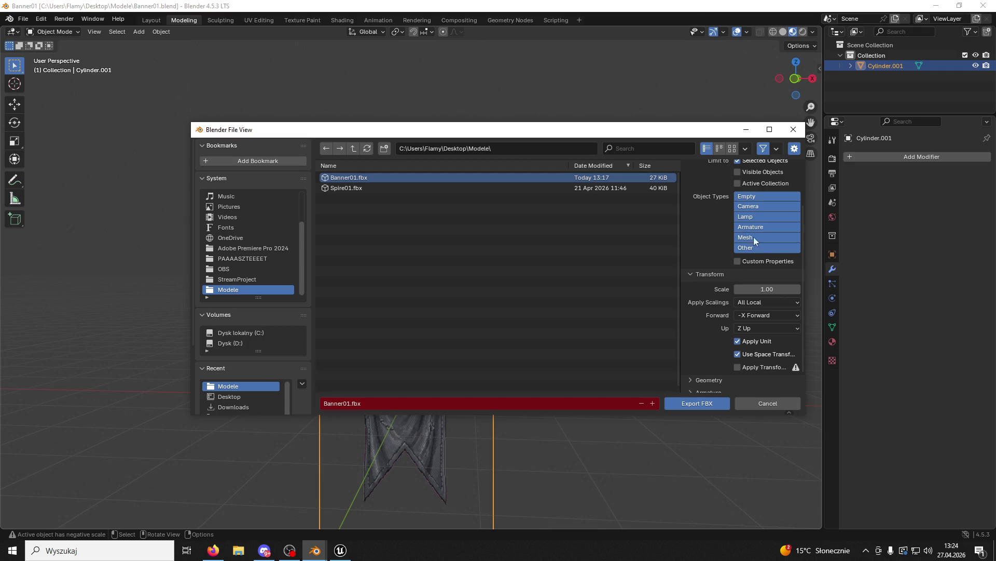
left_click(705, 404)
left_click(341, 550)
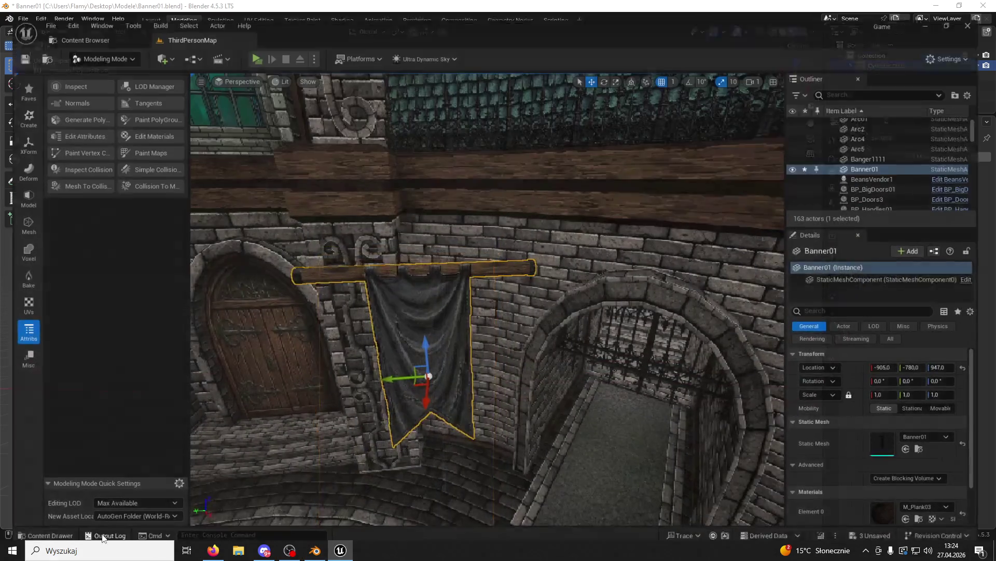
Reimport Banner01 from ModularV3/Banners using the updated FBX.
left_click(42, 529)
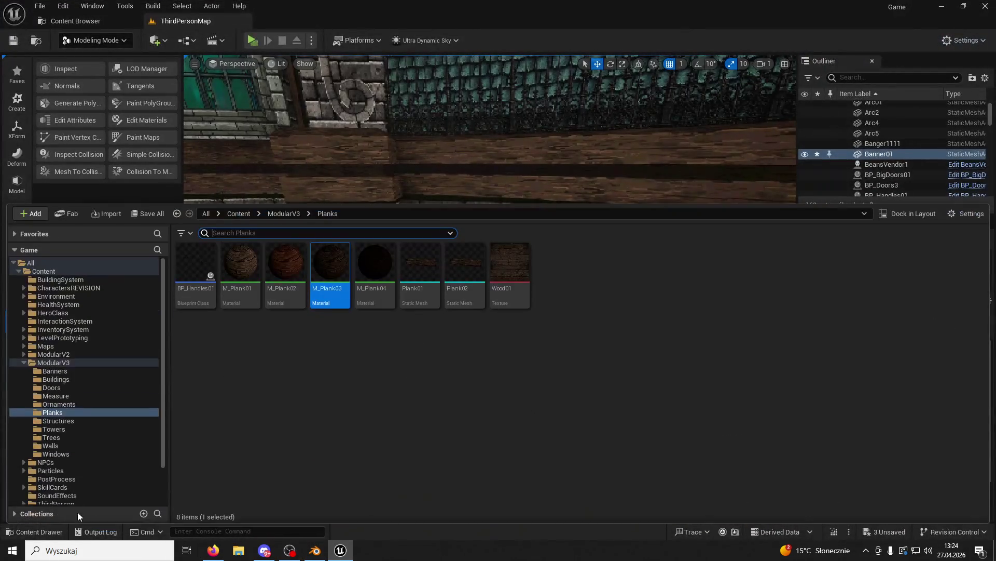
left_click(284, 213)
double_click(195, 262)
left_click(207, 257)
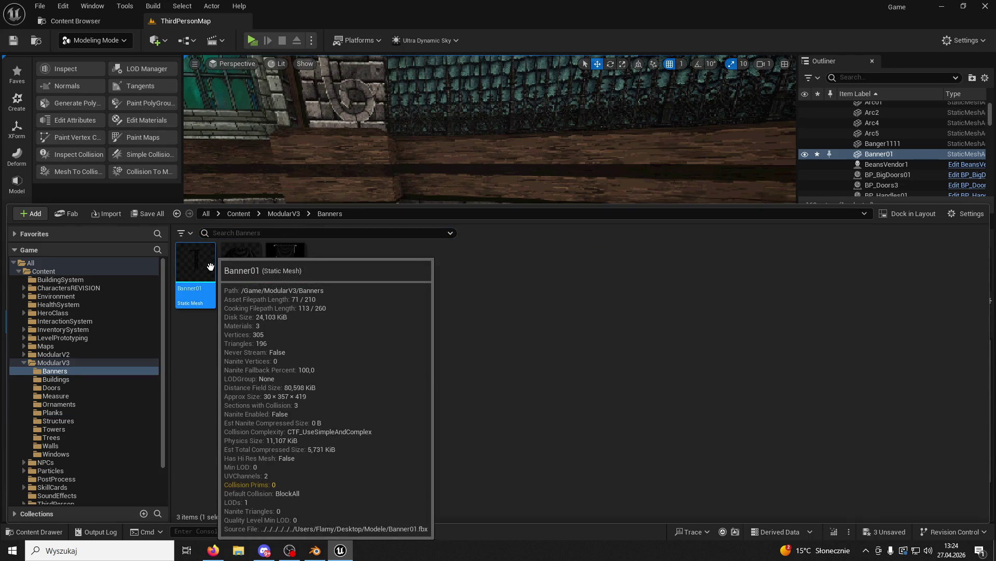
right_click(210, 257)
mouse_move(254, 236)
left_click(256, 264)
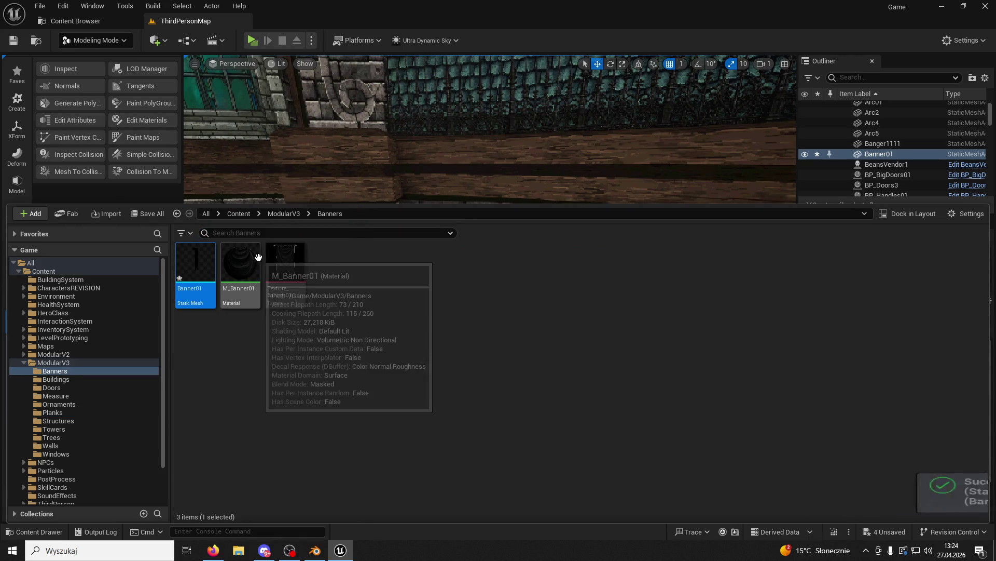
mouse_move(393, 185)
left_mouse_down()
mouse_move(384, 198)
mouse_move(462, 223)
left_mouse_up()
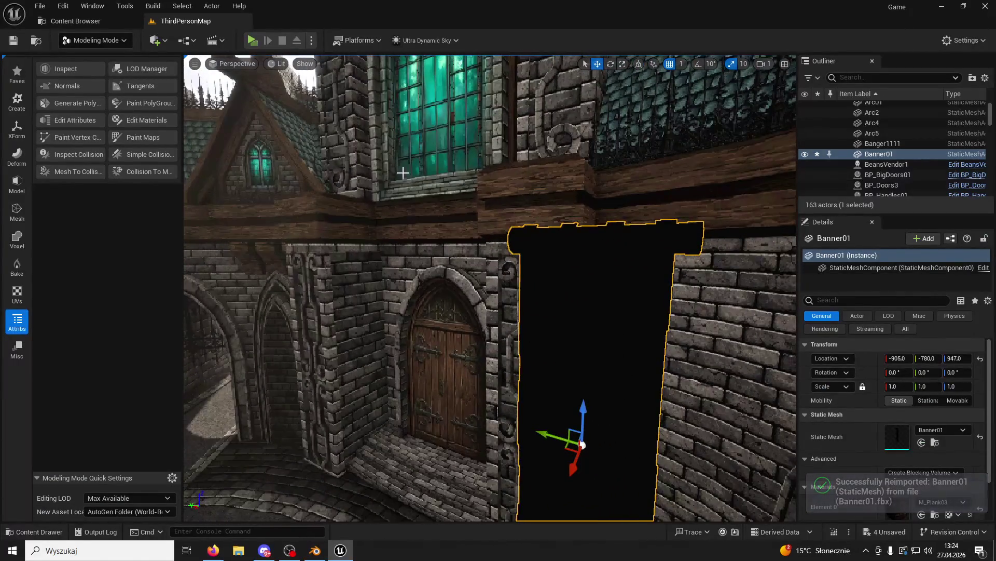
Recalculate Banner01's normals with Fix Inconsistent enabled and accept them.
left_click(83, 87)
left_click(102, 122)
left_click(498, 504)
Enlarge Banner01 and move it along X to -1339, away from the door.
left_click_drag(468, 363, 491, 371)
scroll(535, 417, "down", 5)
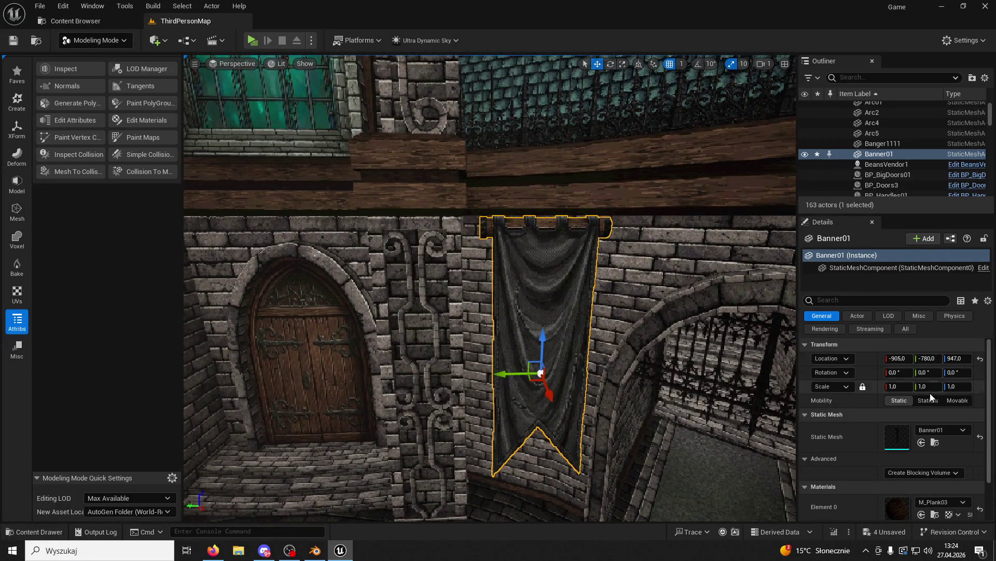
left_click_drag(903, 388, 758, 321)
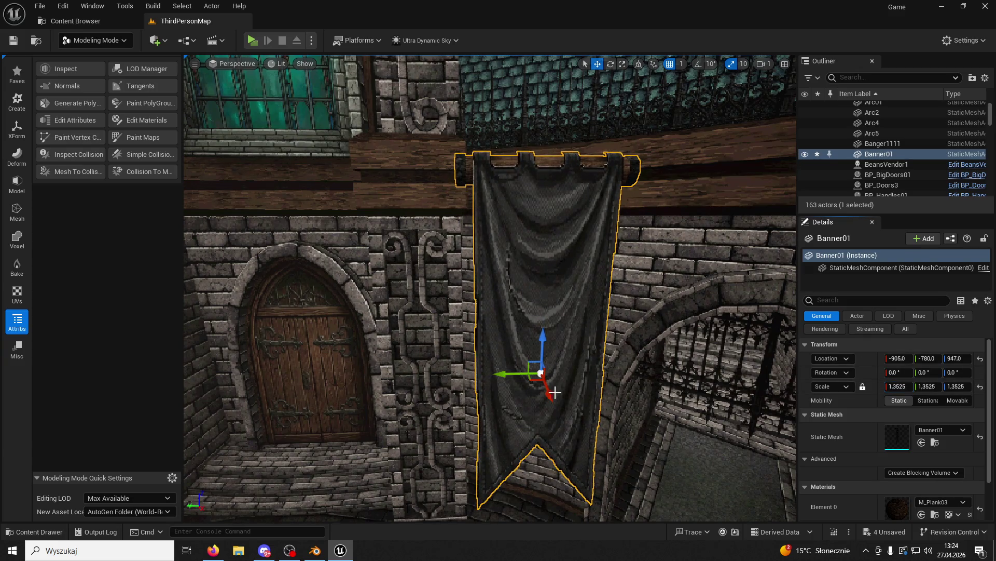
left_click_drag(555, 392, 520, 331)
left_click_drag(512, 295, 515, 297)
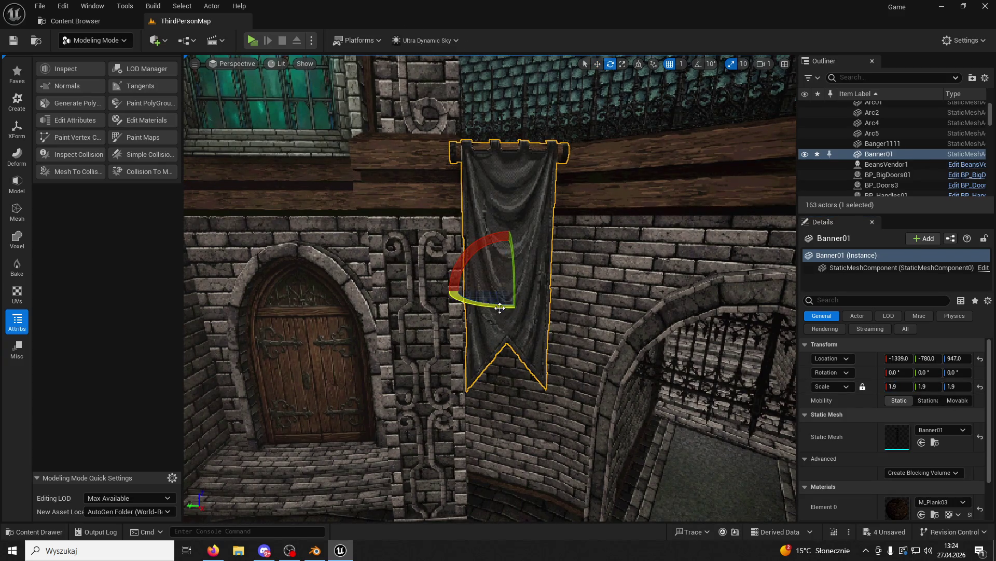
Slide Banner01 along Y onto the wall, then duplicate it along X as Banner2.
scroll(664, 82, "up", 5)
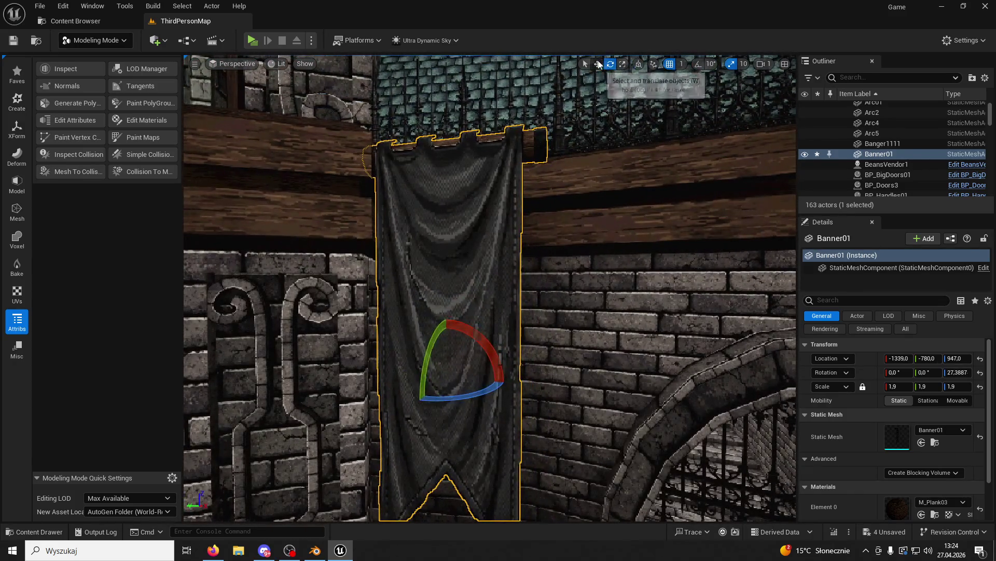
left_click(598, 64)
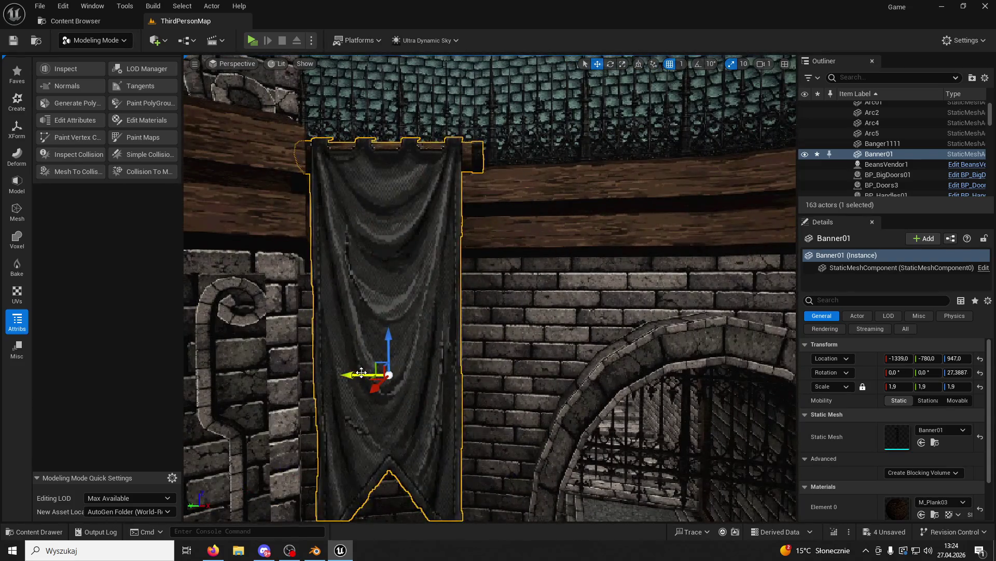
mouse_move(362, 372)
left_mouse_down()
mouse_move(518, 372)
mouse_move(438, 413)
mouse_move(406, 415)
mouse_move(514, 405)
mouse_move(496, 410)
left_mouse_up()
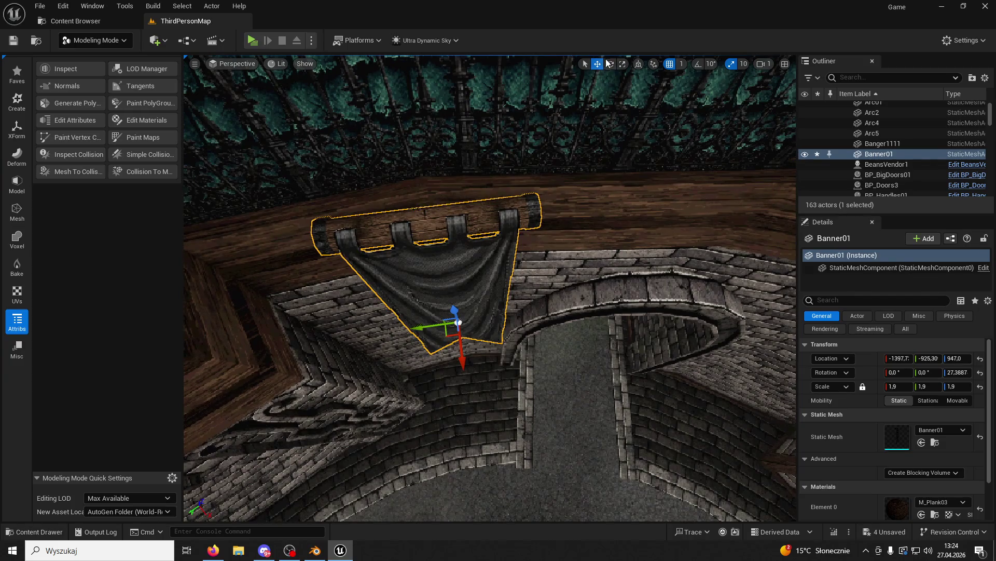
left_click(500, 354)
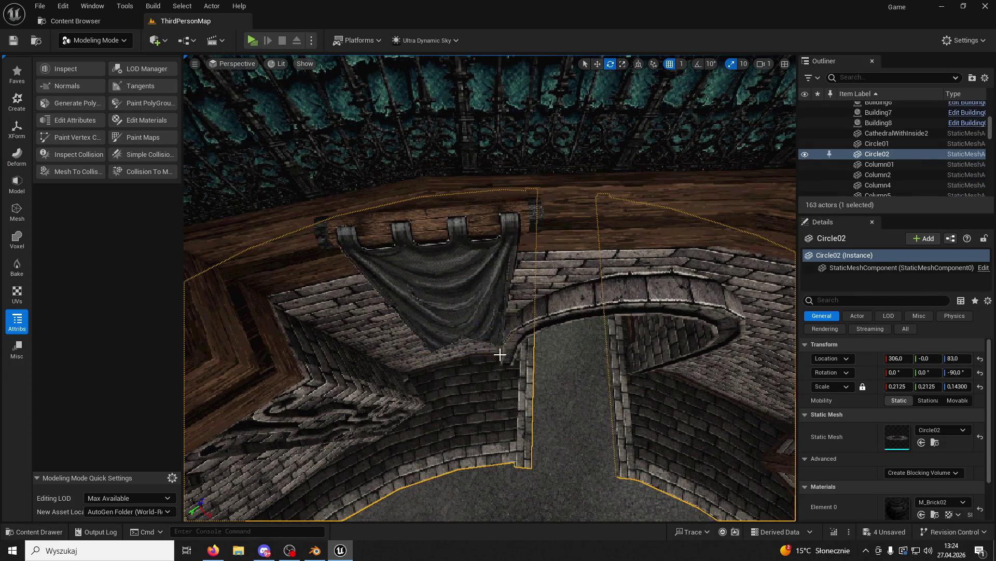
left_click(501, 207)
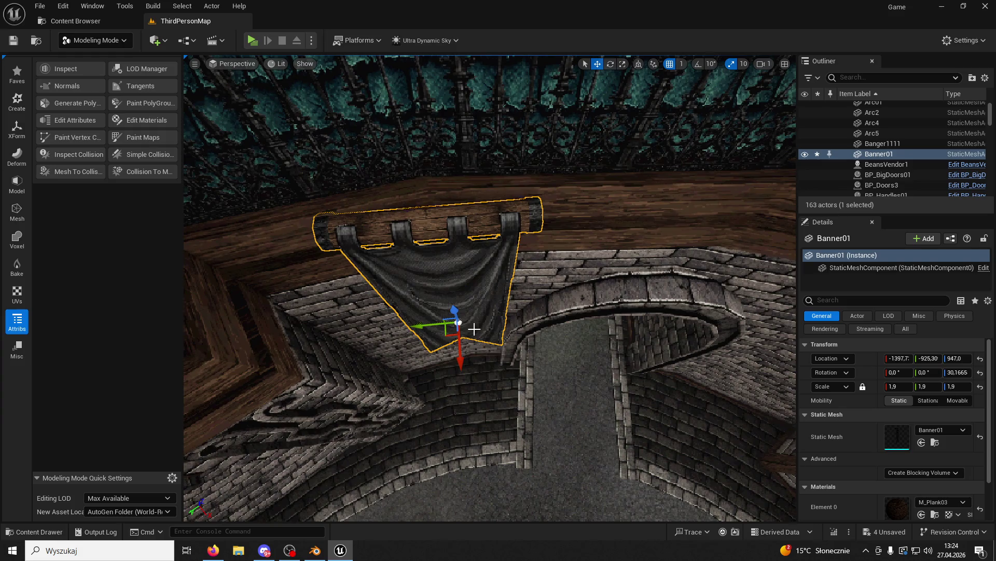
mouse_move(467, 360)
left_mouse_down()
mouse_move(459, 349)
mouse_move(478, 327)
left_mouse_up()
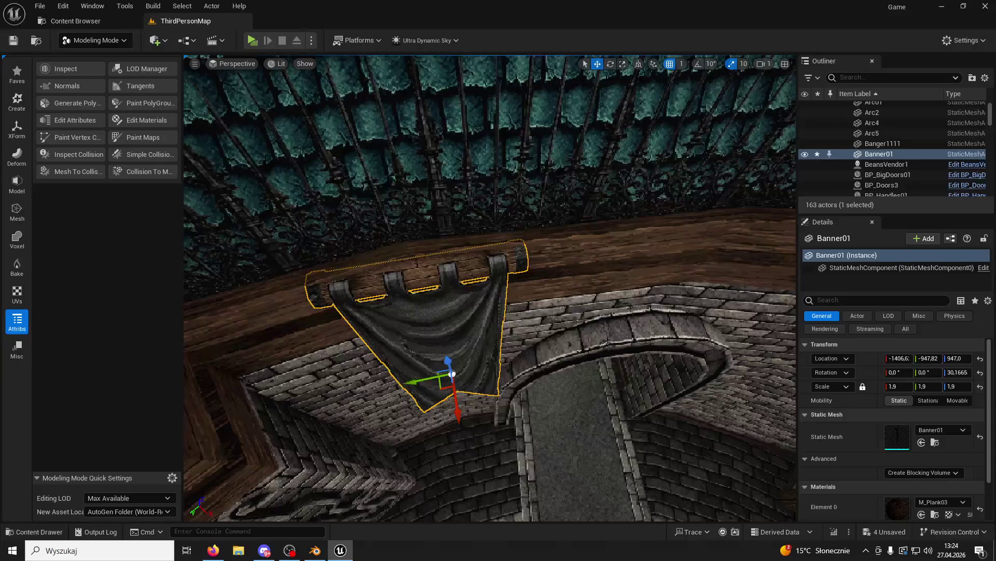
mouse_move(458, 413)
left_mouse_down()
mouse_move(721, 358)
mouse_move(567, 360)
left_mouse_up()
left_click(534, 375)
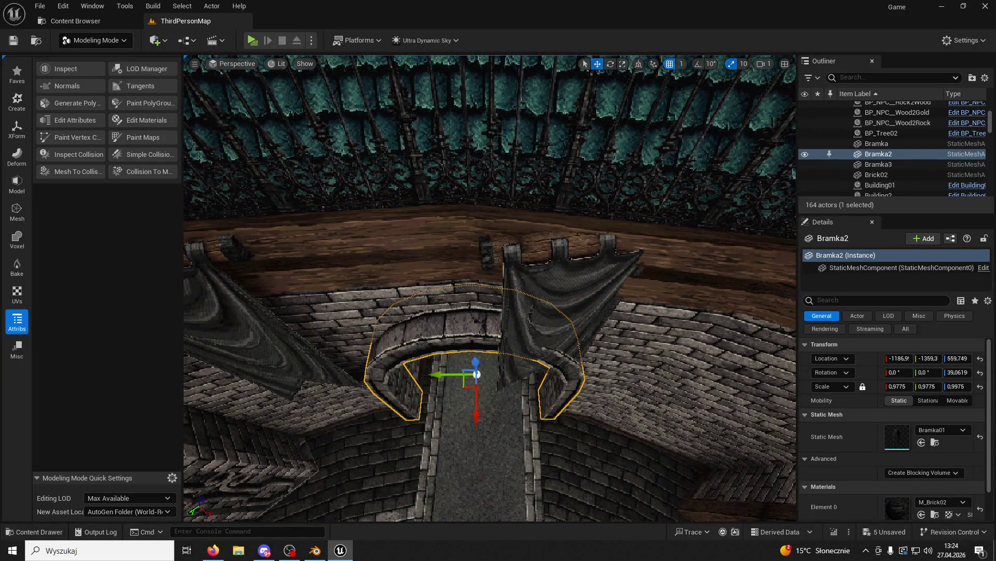
Slide the Banner2 copy along Y and rotate it to about 52° on Z.
left_click(564, 294)
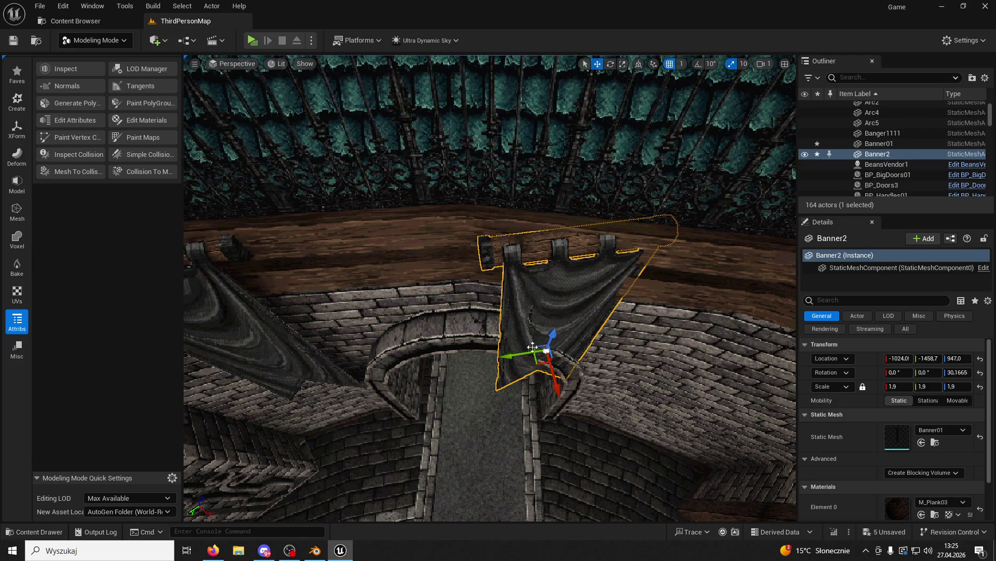
mouse_move(508, 357)
left_mouse_down()
mouse_move(579, 363)
mouse_move(608, 388)
left_mouse_up()
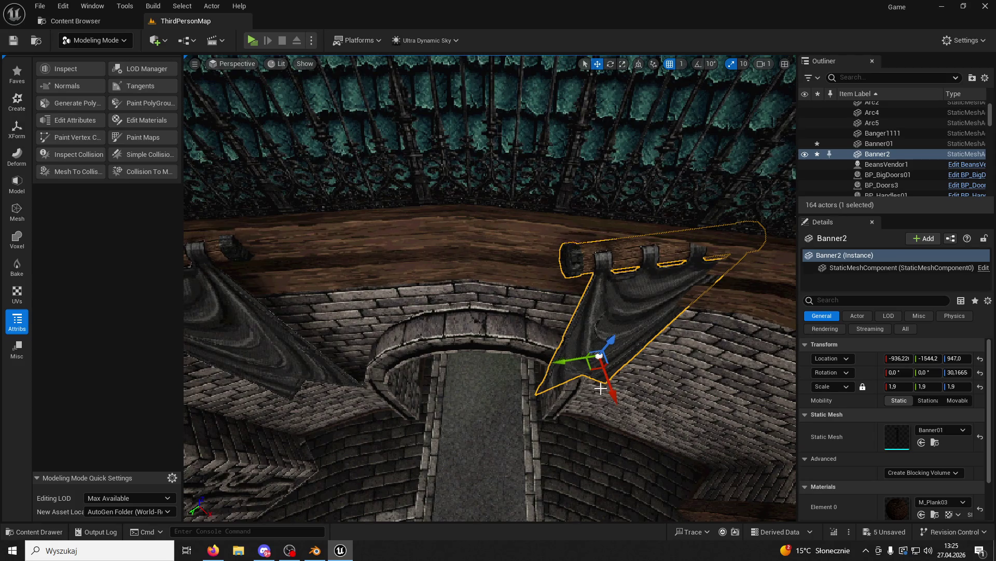
left_click(611, 63)
mouse_move(597, 413)
left_mouse_down()
mouse_move(623, 415)
mouse_move(601, 395)
mouse_move(602, 410)
left_mouse_up()
left_click(524, 363)
key("w")
left_click(620, 300)
Slide Banner2 along the wall beside the arch and turn it flush with the wall.
left_click(610, 64)
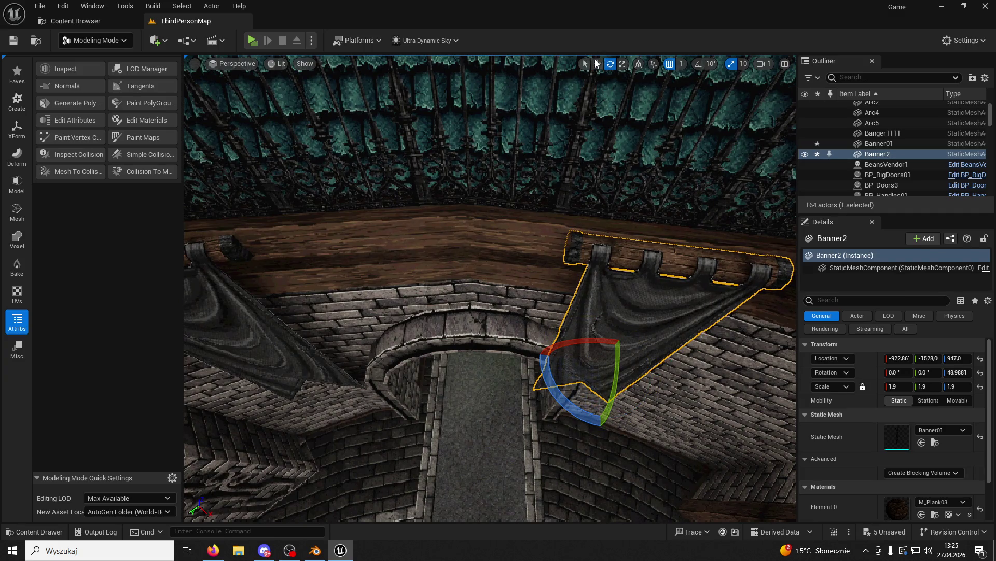
left_click(597, 63)
left_click_drag(561, 359, 592, 389)
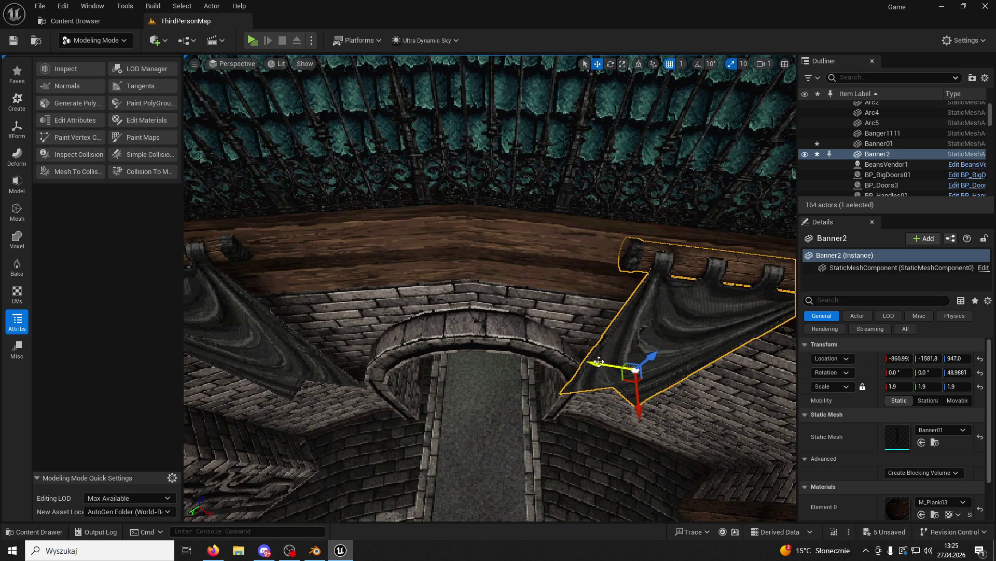
key("f")
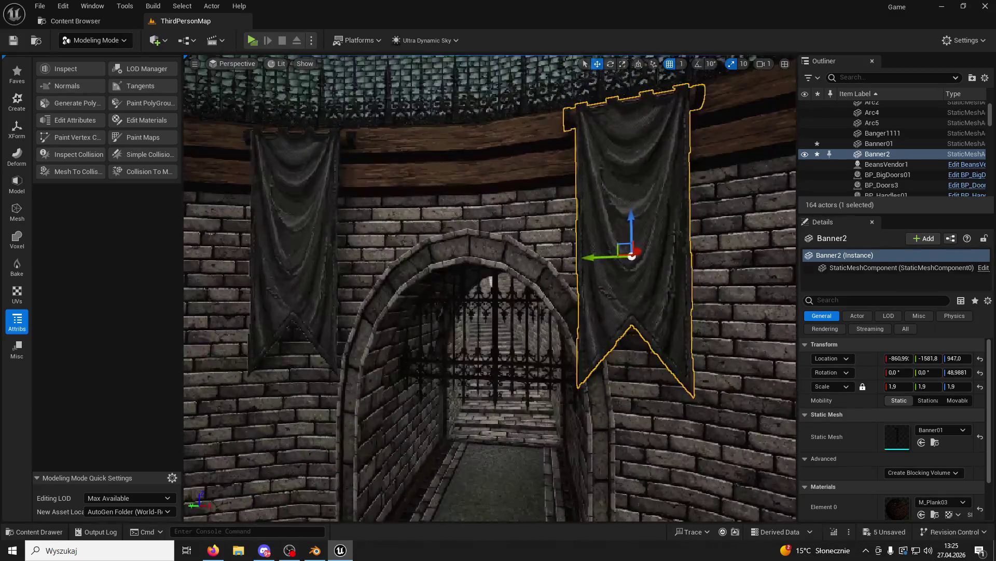
mouse_move(601, 311)
left_mouse_down()
mouse_move(628, 260)
mouse_move(643, 256)
left_mouse_up()
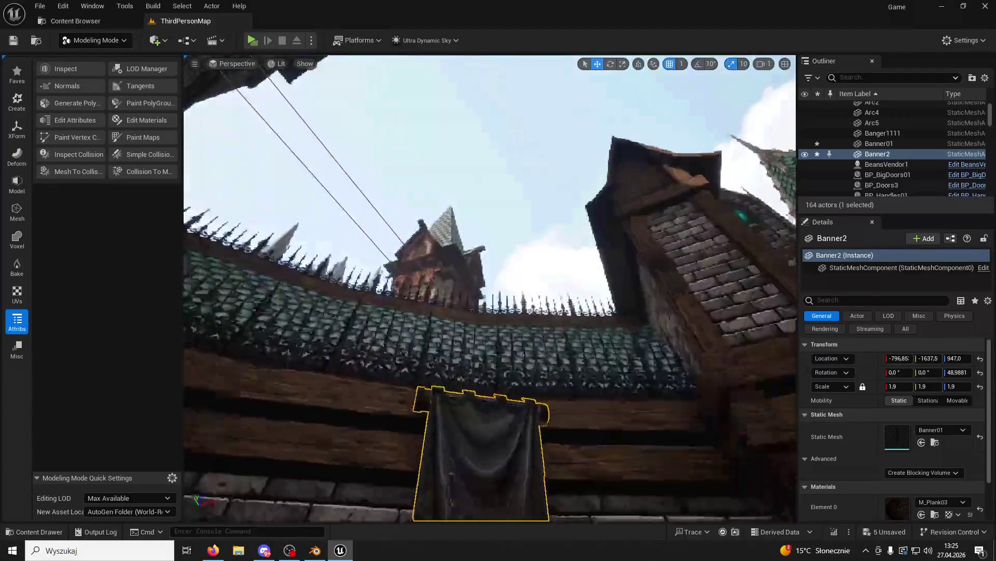
key("e")
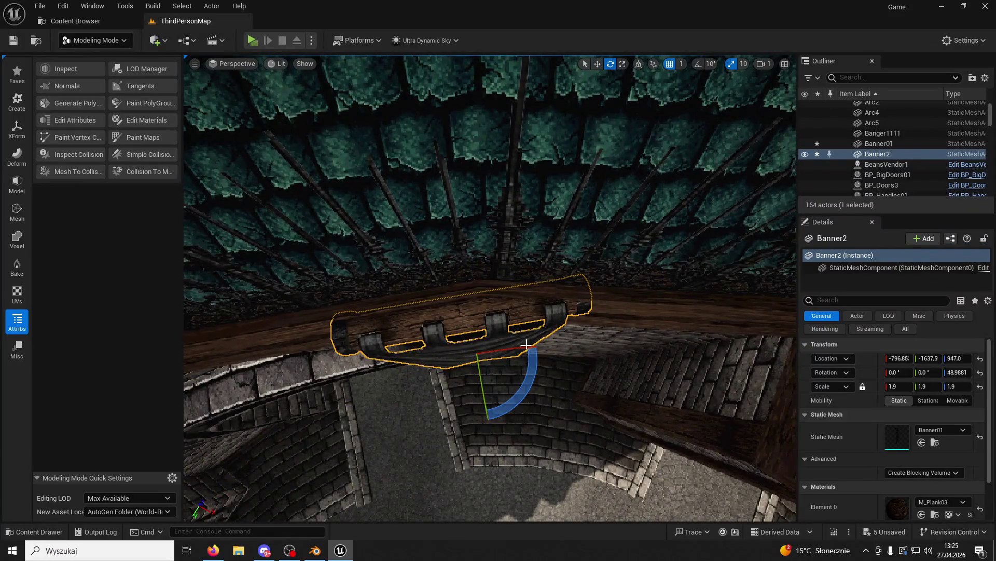
mouse_move(532, 391)
left_mouse_down()
mouse_move(484, 416)
mouse_move(534, 390)
left_mouse_up()
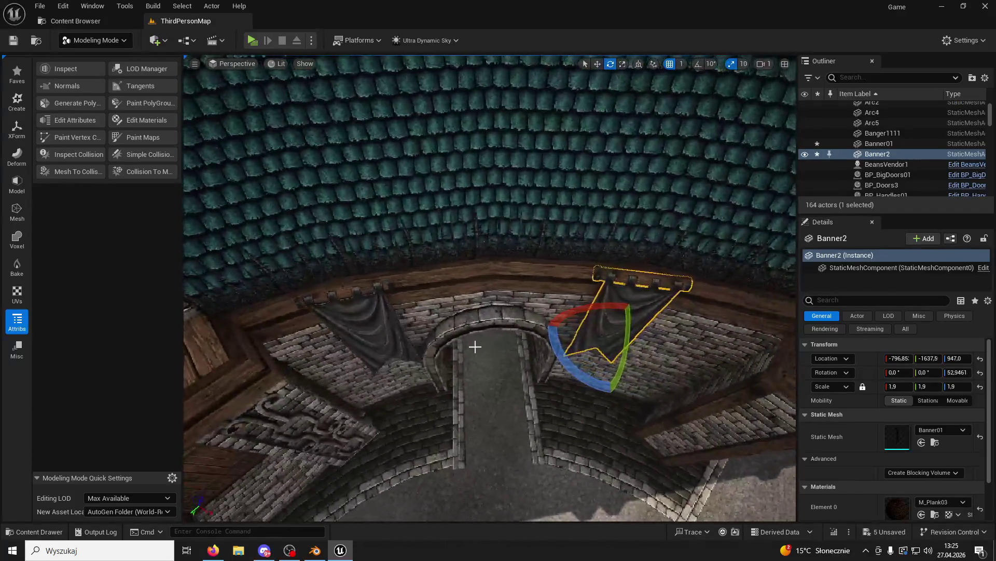
Return to Selection Mode and start a play-test of the level.
left_click(383, 340)
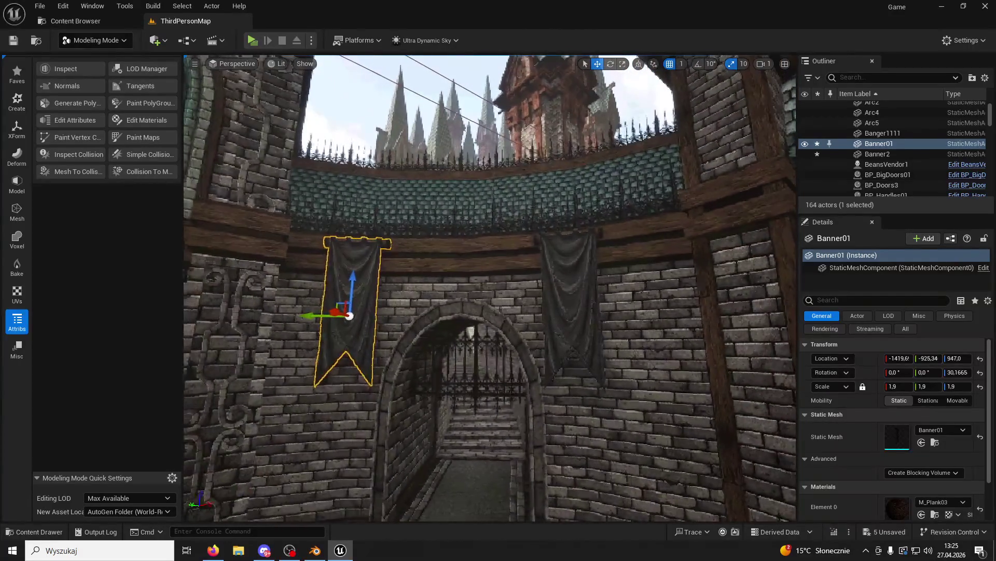
left_click(593, 326)
left_click(588, 323)
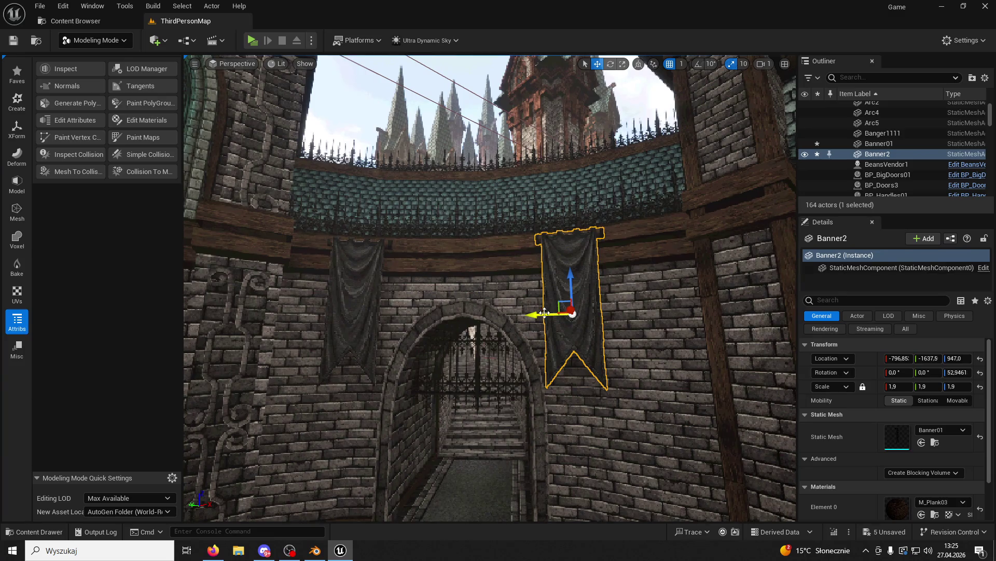
scroll(549, 316, "down", 3)
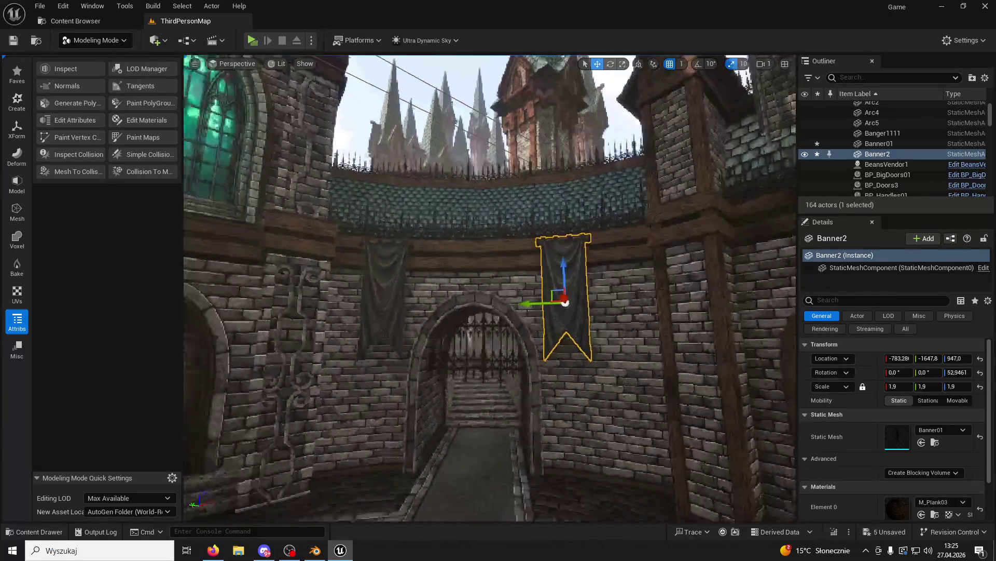
left_click(70, 44)
left_click(79, 56)
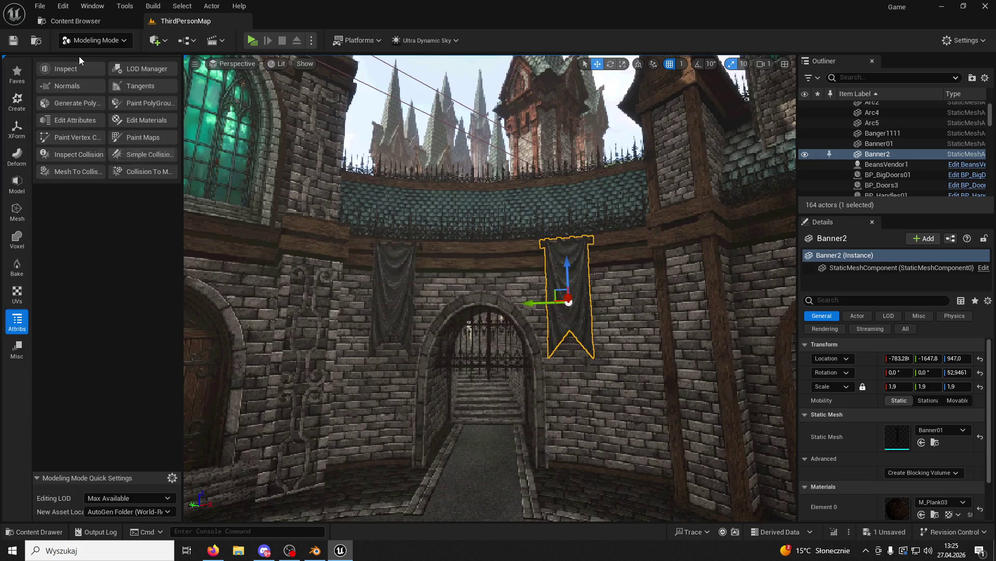
left_click(251, 41)
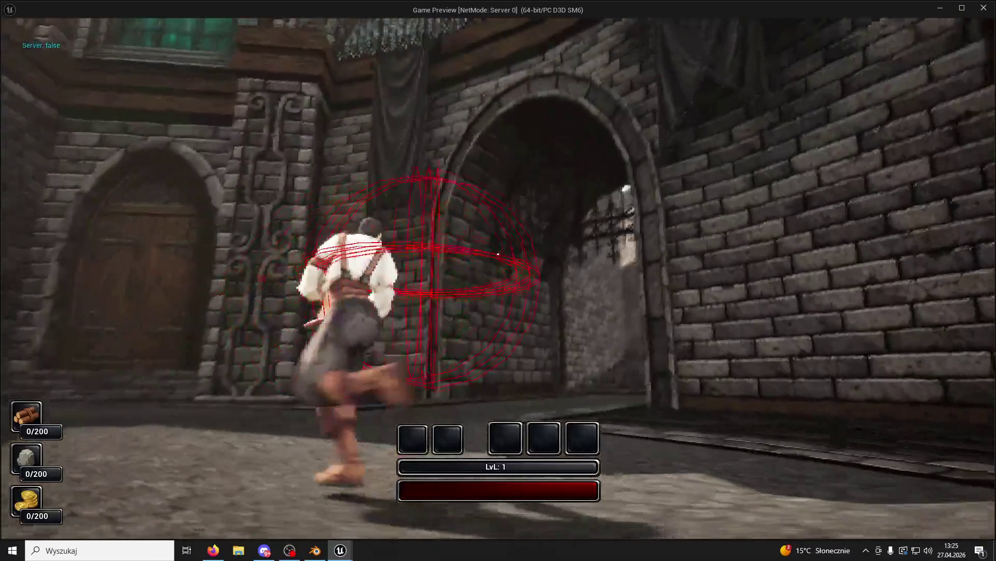
Stop the play-test and set both Banner2 and Banner01 to scale 2,3.
key("w")
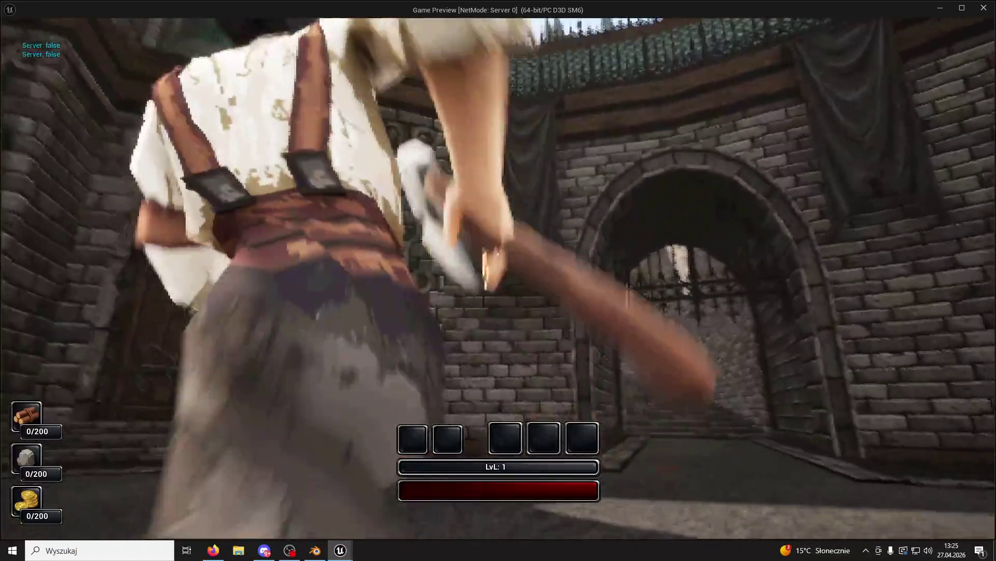
key("Escape")
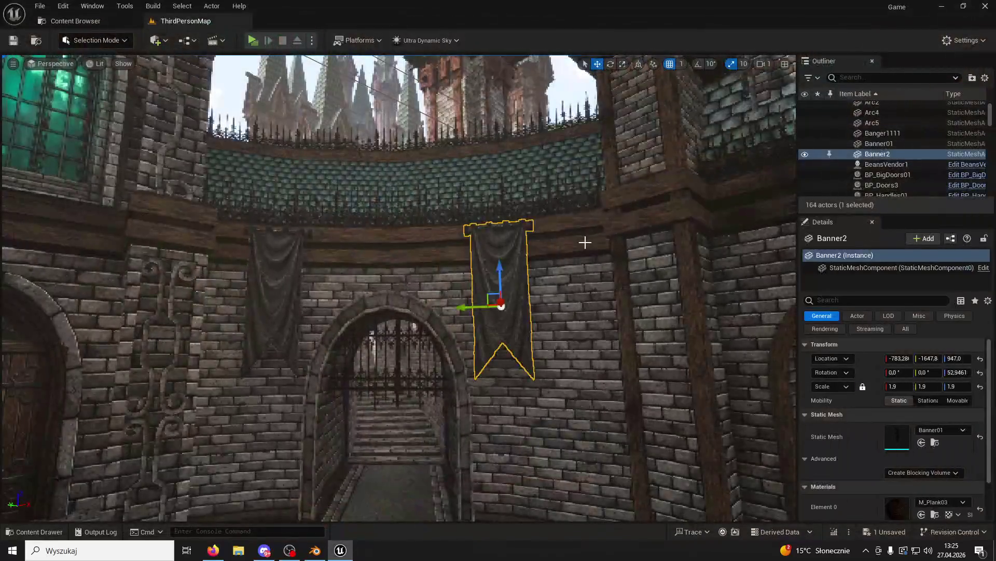
type("2,3")
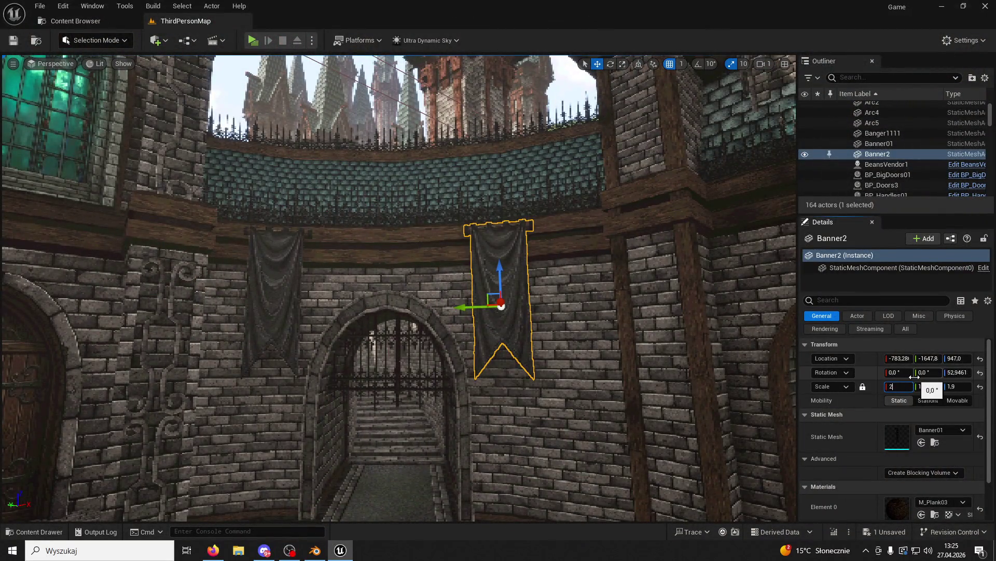
key("Return")
left_click(280, 332)
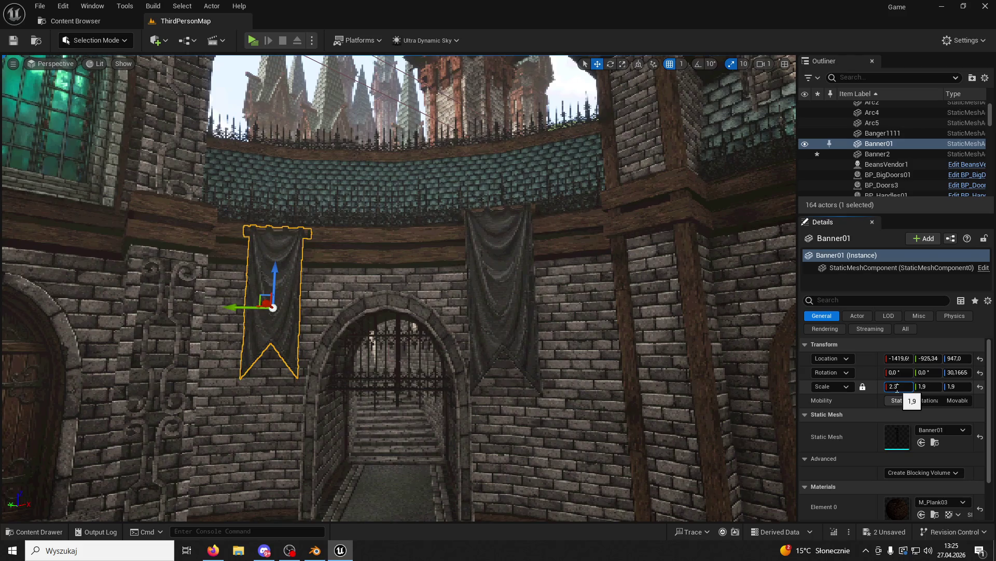
key("Return")
Lower both banners together on the wall and start another play-test.
left_click(478, 257, "ctrl")
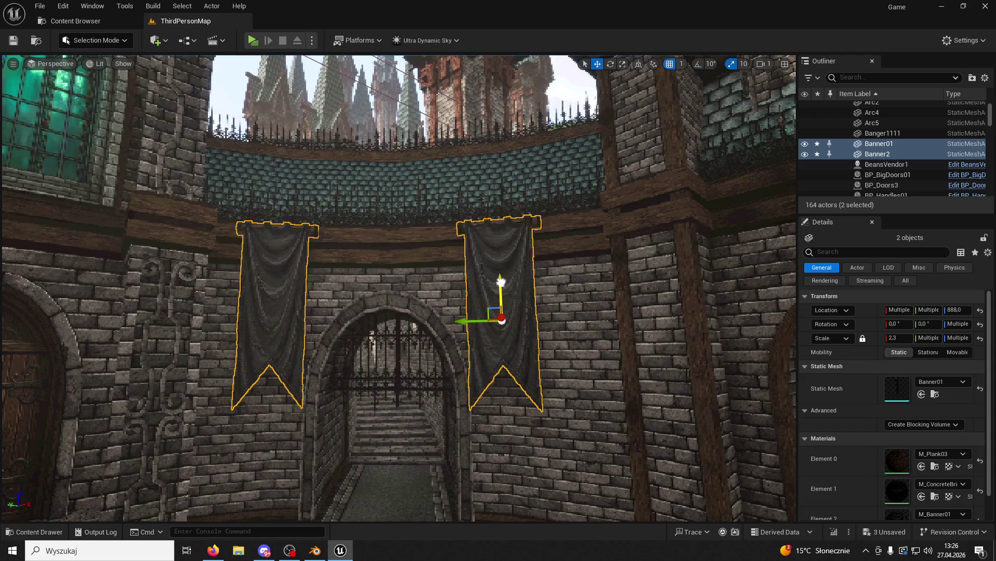
mouse_move(520, 248)
left_mouse_down()
mouse_move(520, 223)
mouse_move(519, 312)
mouse_move(505, 233)
mouse_move(436, 187)
left_mouse_up()
left_click(460, 218)
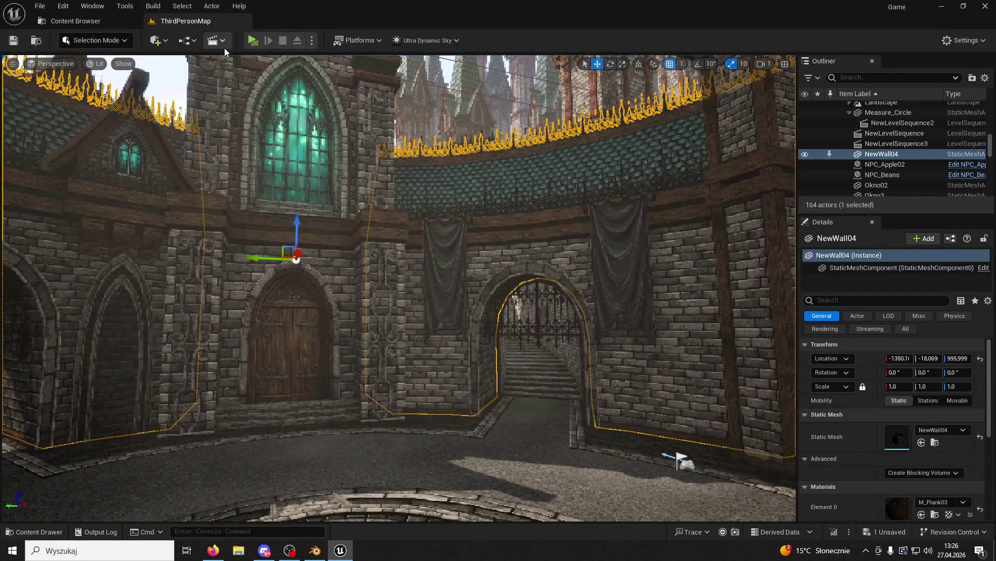
left_click(252, 41)
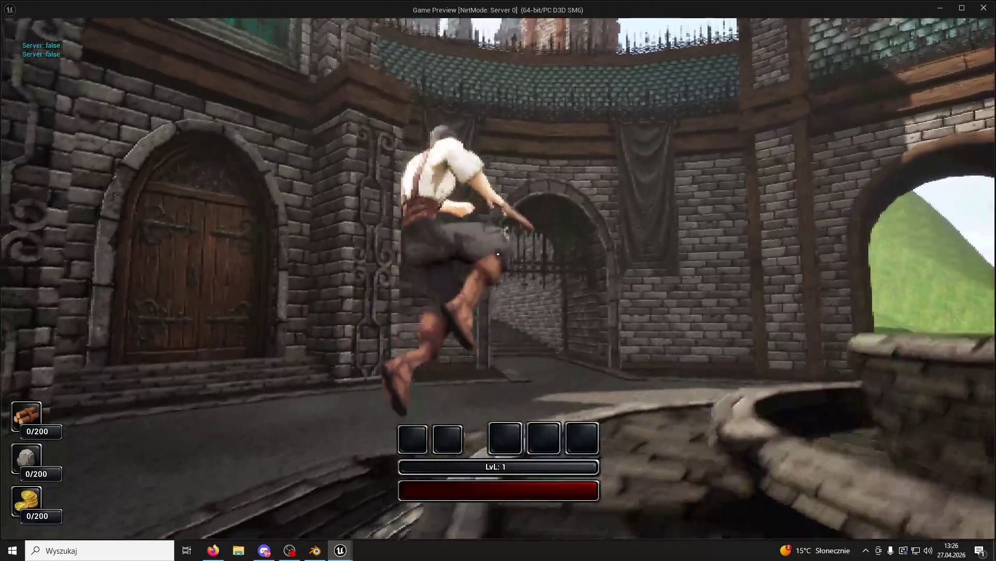
key("w")
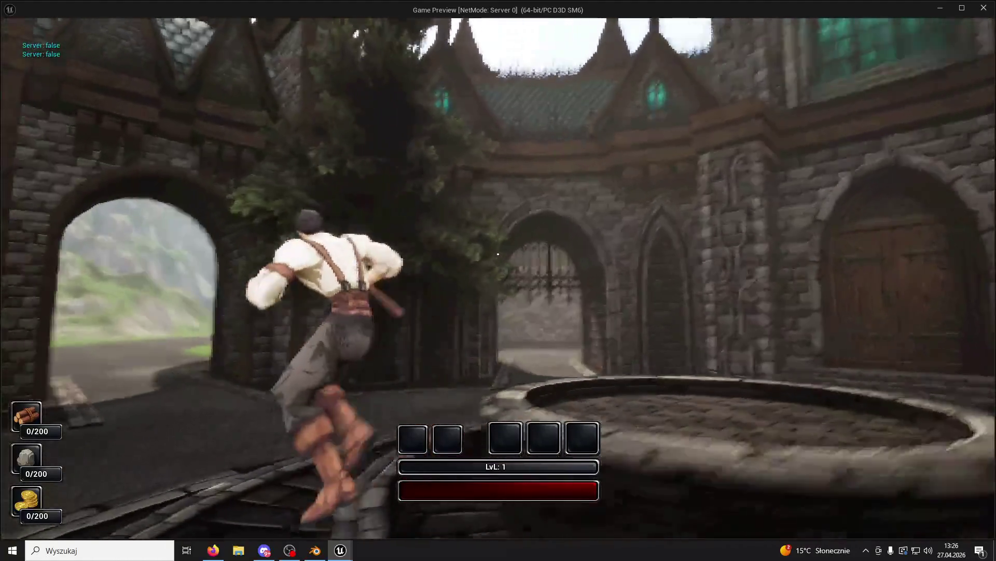
key("w")
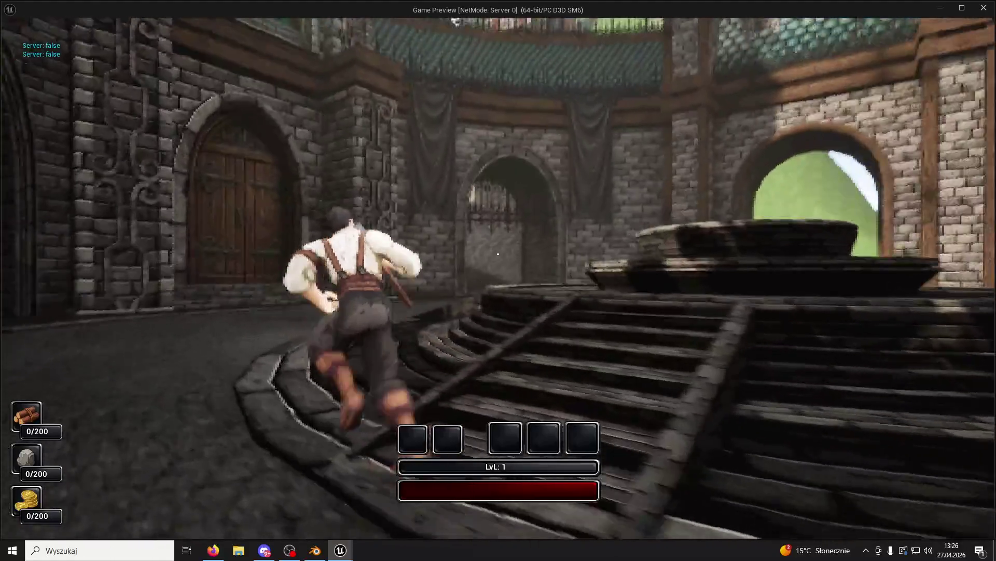
key("w")
key("space")
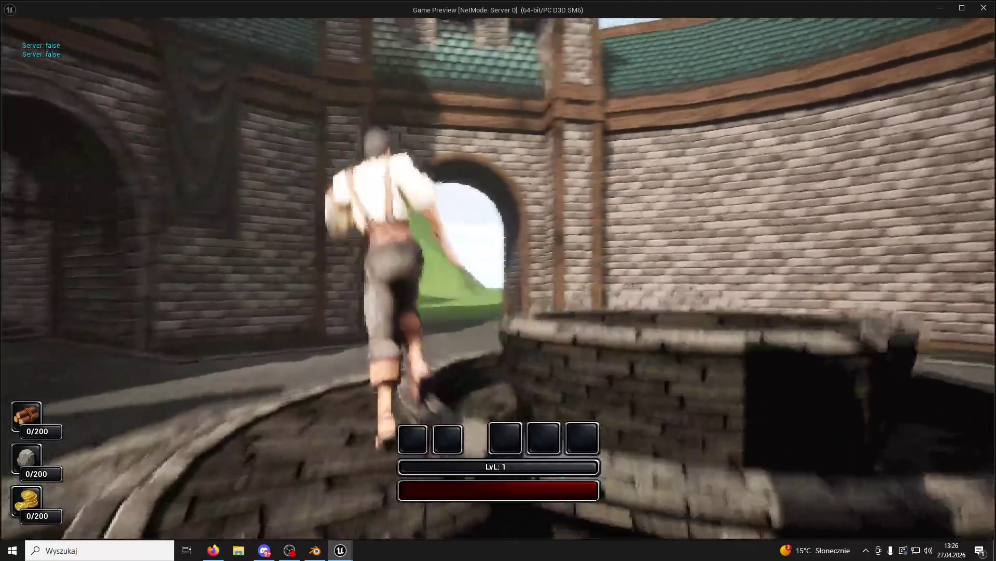
key("w")
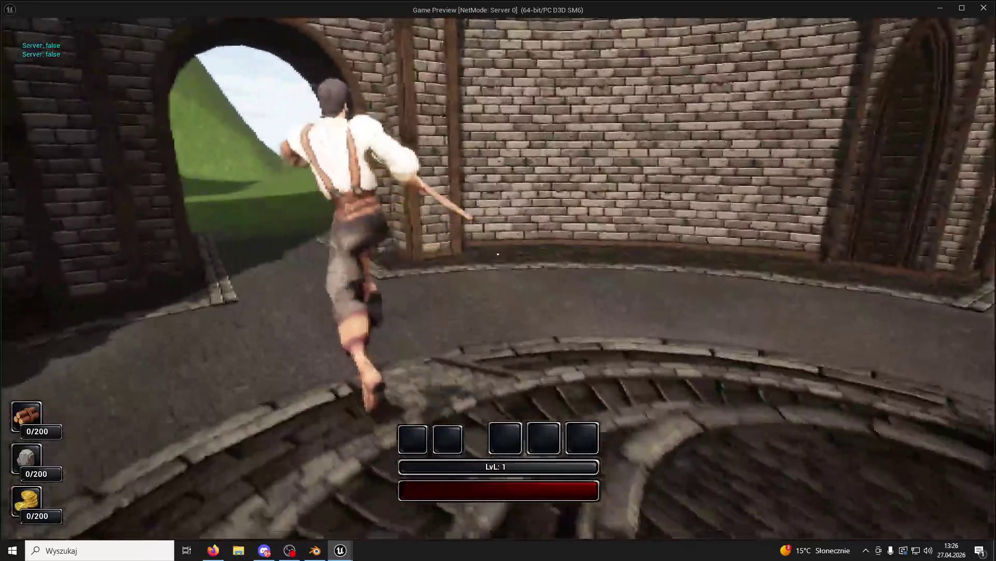
key("w")
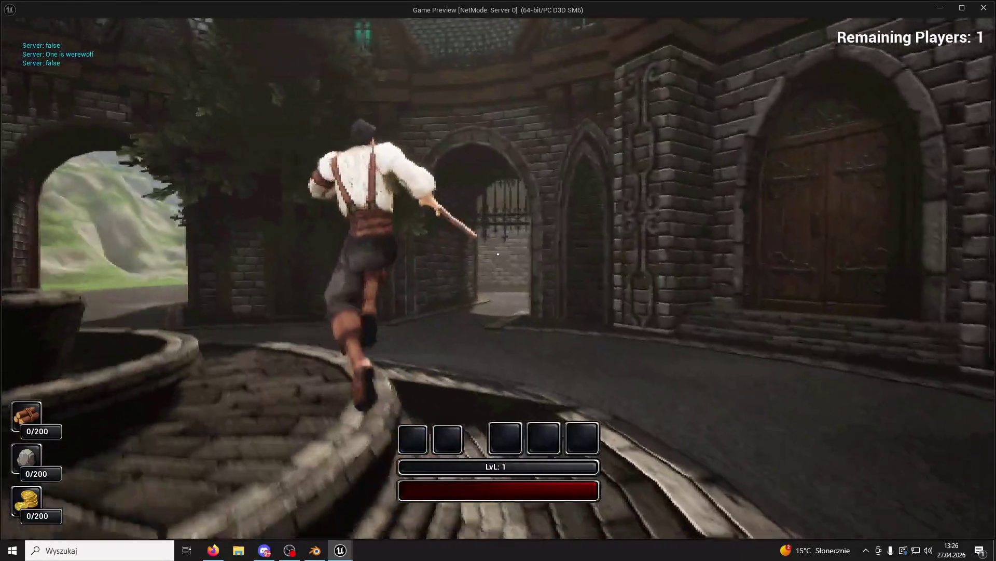
key("w")
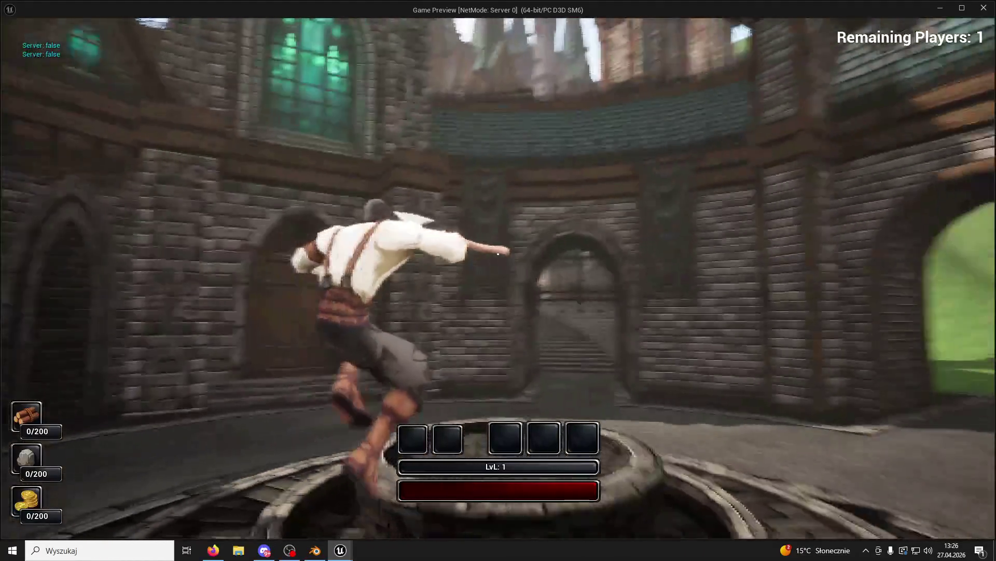
key("w")
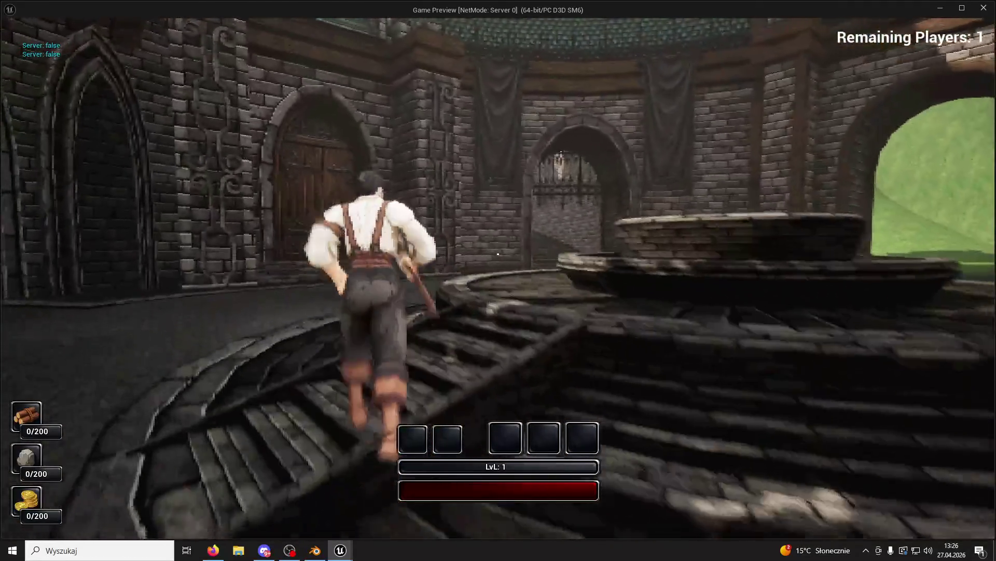
key("w")
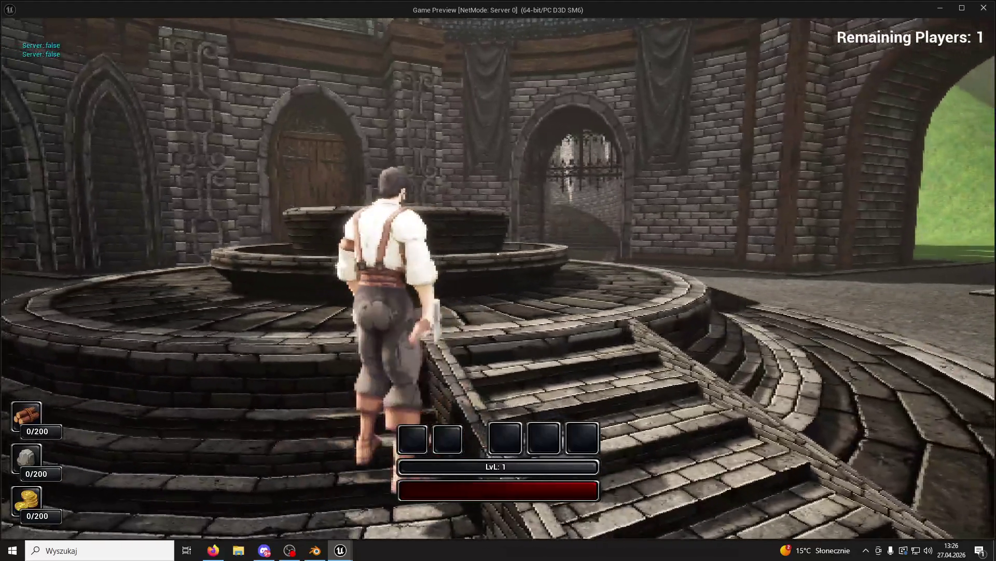
key("Escape")
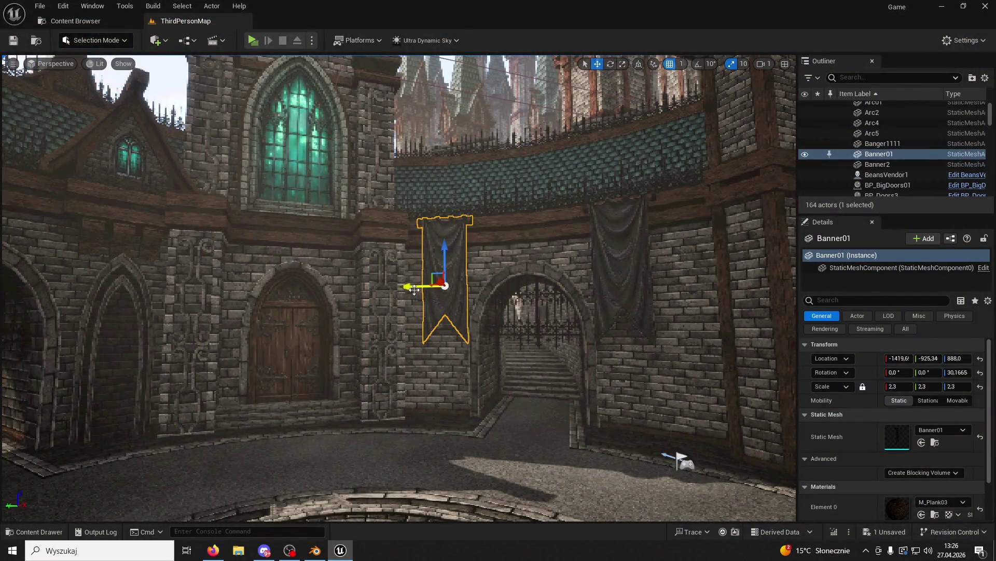
left_click(607, 272)
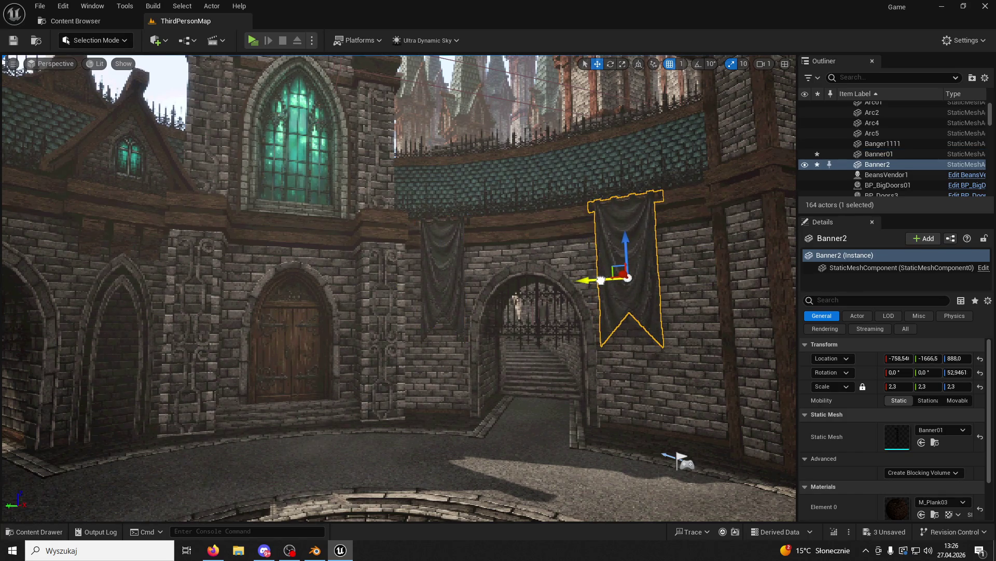
left_click(254, 44)
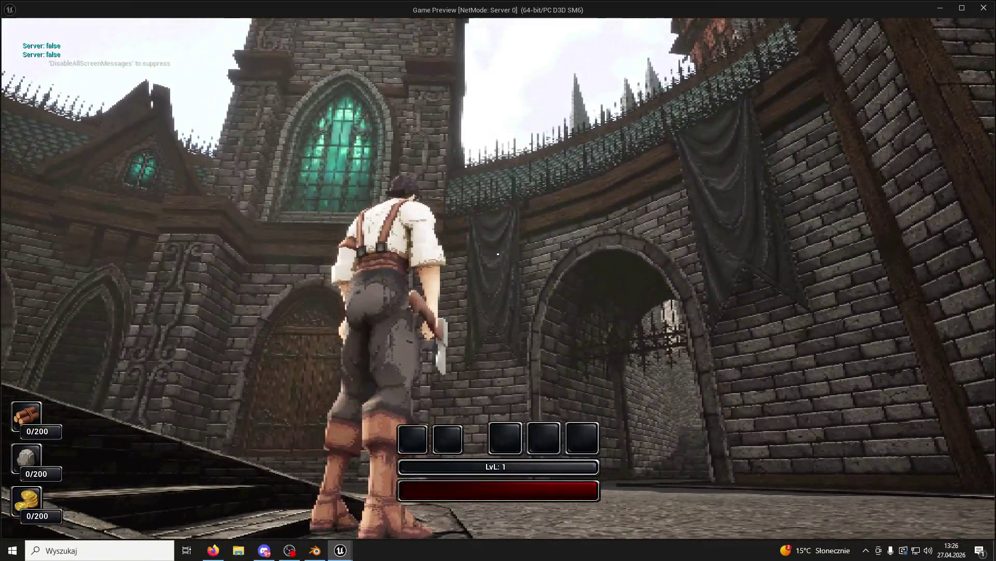
key("w")
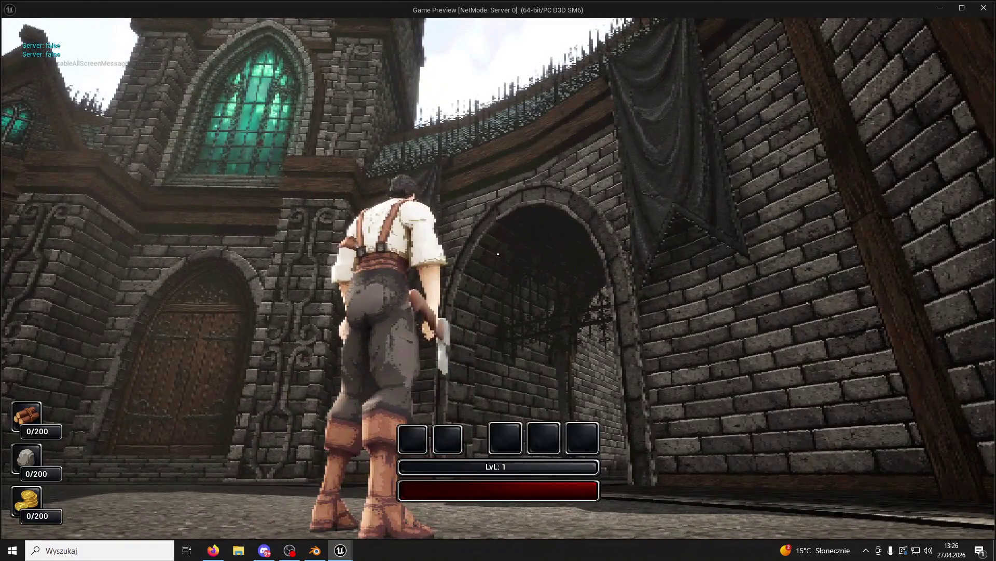
key("Escape")
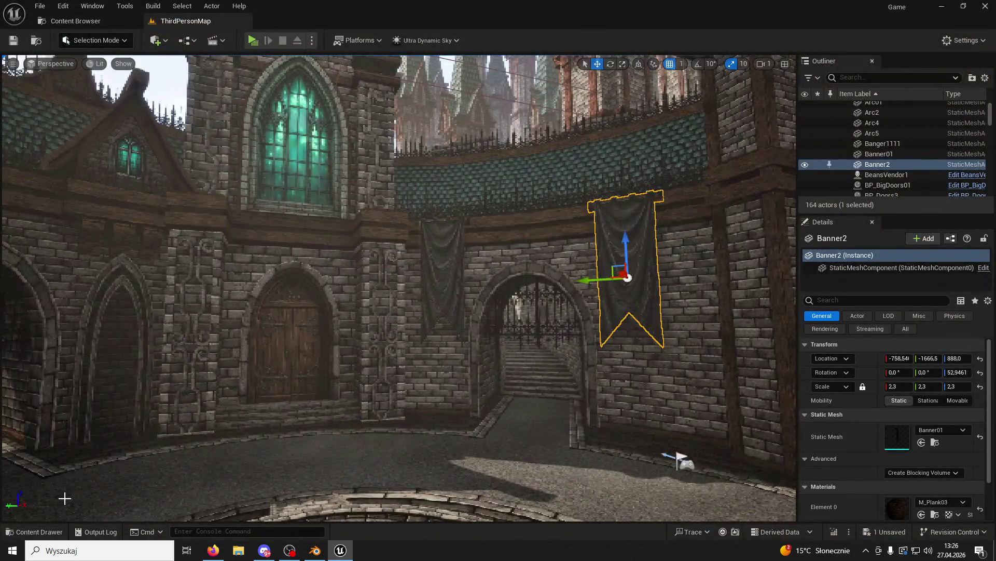
Set M_Banner01's wind intensity to 1, save the material and close it.
left_click(35, 531)
double_click(247, 274)
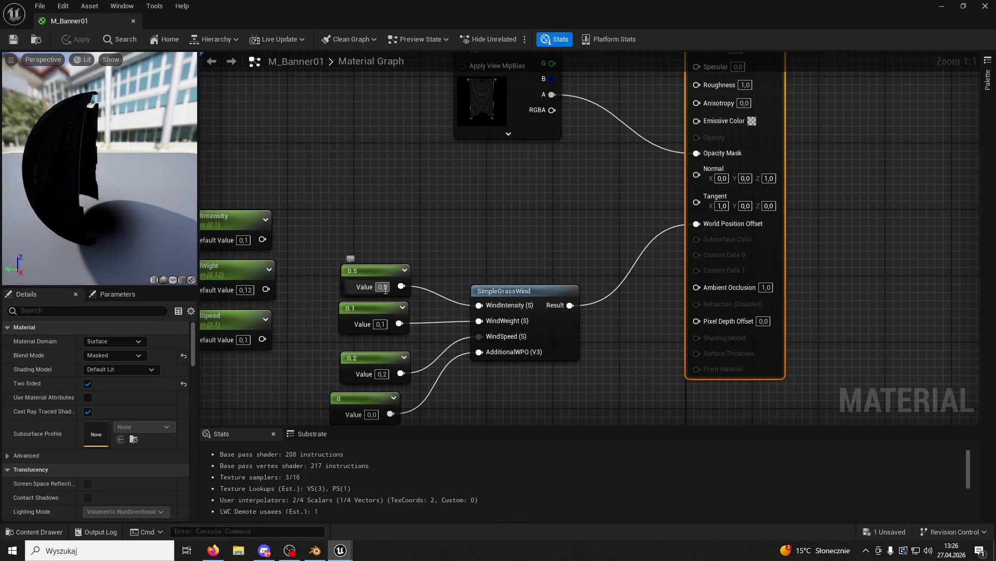
type("1")
left_click(400, 209)
left_click(11, 39)
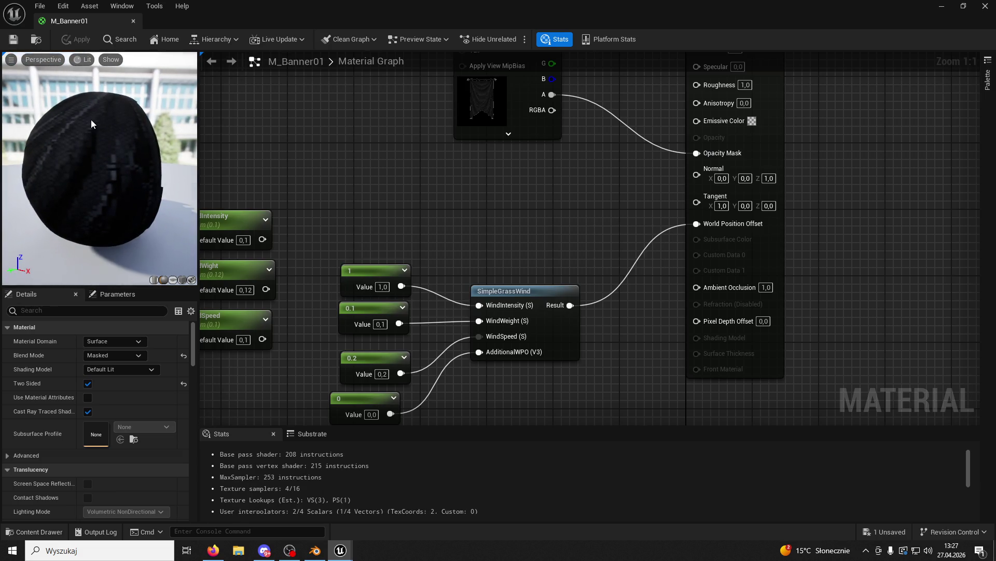
left_click(134, 20)
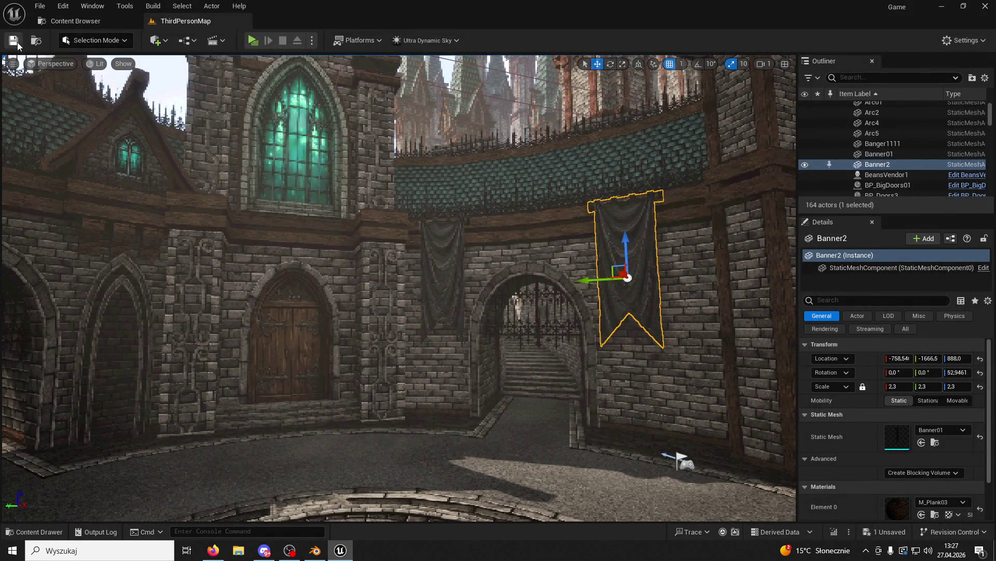
Play-test the level, running toward the arch to watch the banners, then stop.
left_click(253, 40)
key("w")
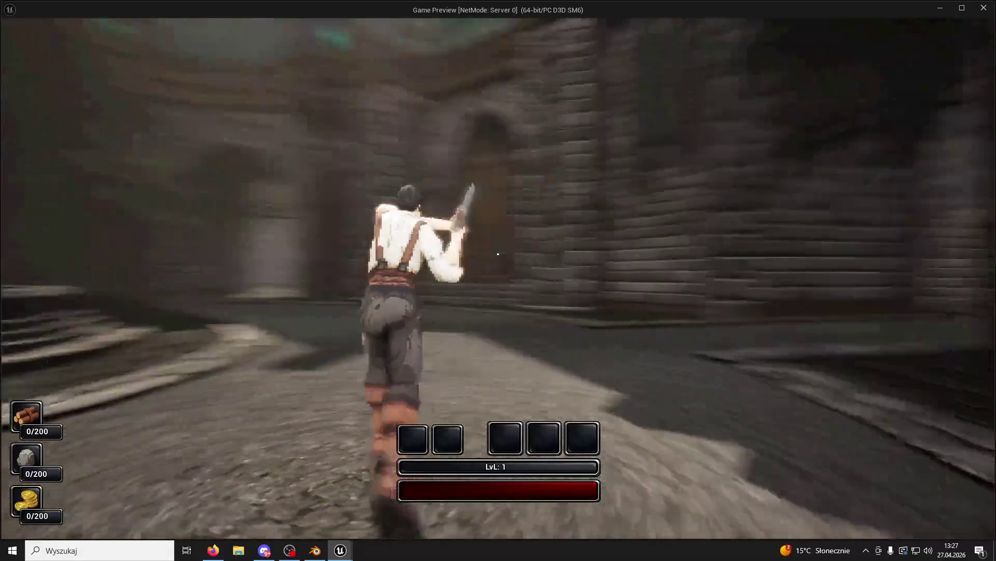
key("1")
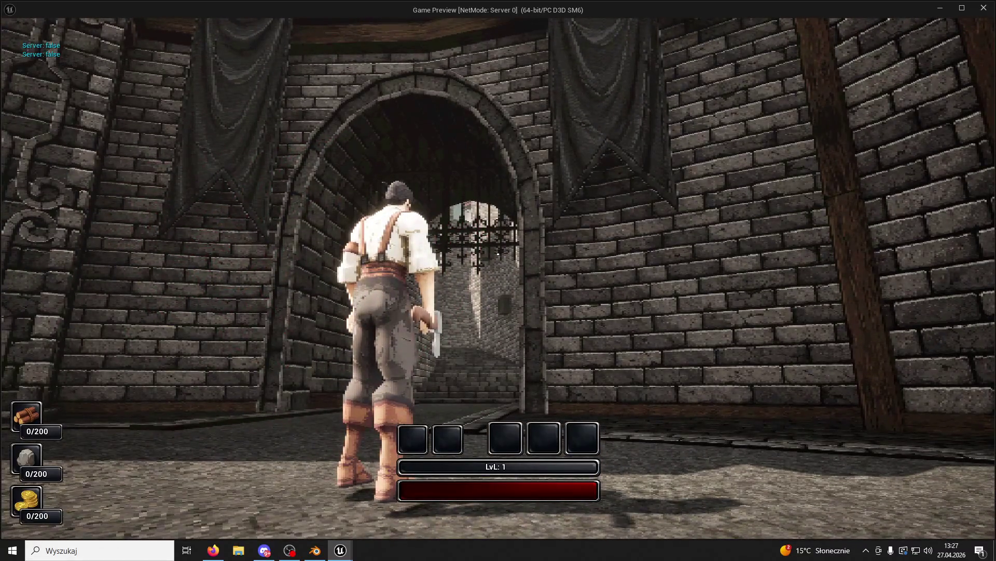
key("Escape")
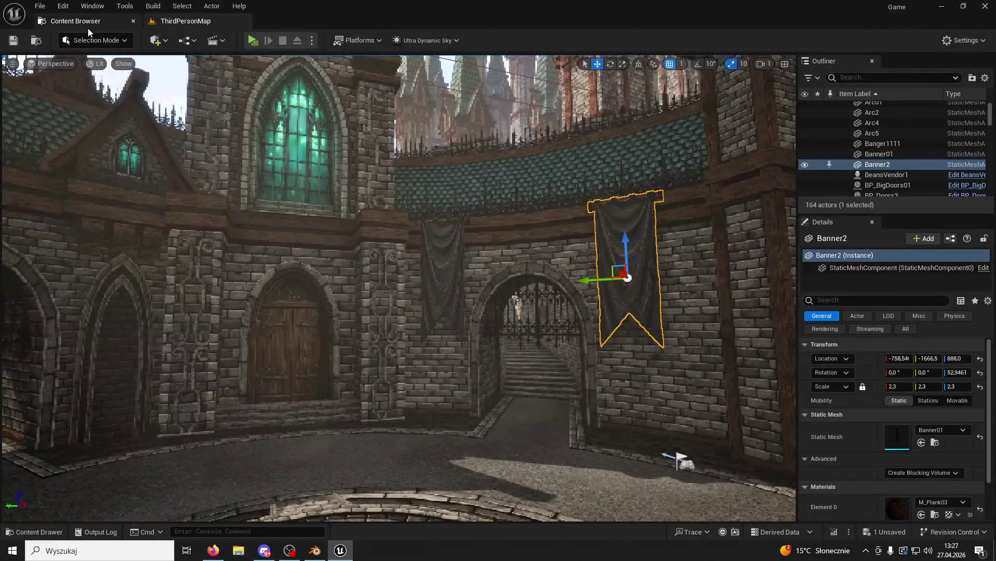
left_click(88, 27)
Raise M_Banner01's wind weight from 0.1 to 0.3 and save the material.
double_click(190, 97)
left_click(134, 22)
double_click(223, 92)
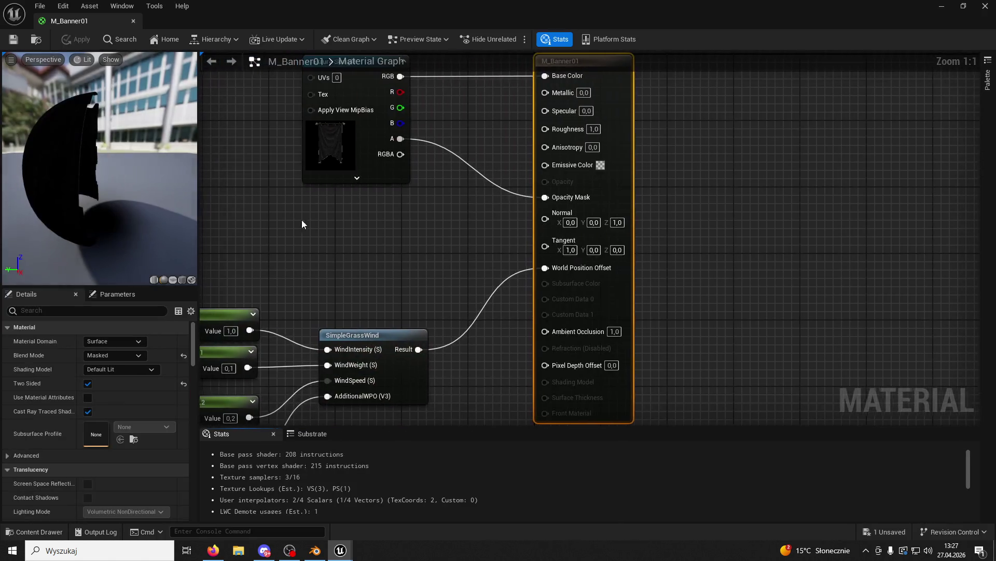
left_click_drag(311, 286, 377, 250)
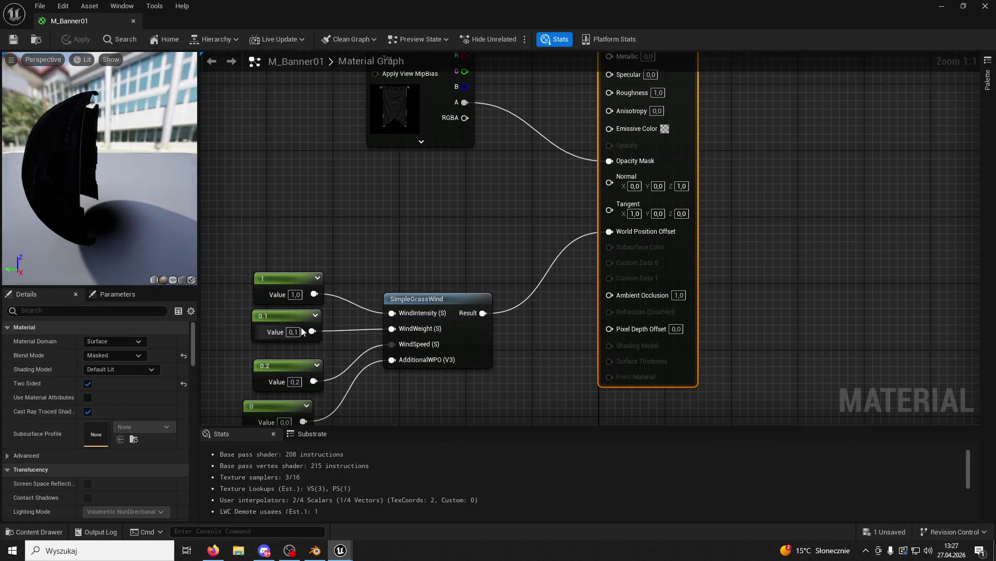
left_click_drag(297, 330, 340, 317)
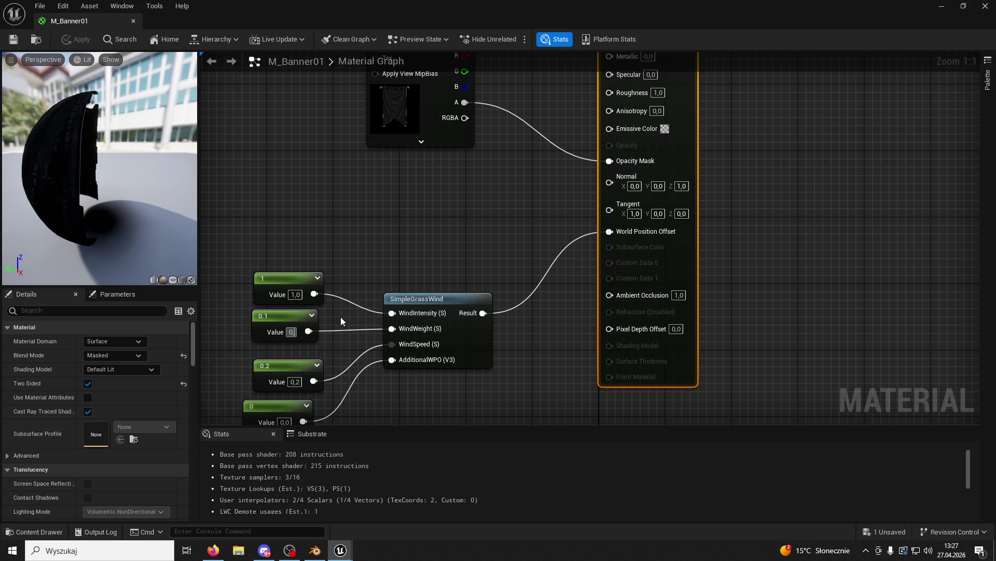
type("3")
left_click(93, 176)
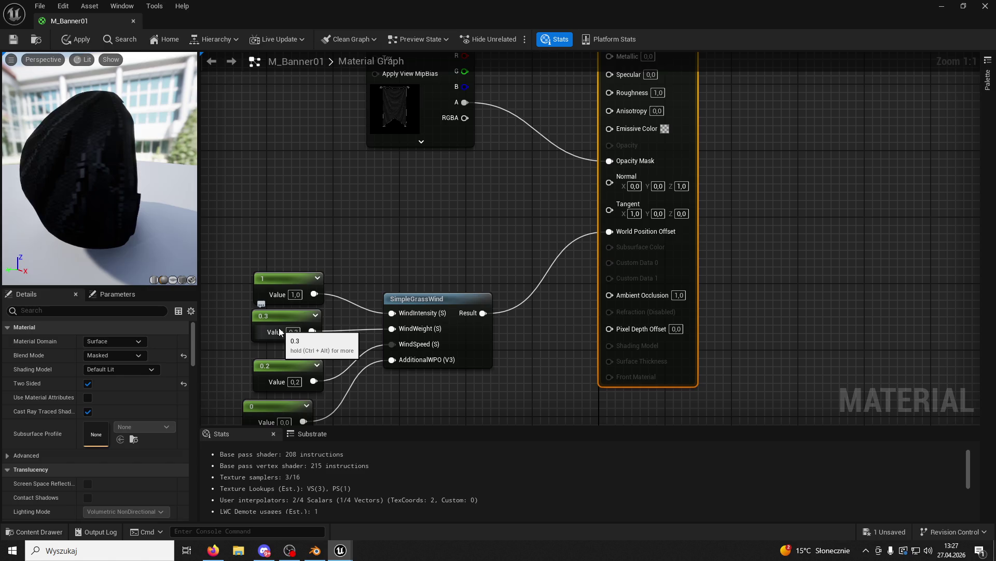
left_click(14, 37)
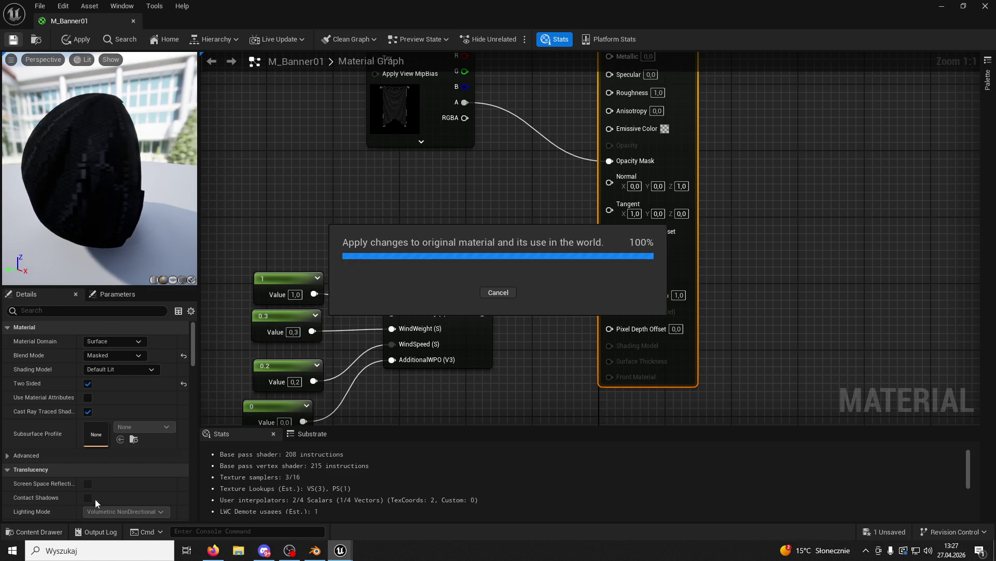
Close the material editor and return to the ThirdPersonMap level.
left_click(41, 532)
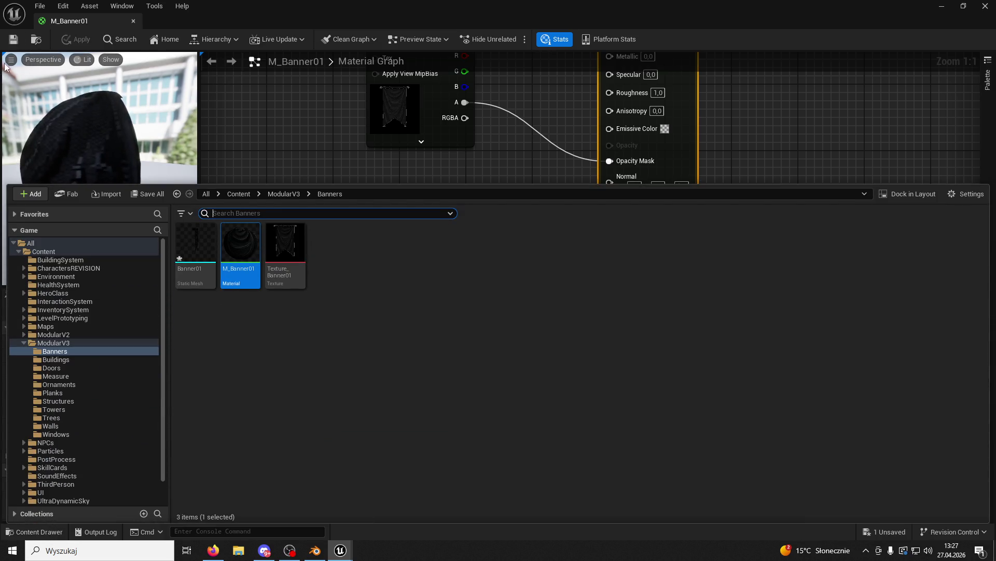
left_click(10, 531)
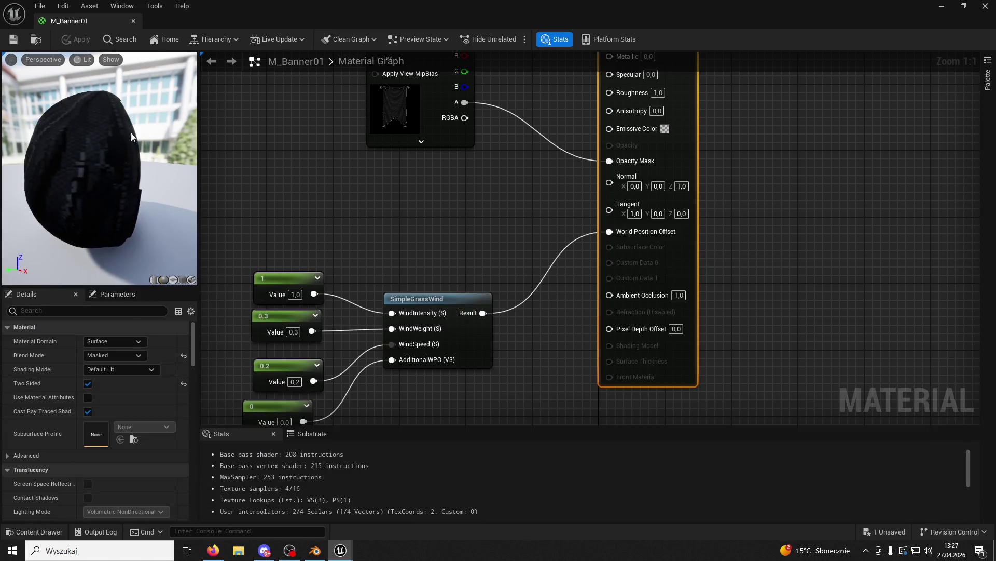
left_click(133, 22)
left_click(179, 21)
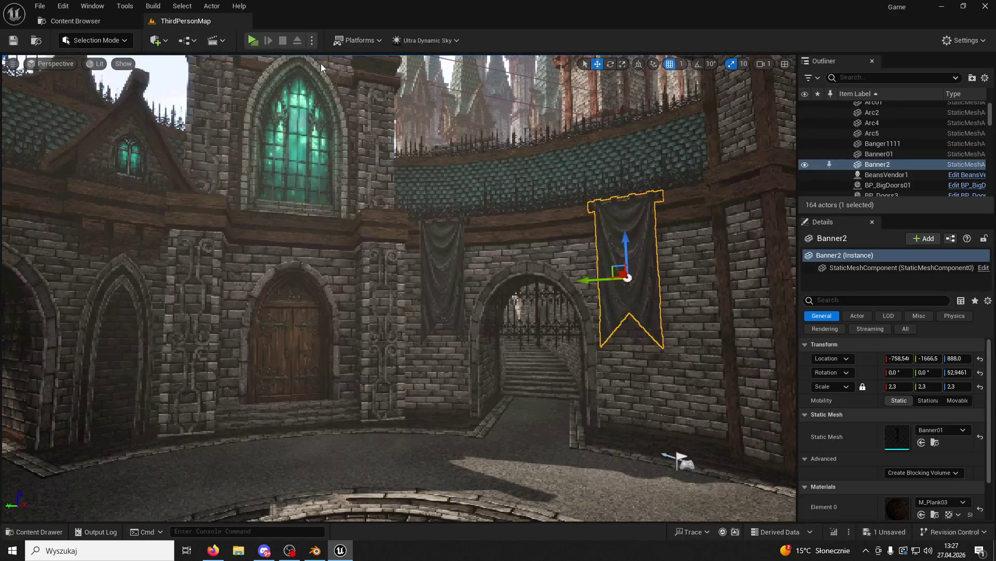
left_click(251, 41)
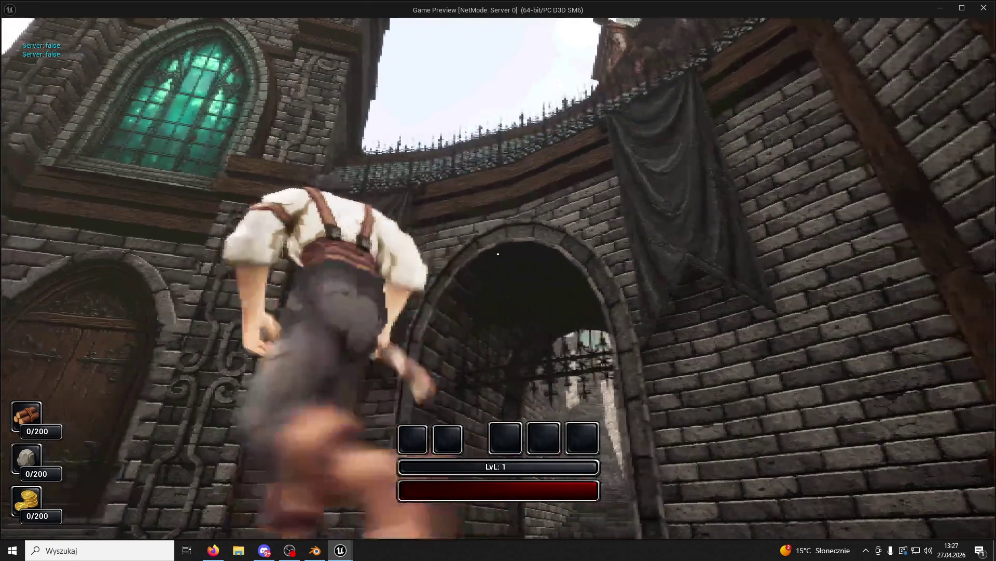
key("w")
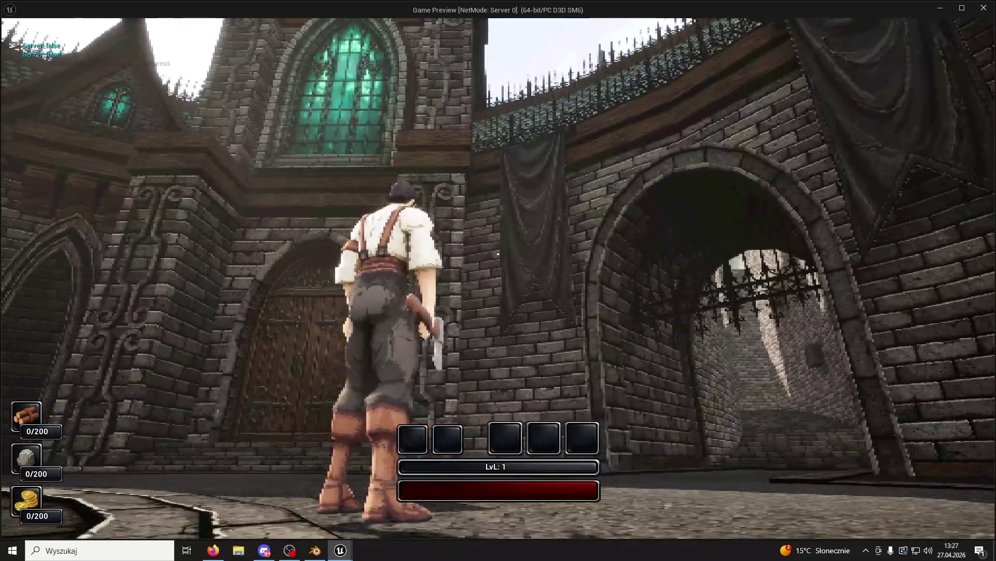
key("w")
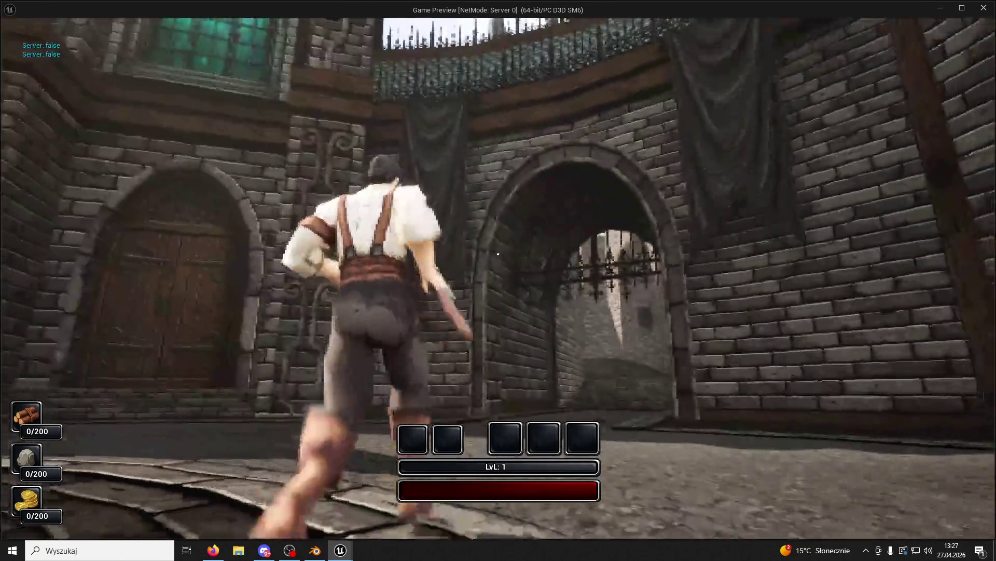
key("space")
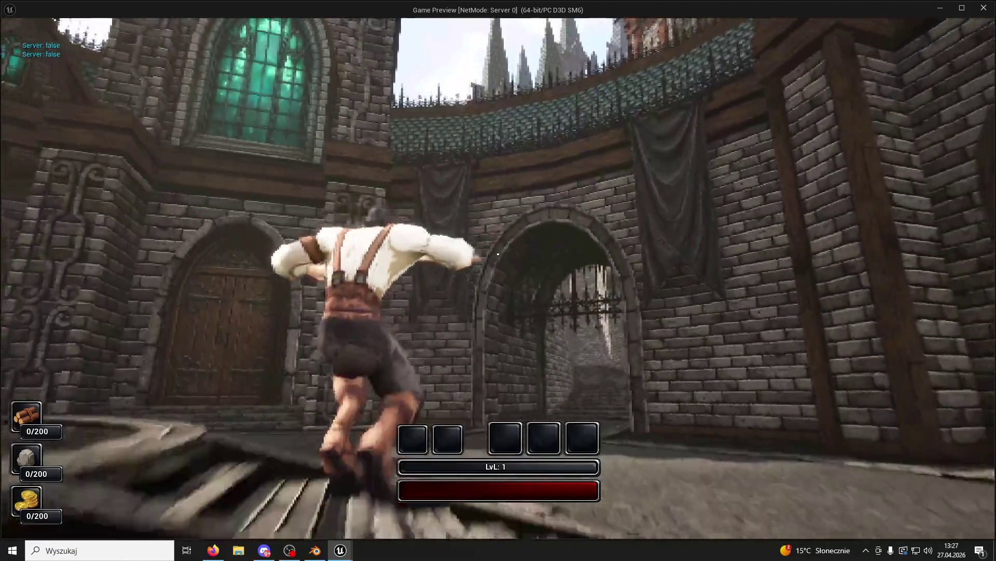
key("space")
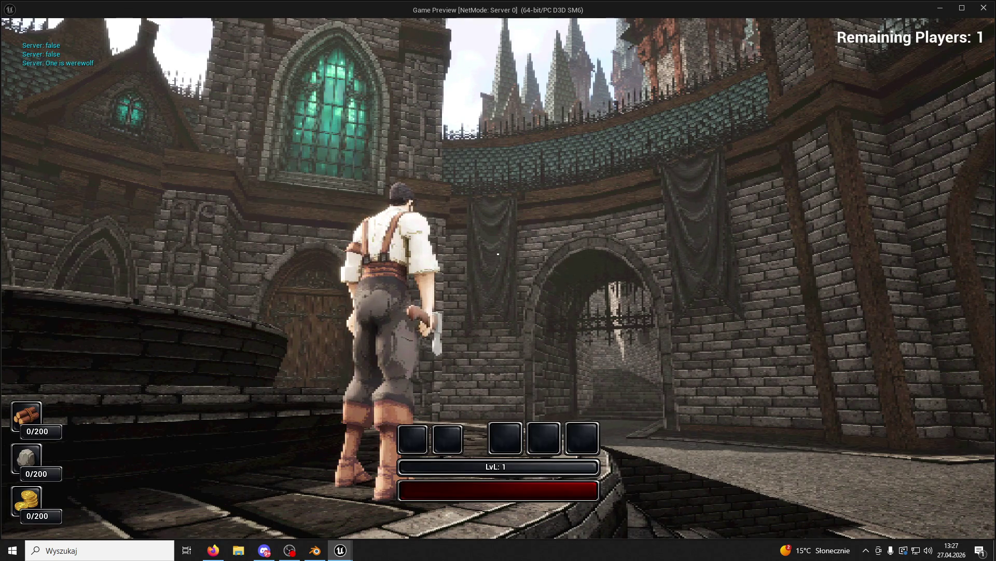
key("w")
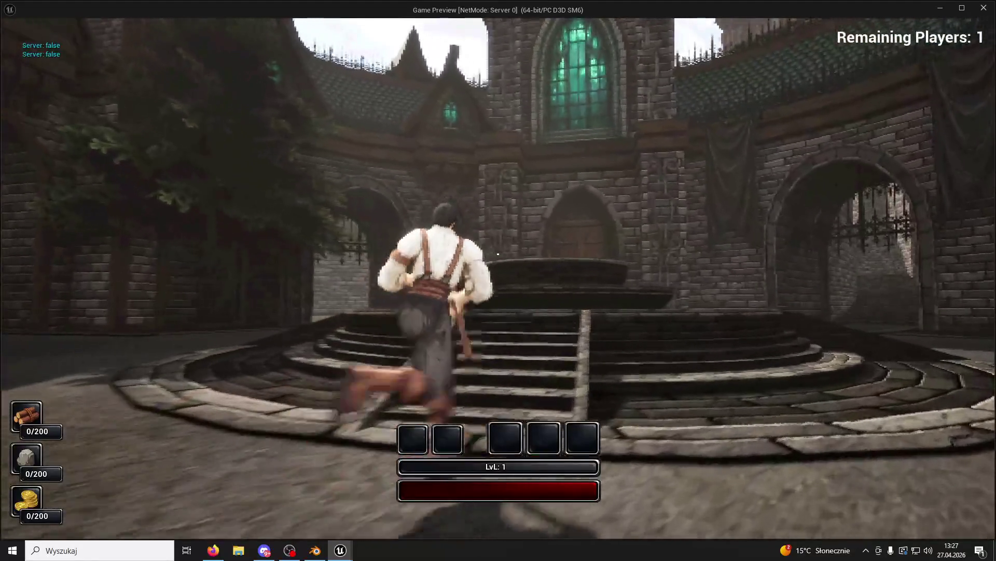
key("space")
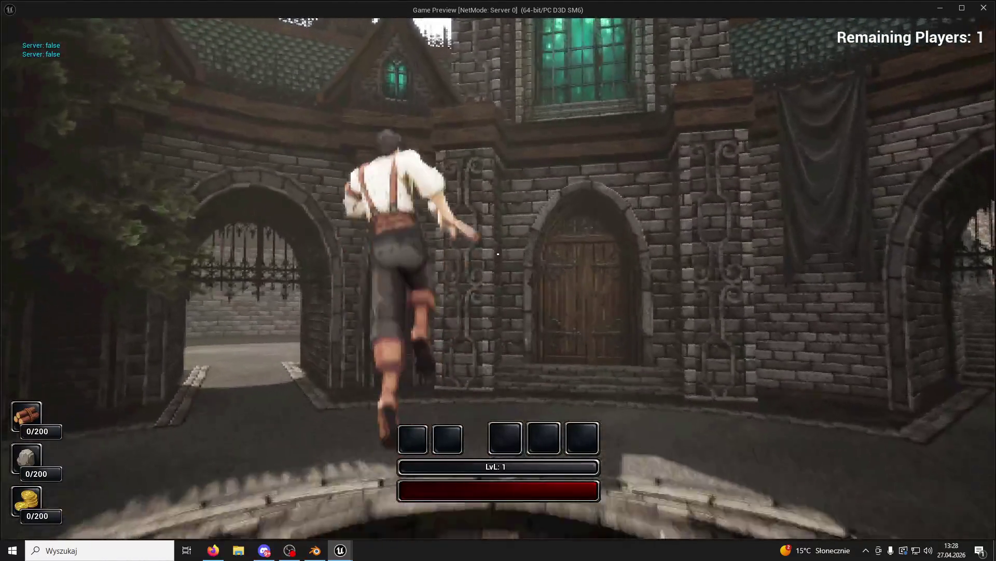
key("w")
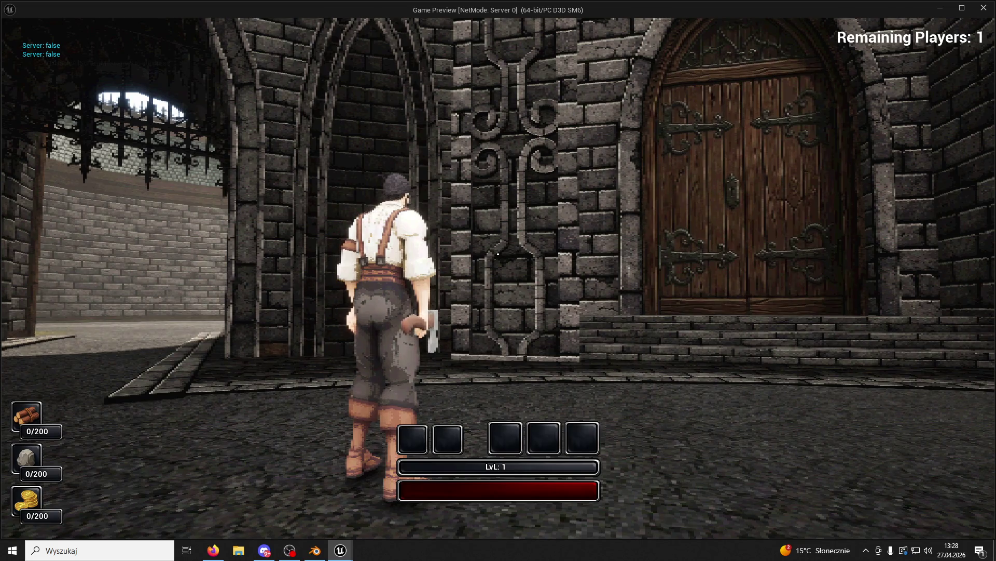
key("w")
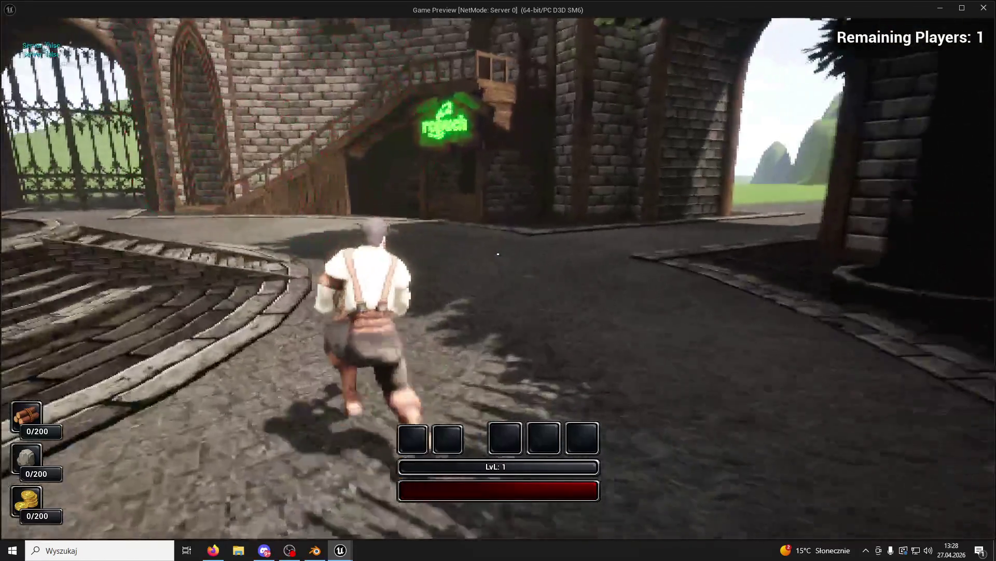
key("w")
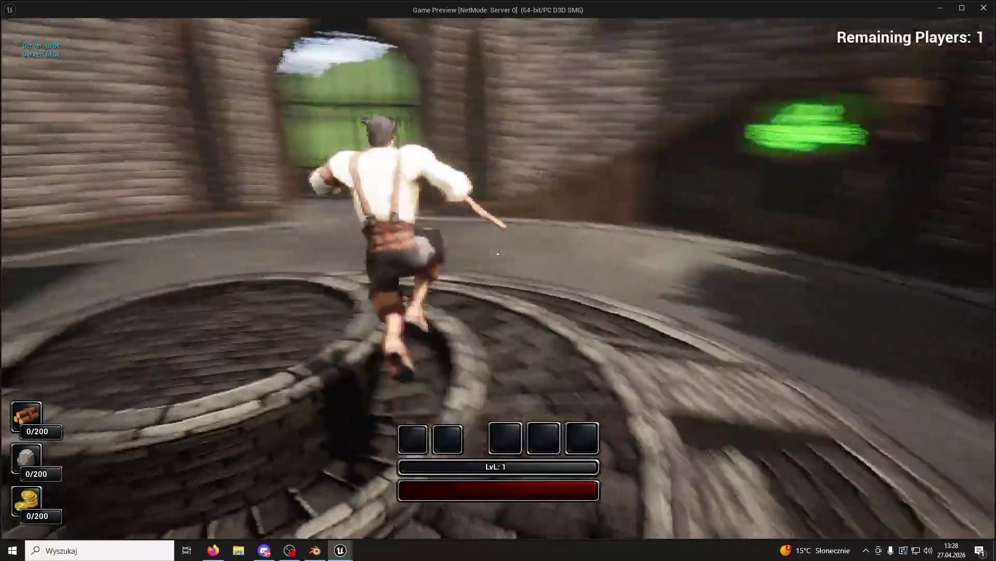
key("w")
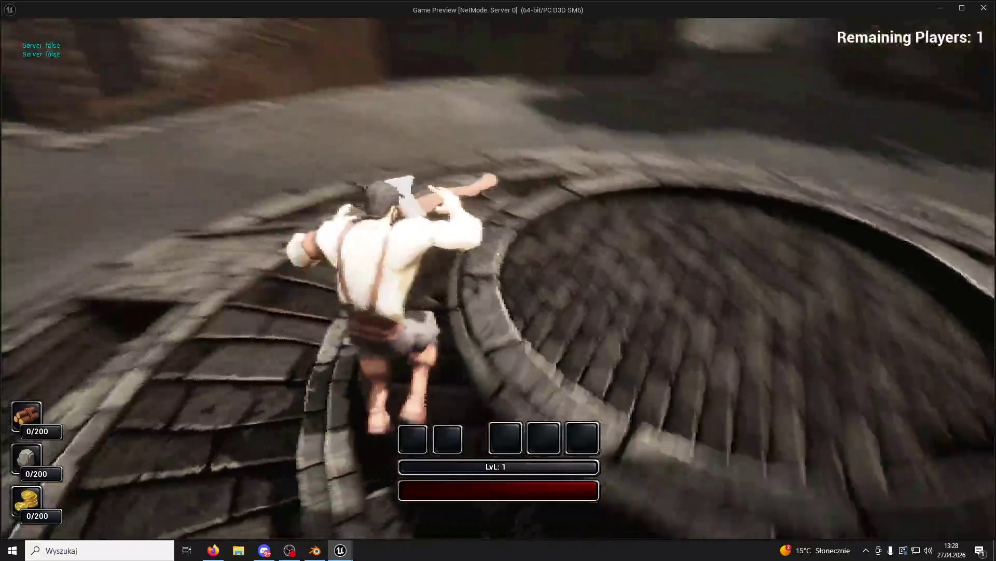
key("w")
key("Escape")
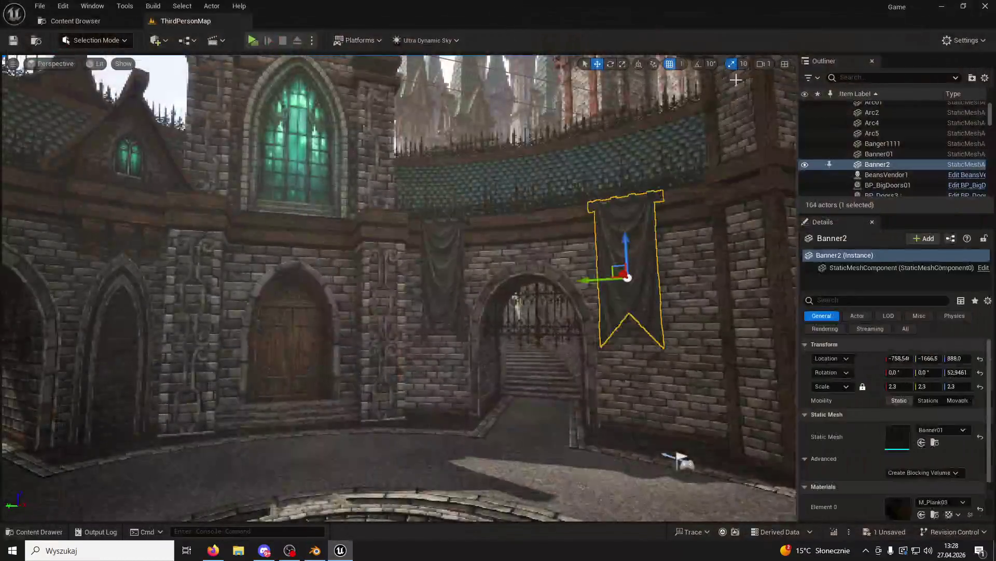
Start a play-test and run and jump the character around the well and down into the courtyard.
key("alt+p")
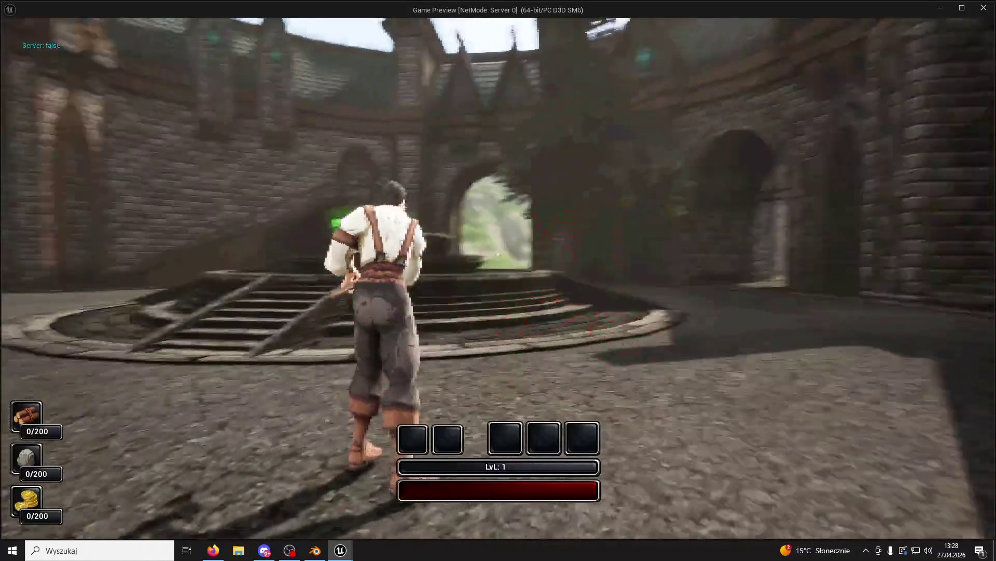
key("w")
key("space")
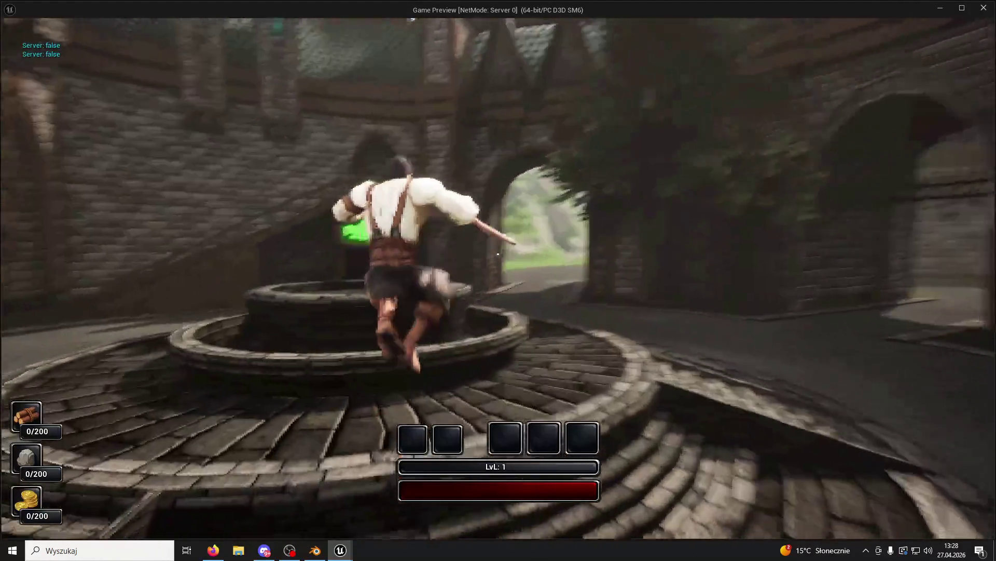
key("space")
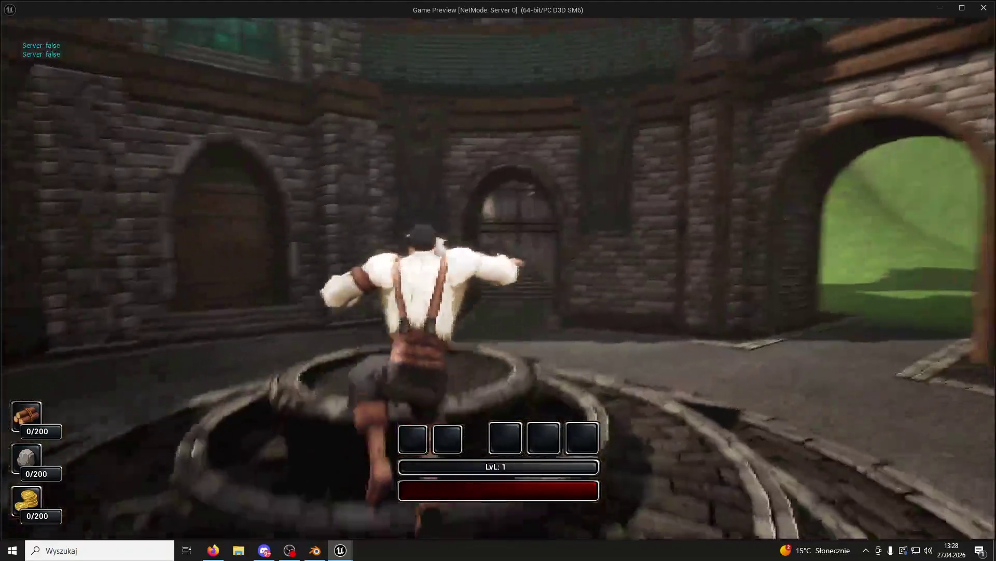
key("w")
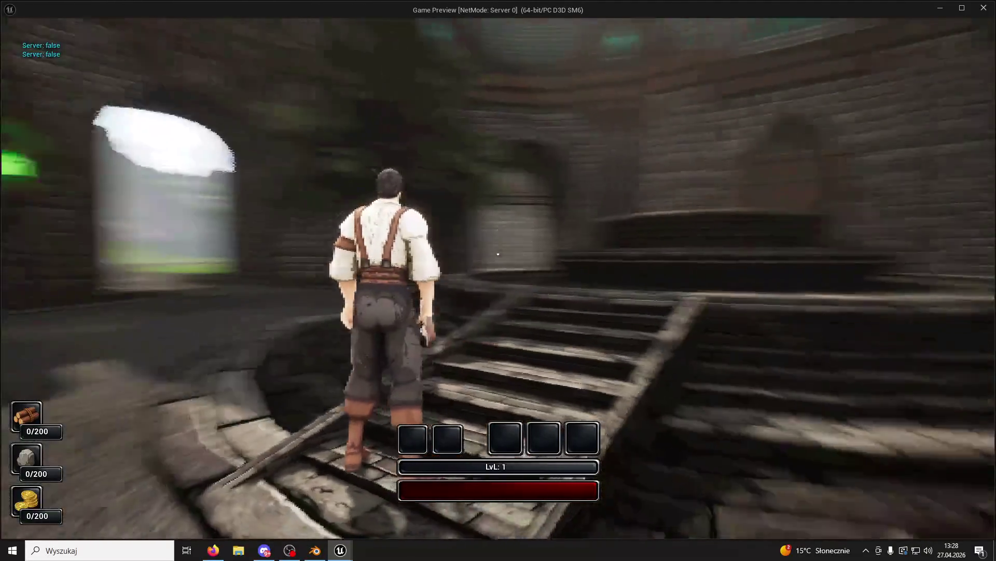
key("w")
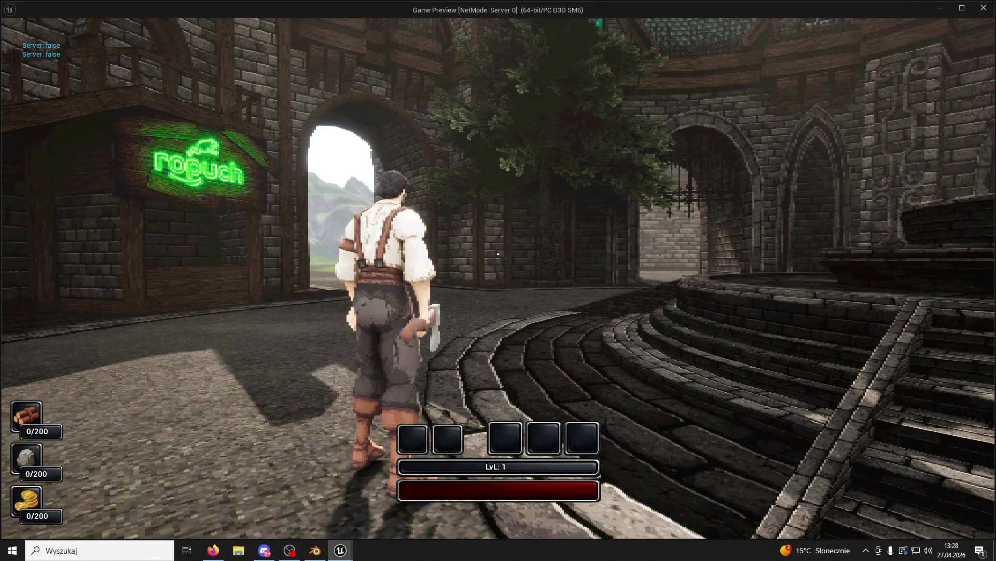
key("w")
key("space")
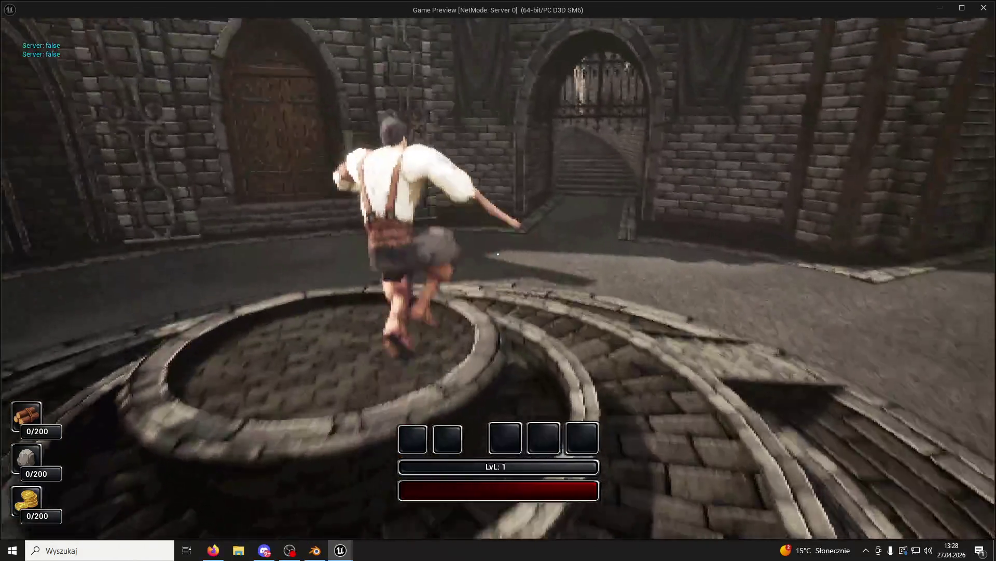
key("w")
key("space")
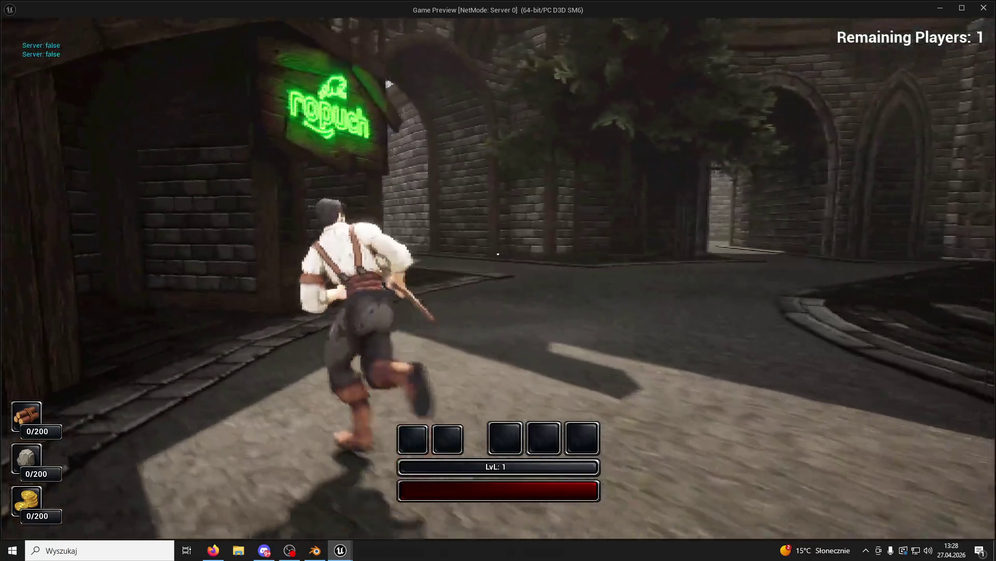
Run through the wooden building and across the courtyard up to the glowing marker.
key("w")
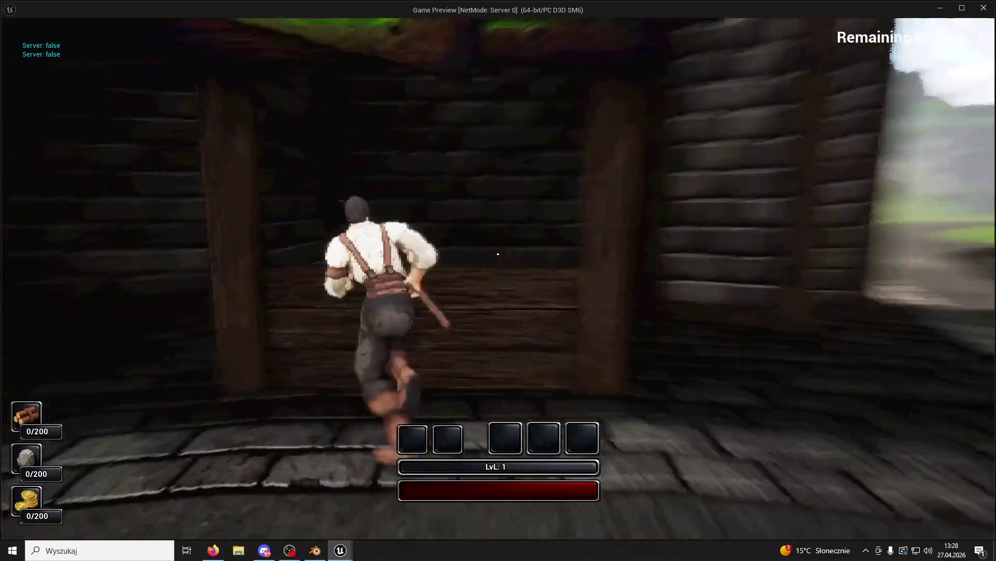
key("w")
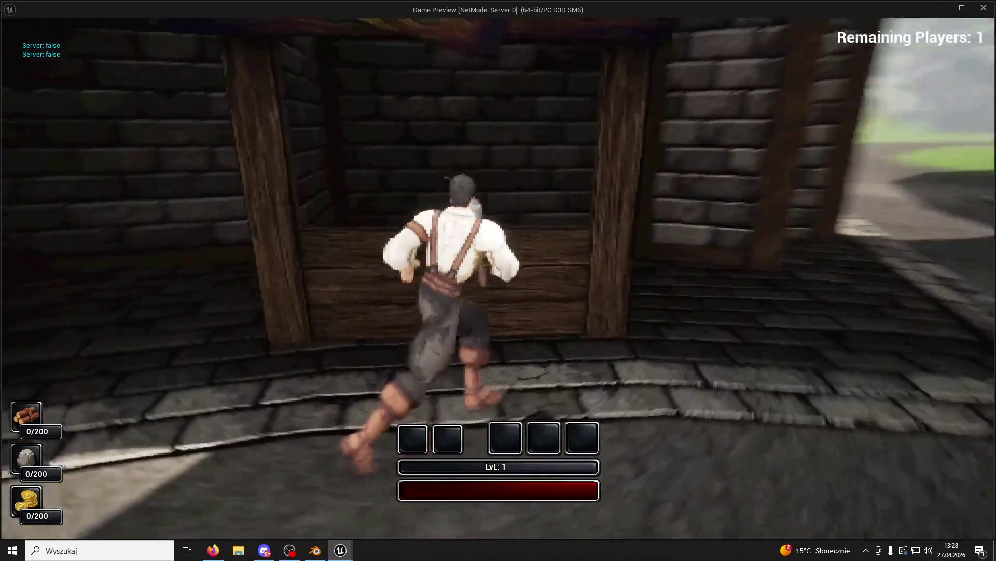
key("space")
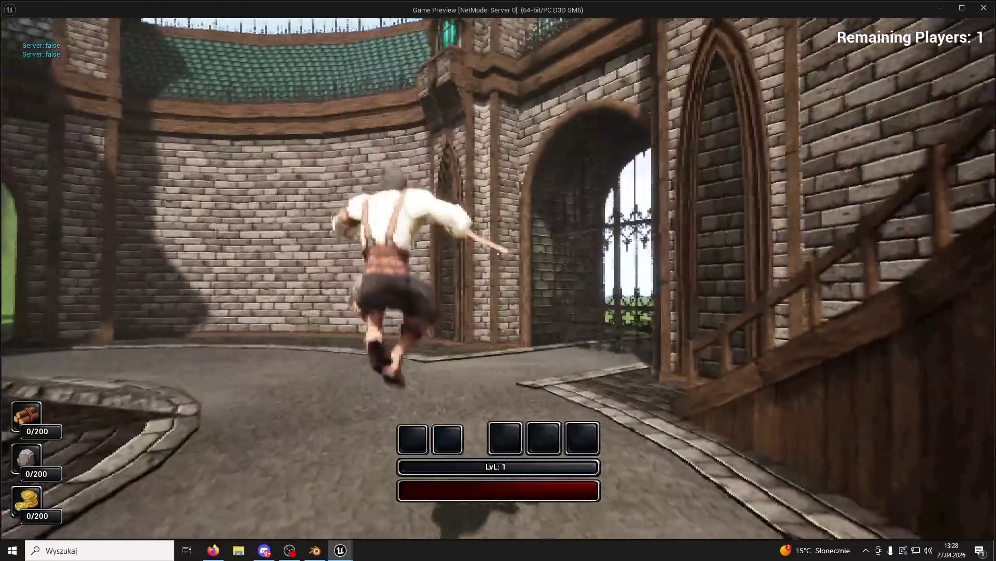
key("space")
key("space")
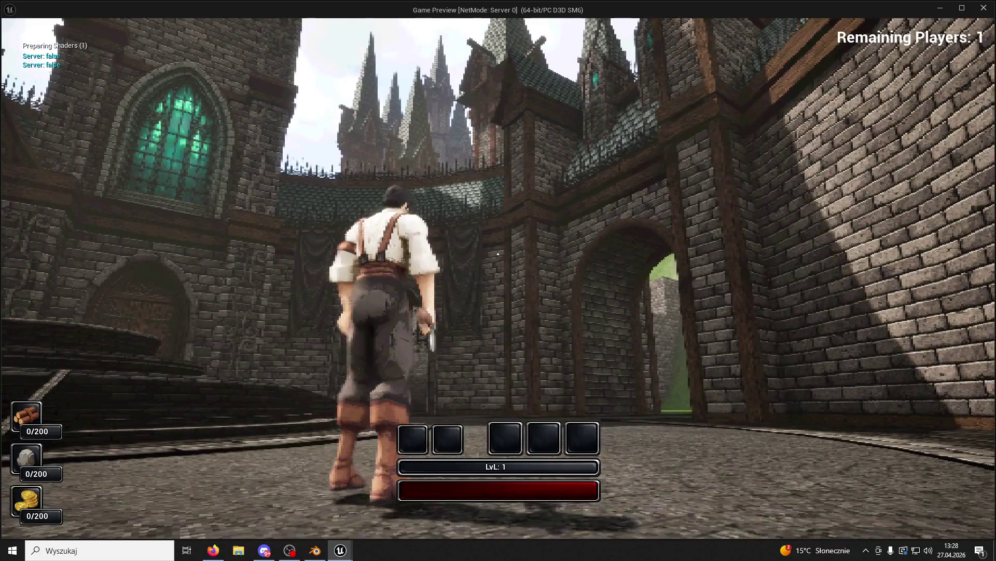
key("w")
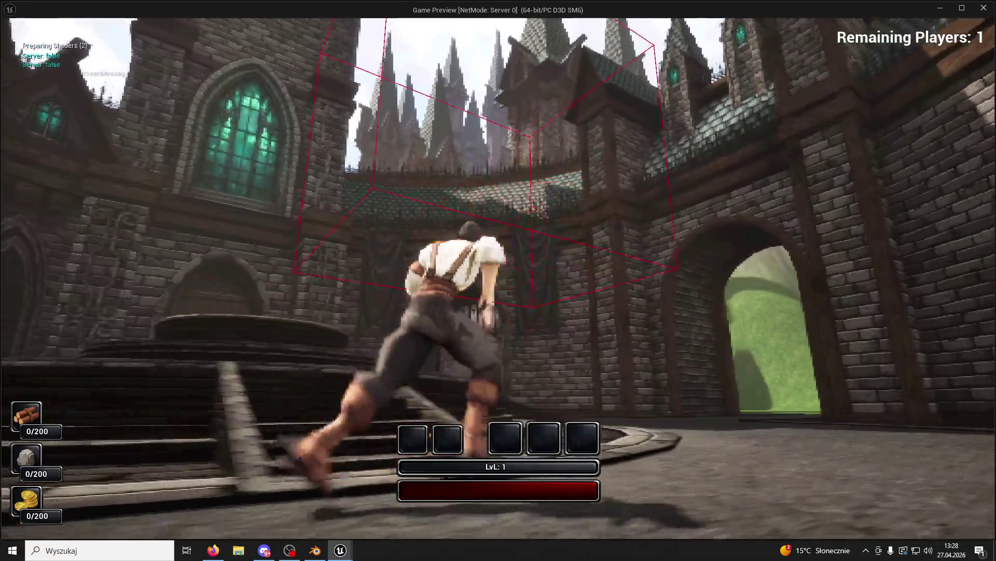
key("w")
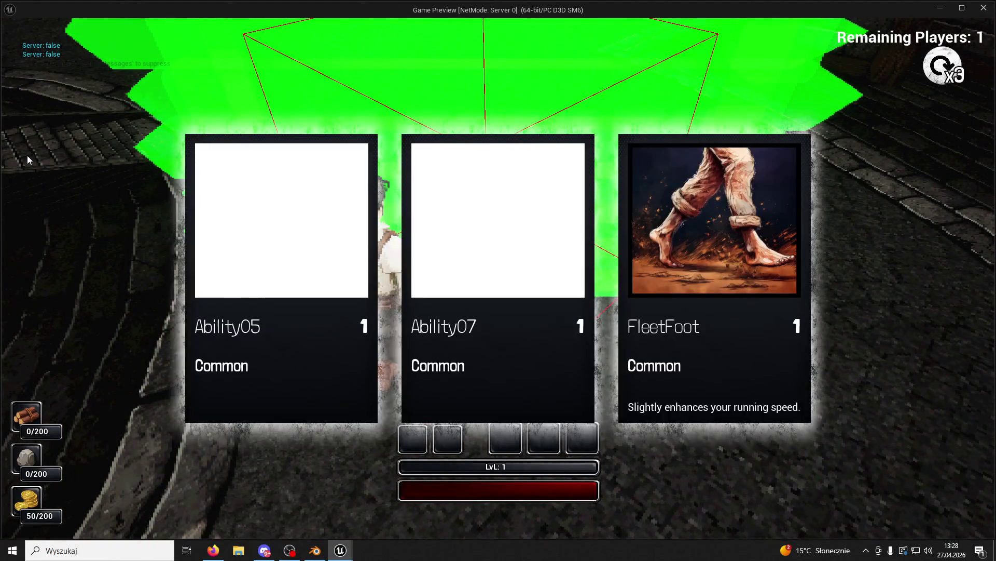
Choose the FleetFoot upgrade card and place a log wall in the courtyard.
left_click(650, 201)
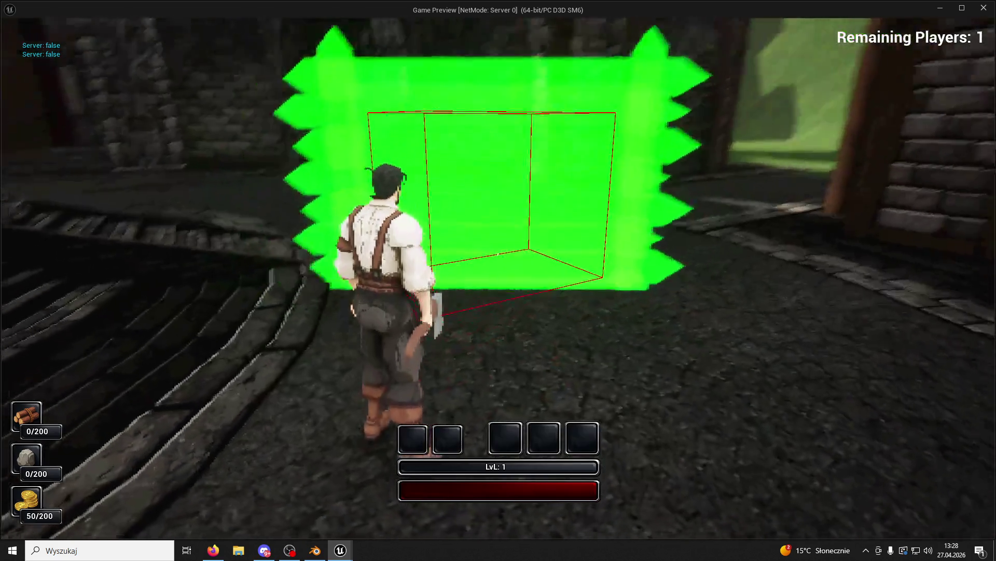
key("w")
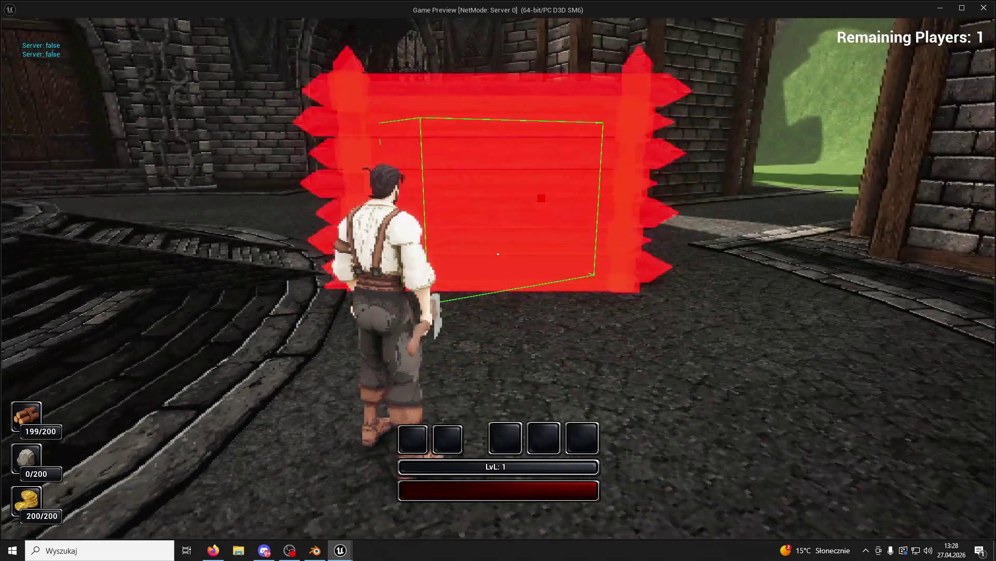
key("w")
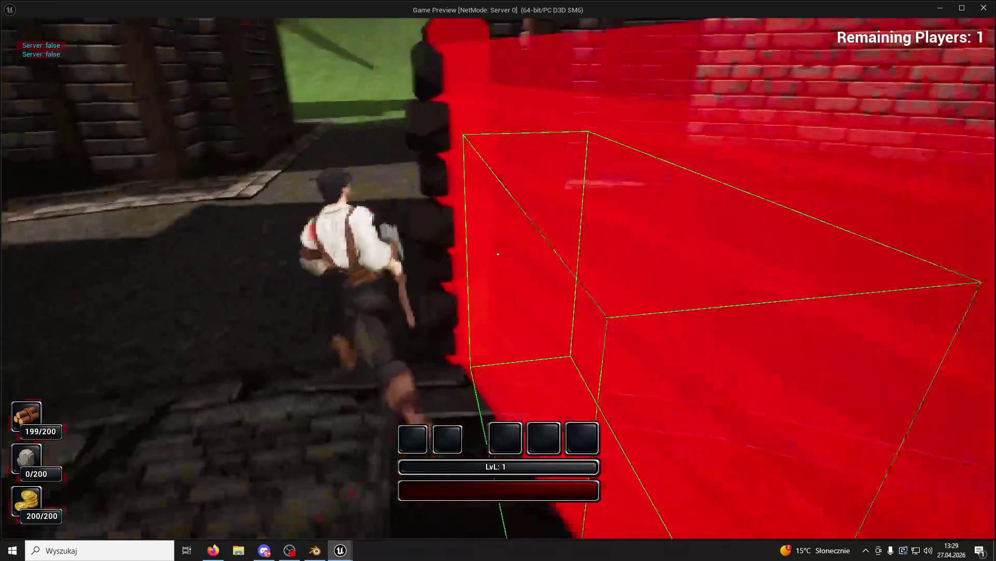
key("w")
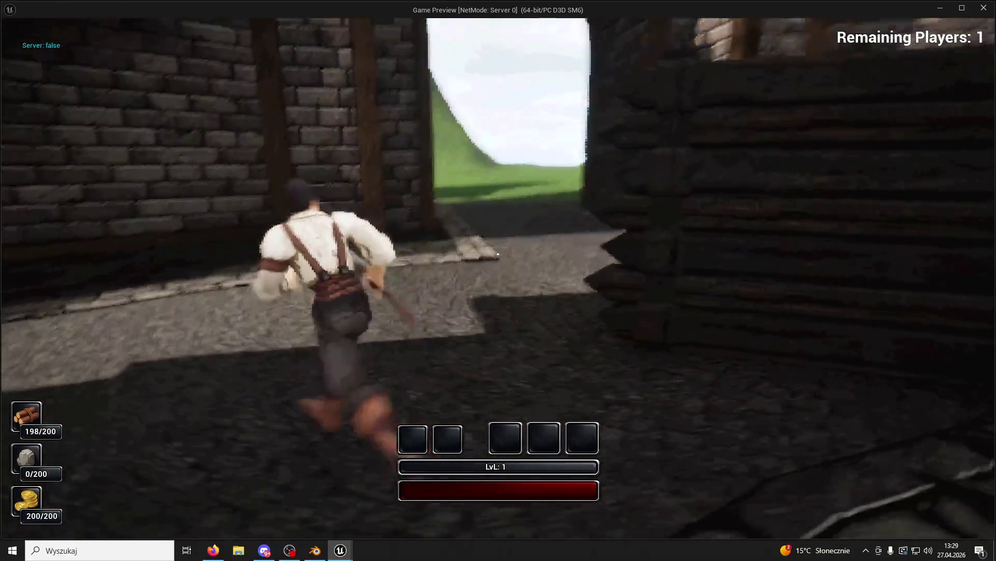
Run toward the green-windowed tower, then end the play session back in the editor.
key("w")
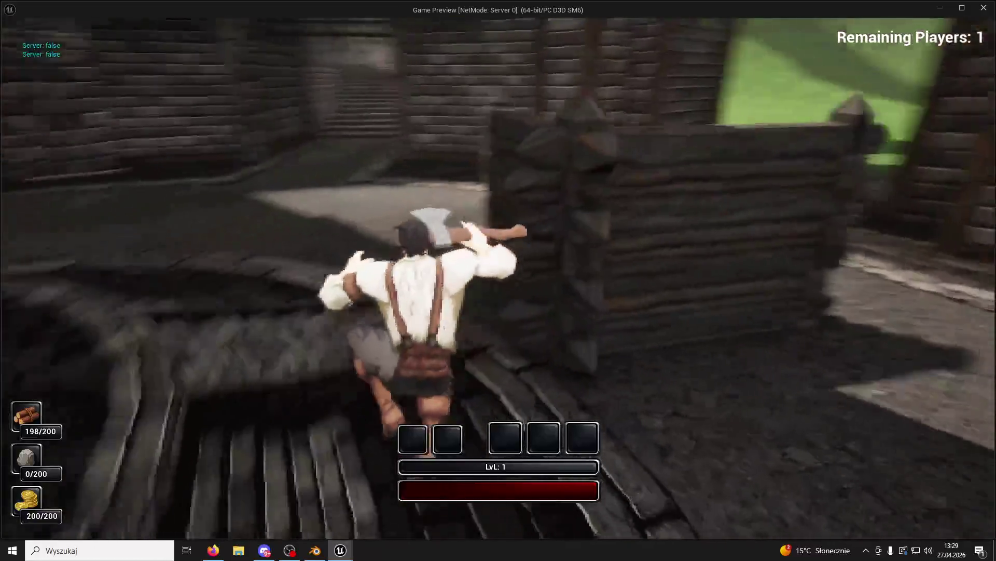
key("w")
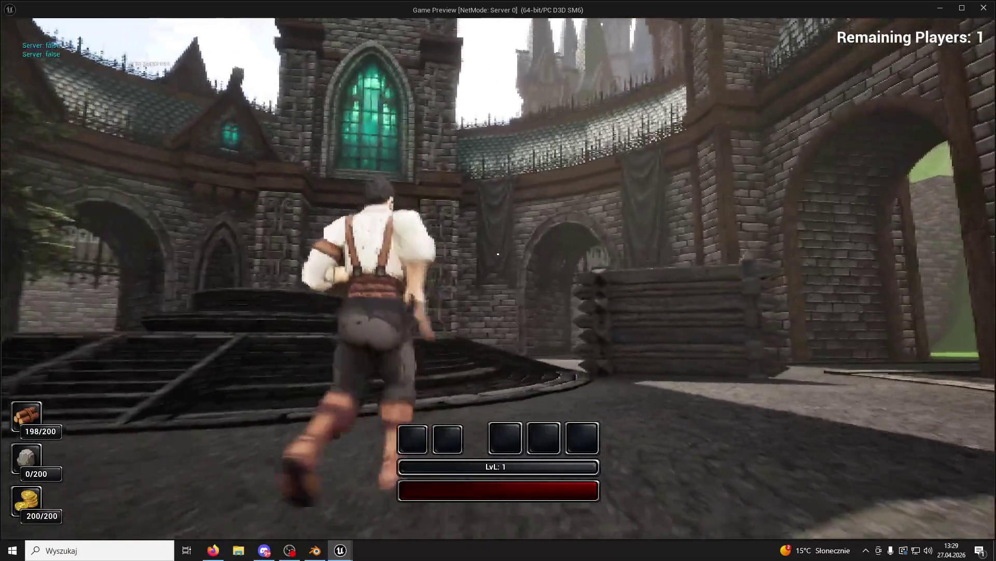
key("w")
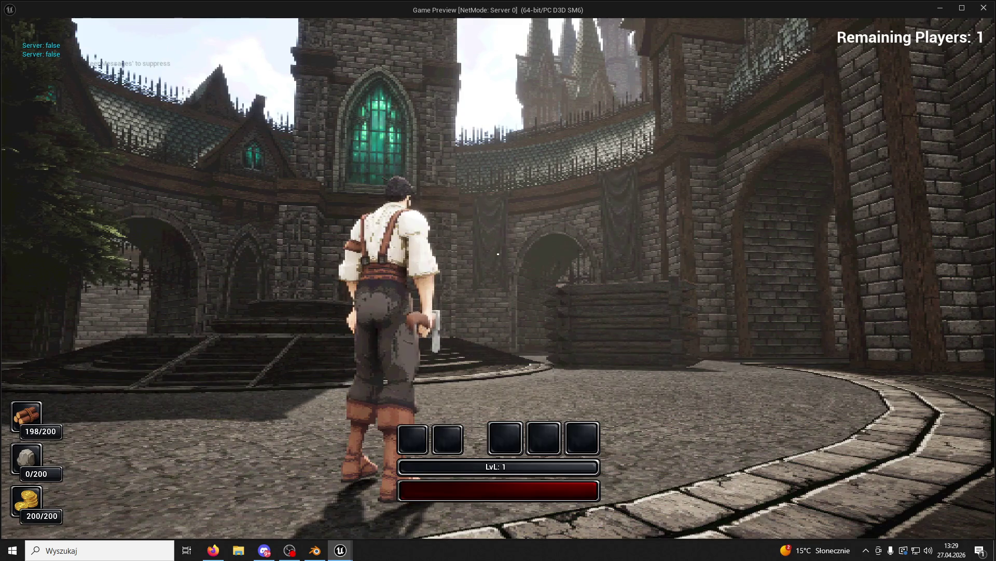
key("Escape")
Alt-drag a courtyard banner upward to create Banner3 high on the clock tower at Z 2669.
key("s")
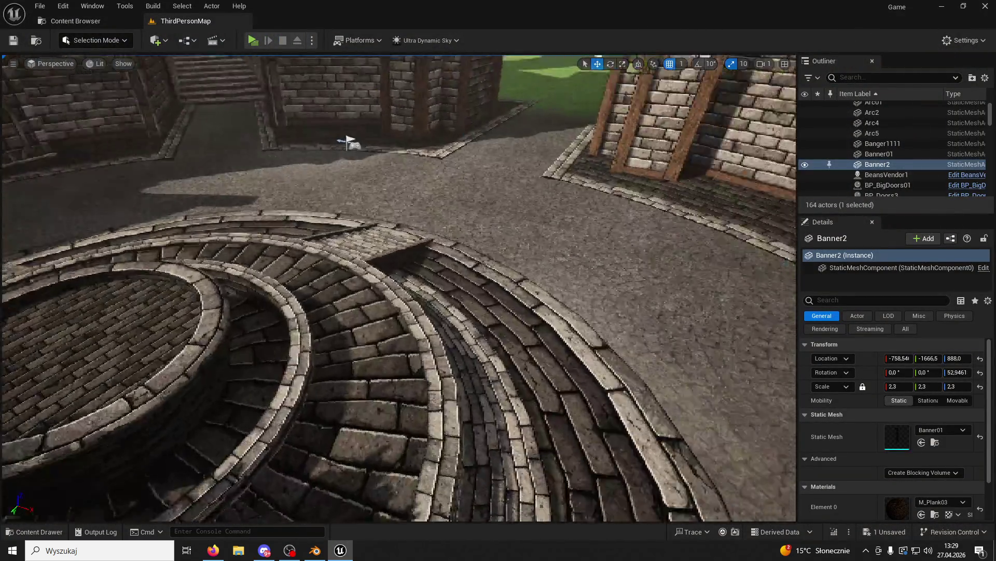
key("s")
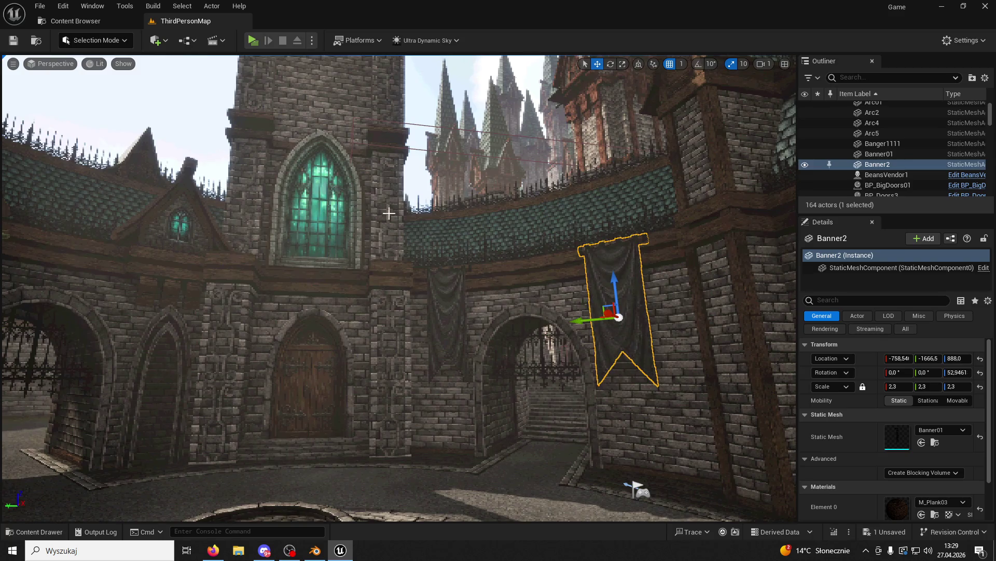
scroll(389, 213, "down", 3)
mouse_move(453, 285)
left_mouse_down()
mouse_move(394, 119)
mouse_move(602, 427)
left_mouse_up()
left_click(530, 389)
mouse_move(516, 402)
left_mouse_down("alt")
mouse_move(474, 189)
mouse_move(389, 195)
mouse_move(456, 178)
mouse_move(440, 212)
left_mouse_up("alt")
key("f")
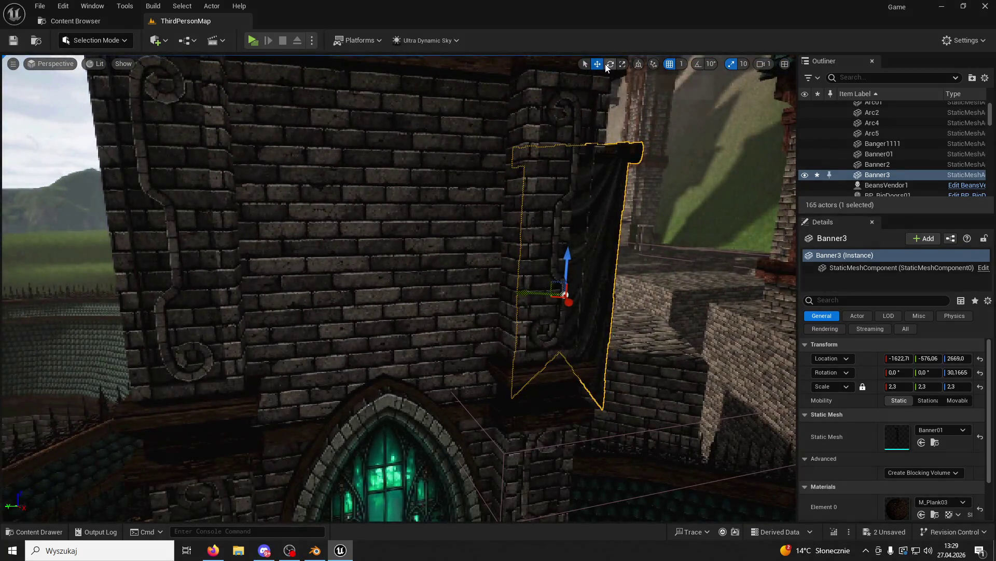
Rotate Banner3 to line up with the tower wall and slide it flat onto the tower face.
key("e")
left_click_drag(534, 305, 515, 97)
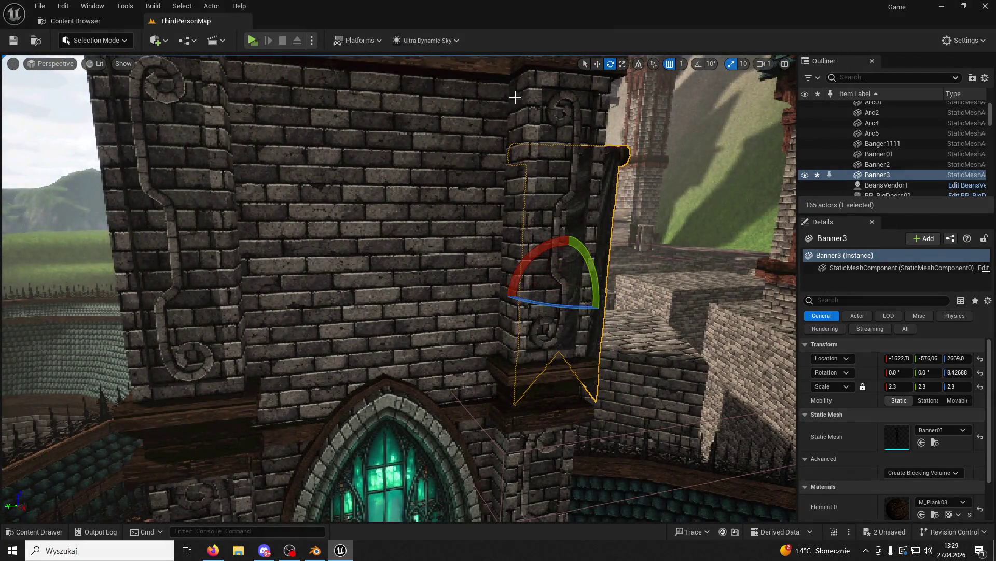
left_click(596, 64)
left_click_drag(565, 294, 283, 318)
key("f")
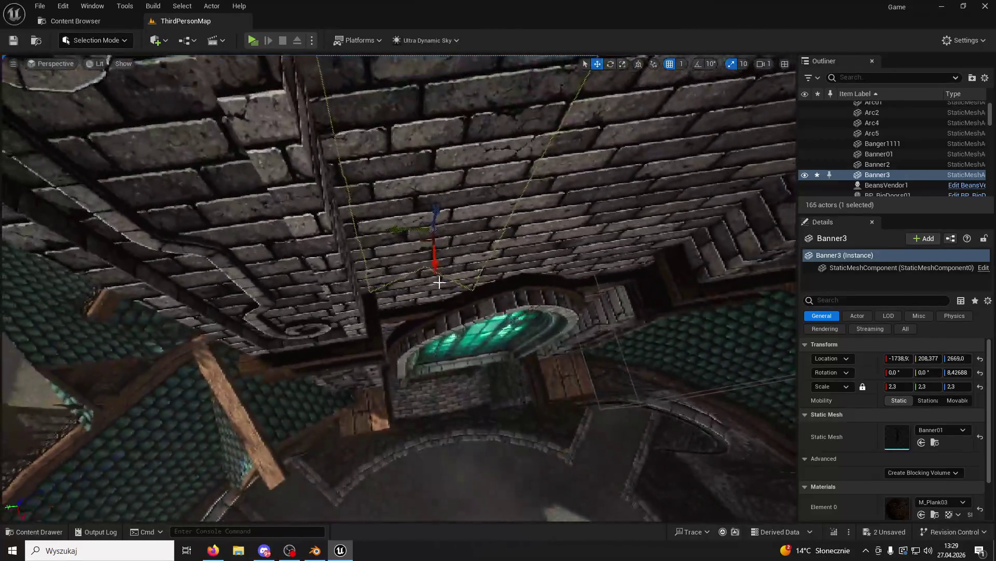
left_click_drag(438, 267, 436, 298)
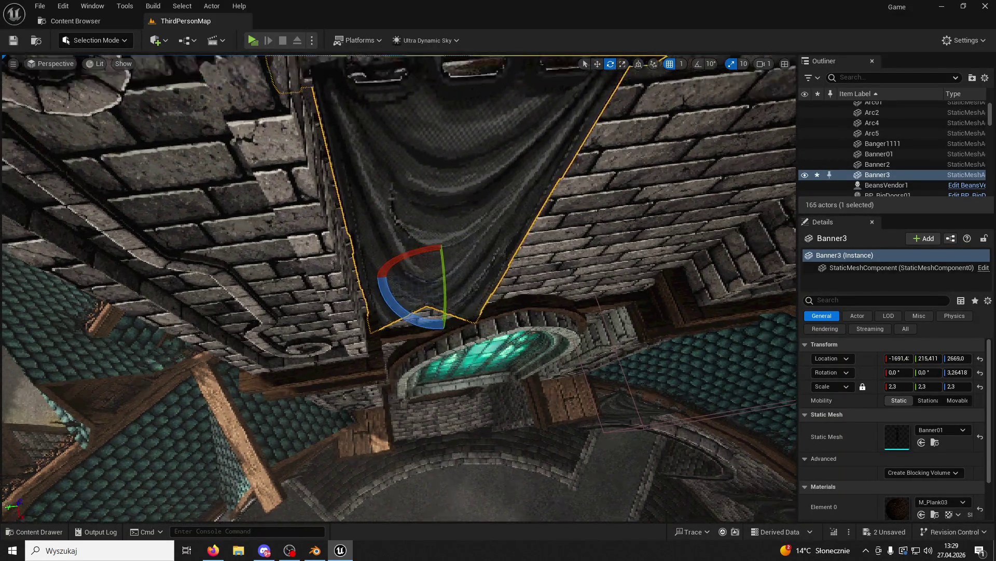
key("f")
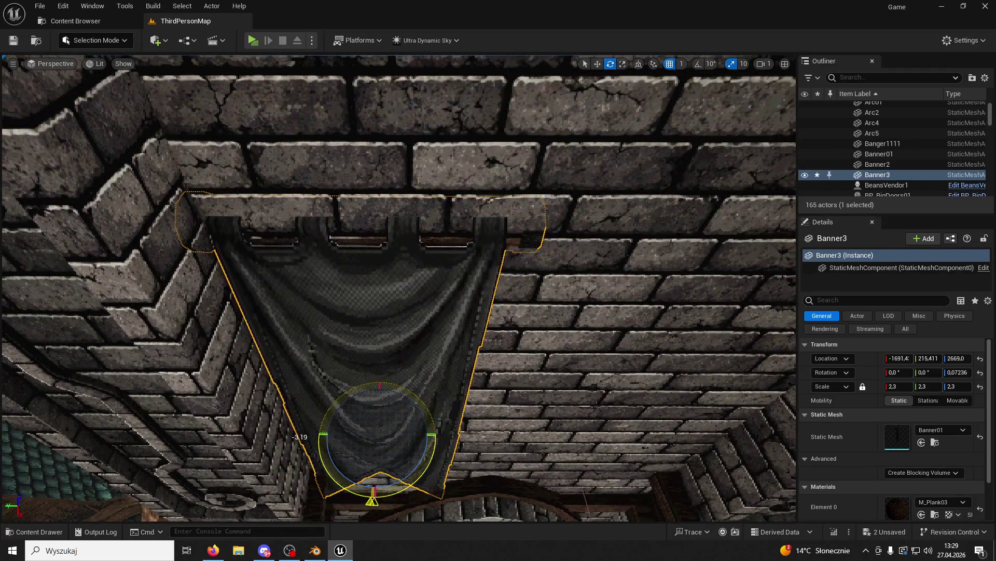
Raise Banner3 to Z 3029, shift it along the wall, and Alt-drag a copy as Banner4 beside it.
left_click_drag(323, 435, 324, 434)
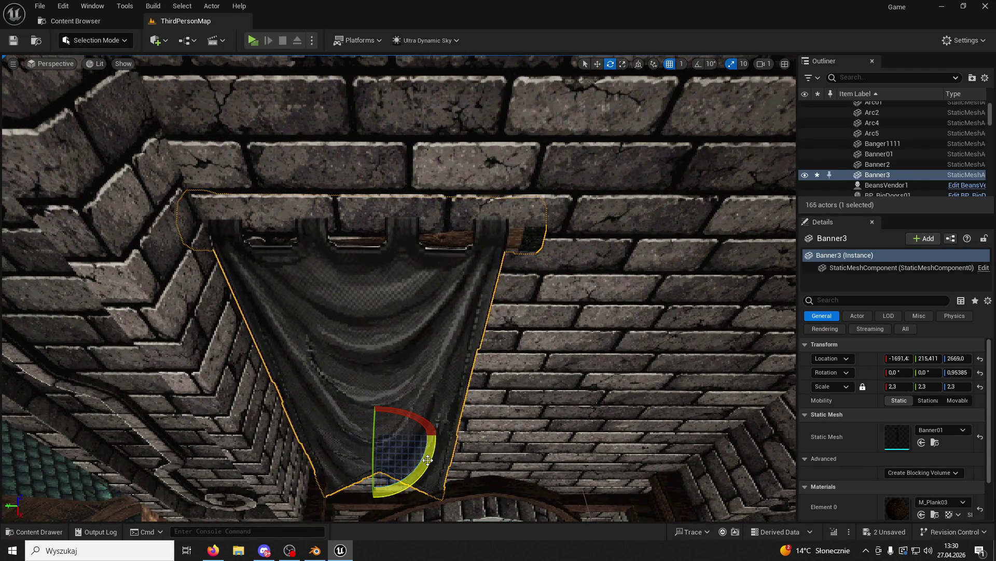
left_click_drag(429, 458, 363, 456)
mouse_move(404, 294)
left_mouse_down()
mouse_move(384, 291)
mouse_move(405, 294)
left_mouse_up()
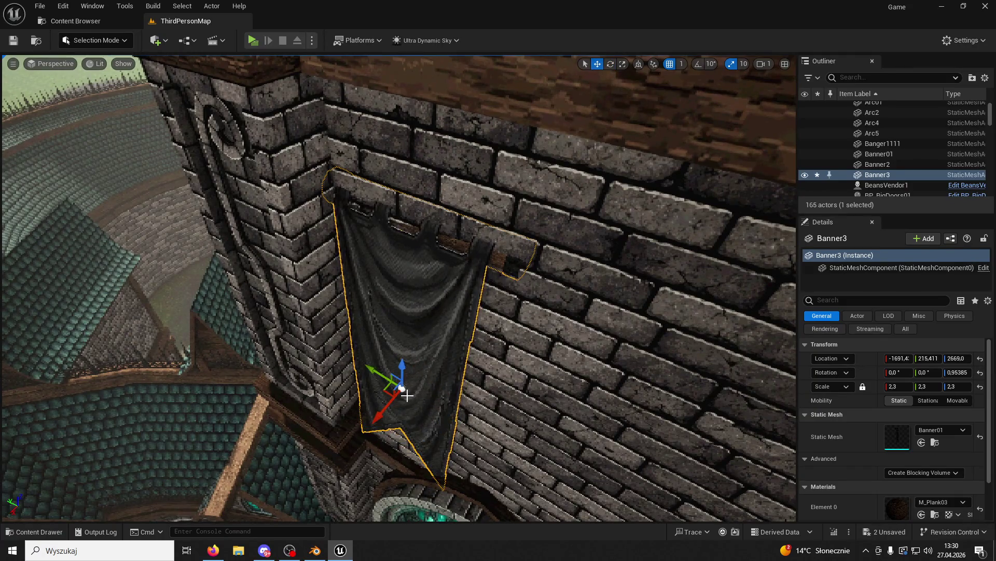
mouse_move(390, 375)
left_mouse_down()
mouse_move(389, 295)
mouse_move(405, 472)
mouse_move(410, 371)
left_mouse_up()
key("f")
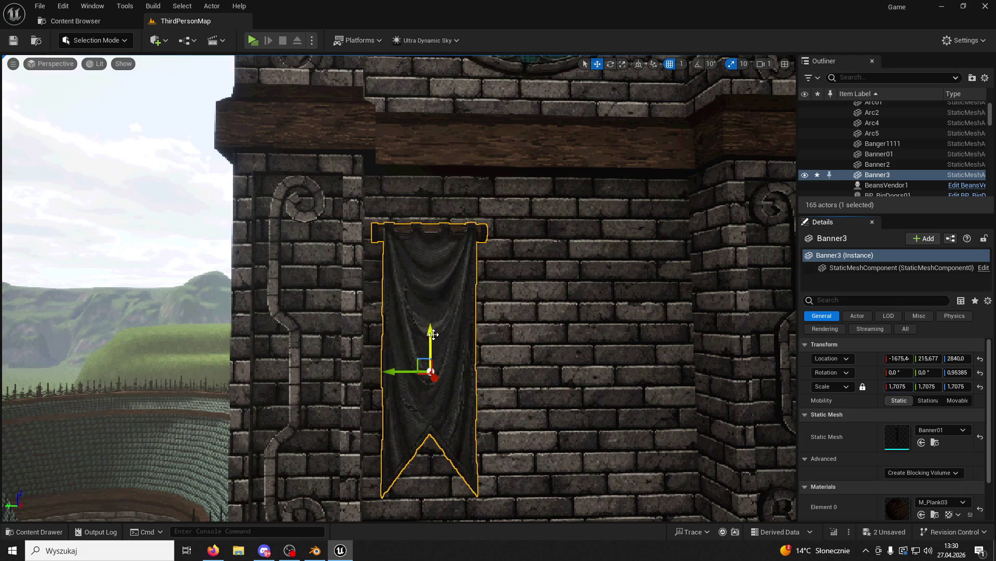
key("d")
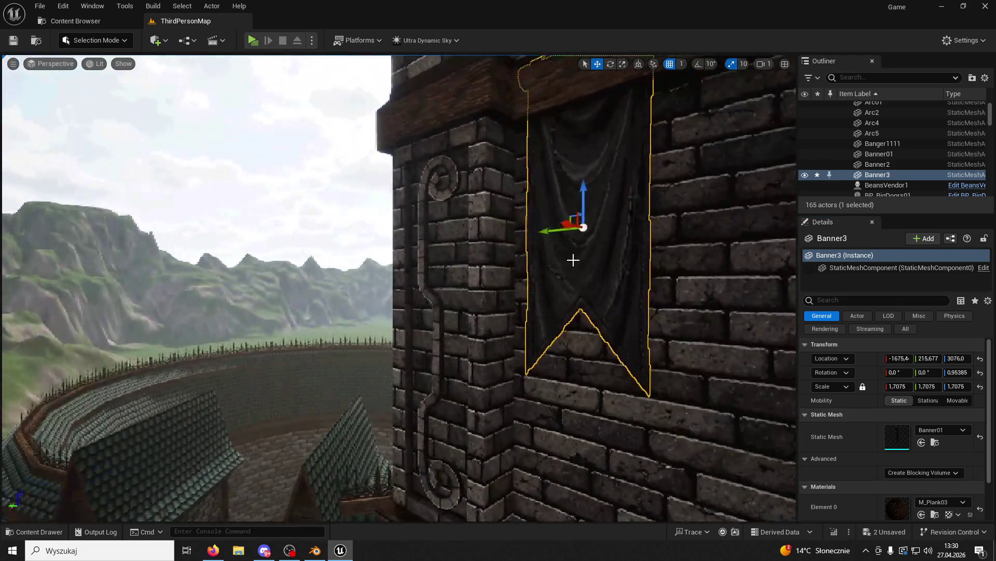
mouse_move(569, 223)
left_mouse_down()
mouse_move(547, 225)
mouse_move(546, 273)
left_mouse_up()
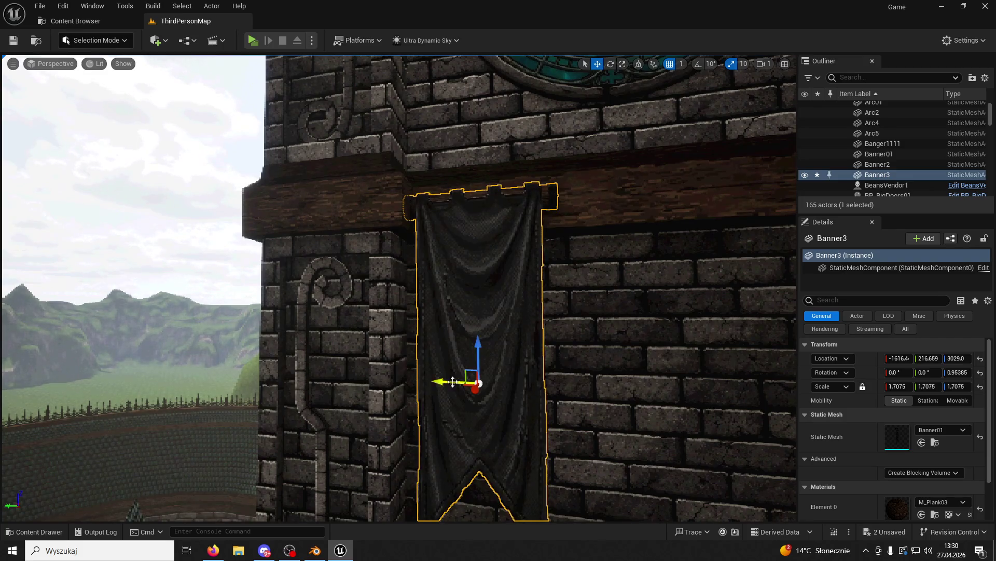
left_click_drag(470, 379, 365, 374)
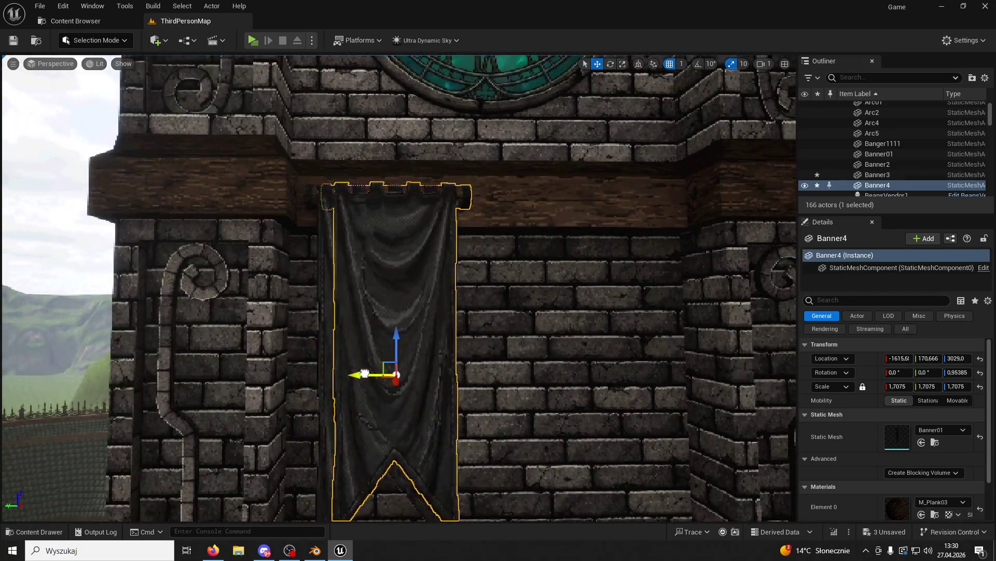
Frame Banner4 on the clock tower, select Banner3, and zoom out to see both banners together.
mouse_move(580, 369)
left_mouse_down()
mouse_move(570, 394)
mouse_move(138, 356)
left_mouse_up()
mouse_move(397, 177)
left_mouse_down()
mouse_move(363, 208)
mouse_move(397, 177)
mouse_move(397, 218)
mouse_move(384, 207)
left_mouse_up()
key("f")
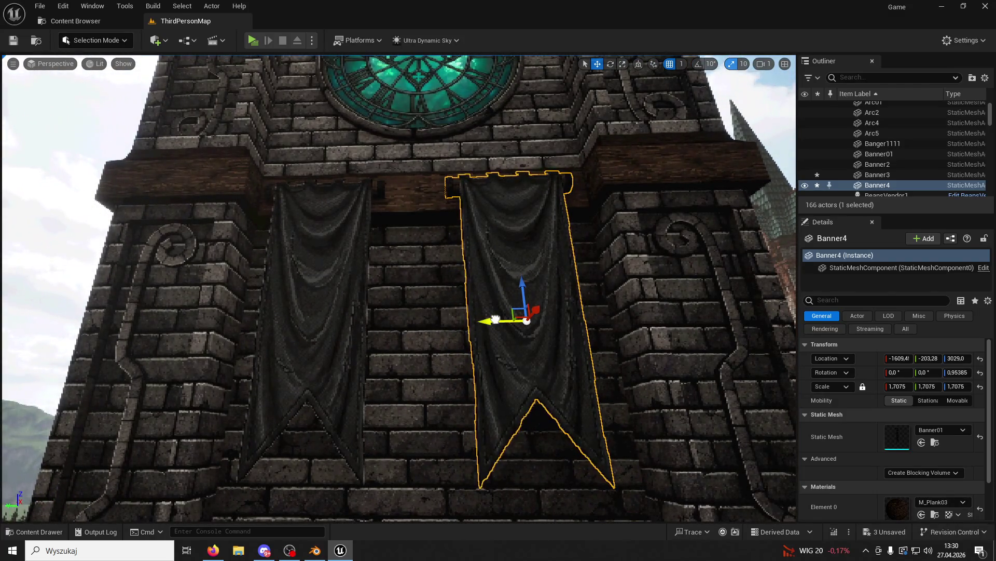
left_click(354, 288)
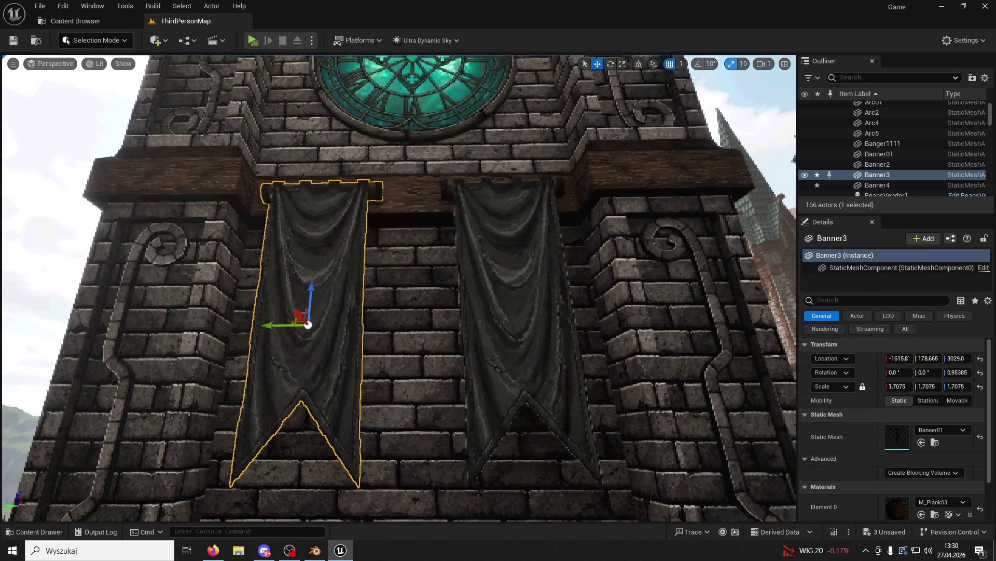
scroll(332, 311, "down", 5)
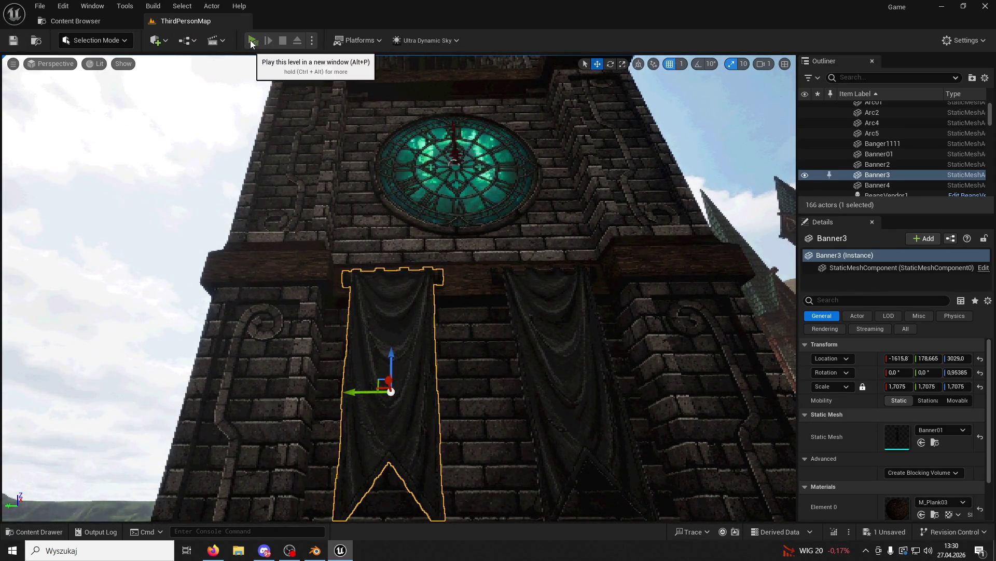
Run a quick play-test, jumping across the courtyard near the clock tower, then stop it.
left_click(253, 40)
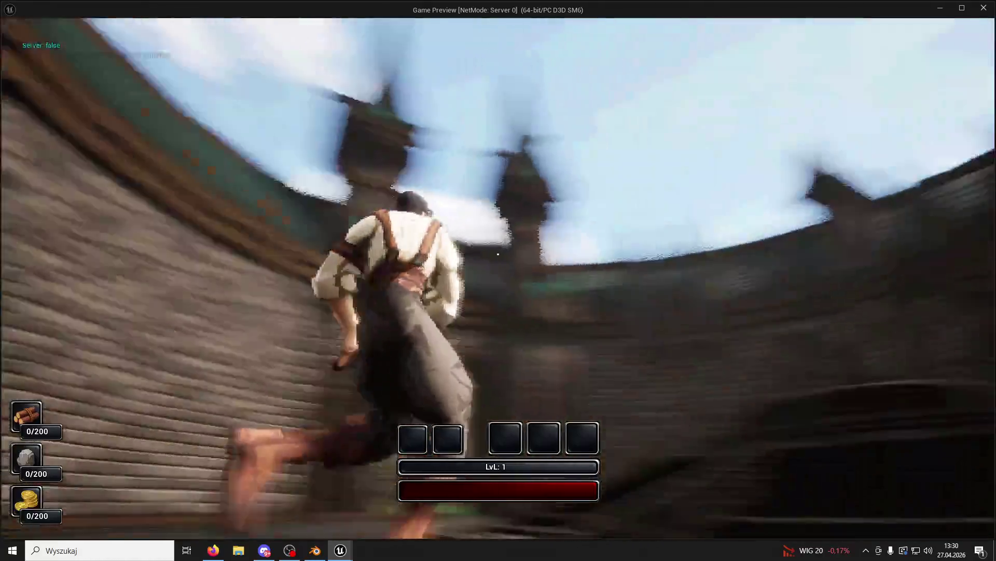
key("space")
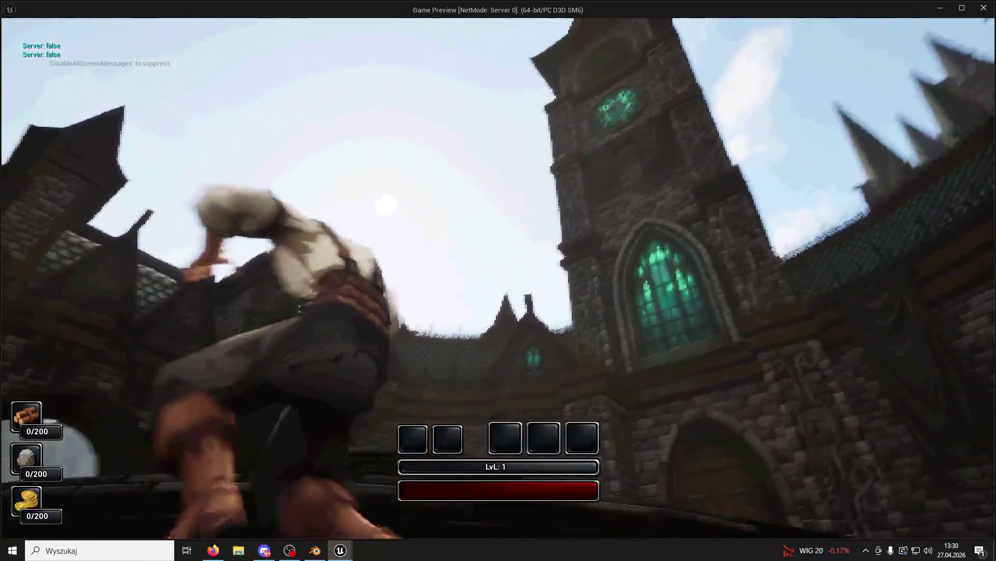
key("space")
key("space")
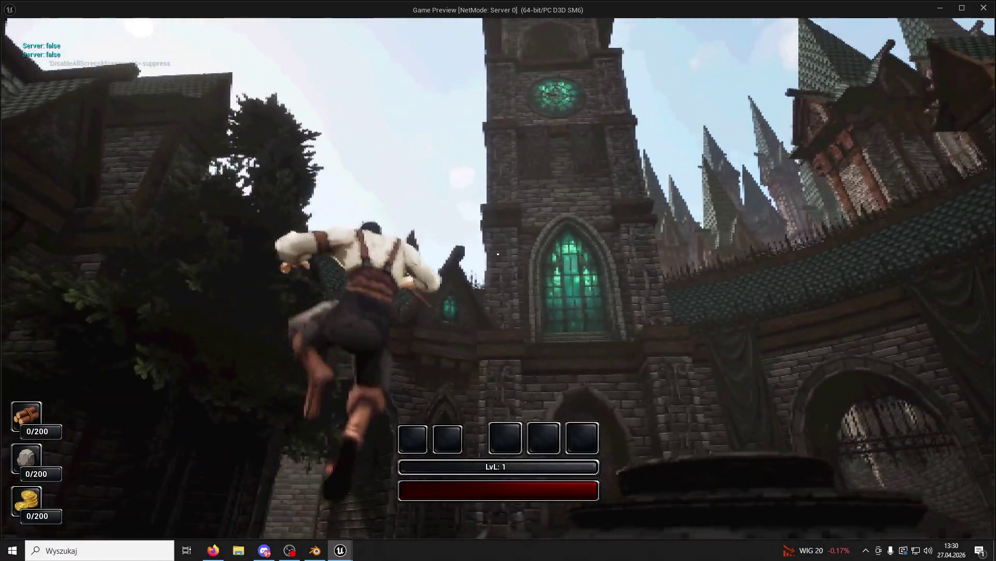
key("Escape")
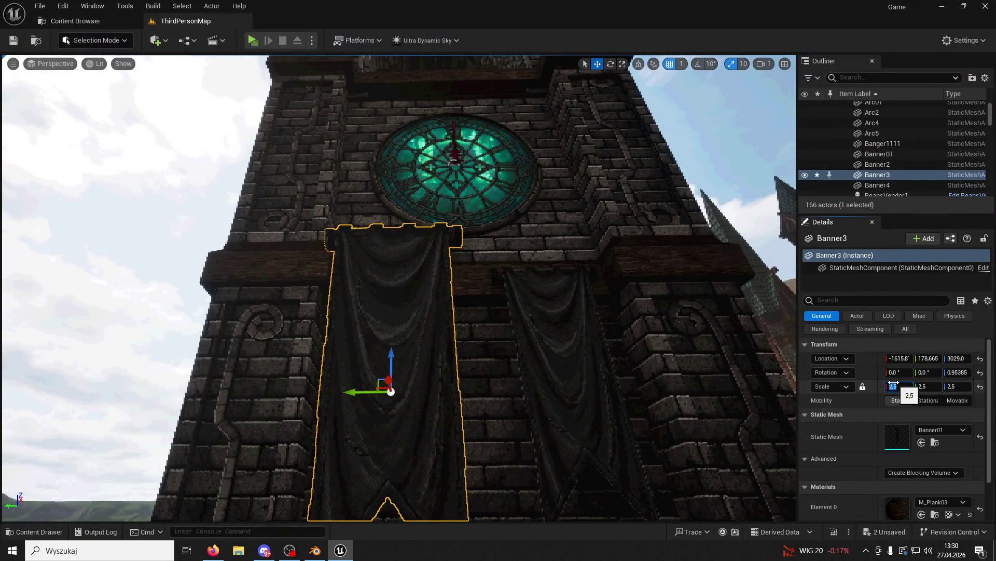
Select Banner4 and Banner3 together, lower both to Z 2875 onto the wooden beam, and start a play-test.
left_click(562, 405)
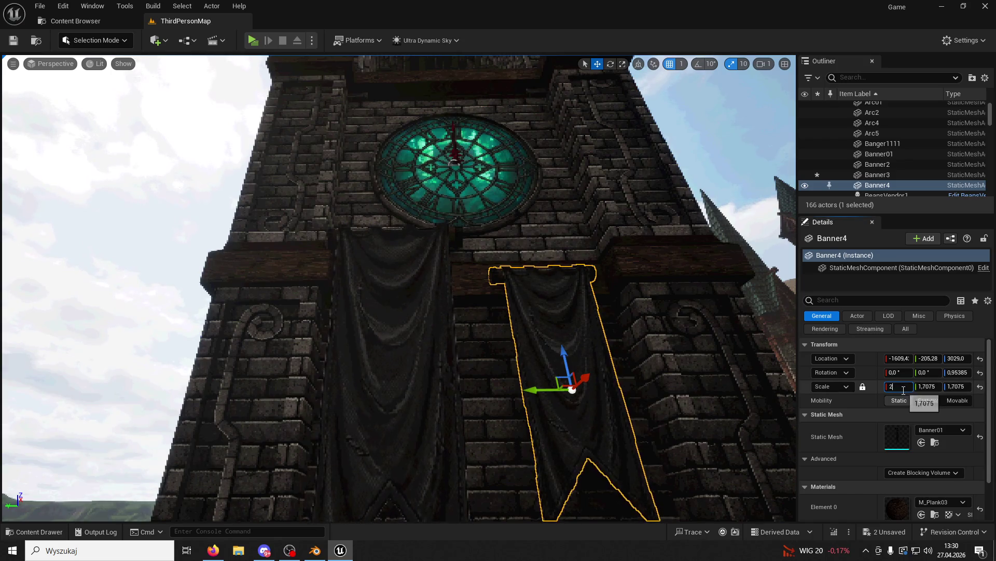
left_click(405, 360, "ctrl")
mouse_move(390, 387)
left_mouse_down()
mouse_move(436, 273)
mouse_move(410, 410)
mouse_move(423, 422)
mouse_move(286, 385)
mouse_move(289, 393)
left_mouse_up()
left_click_drag(319, 339, 310, 378)
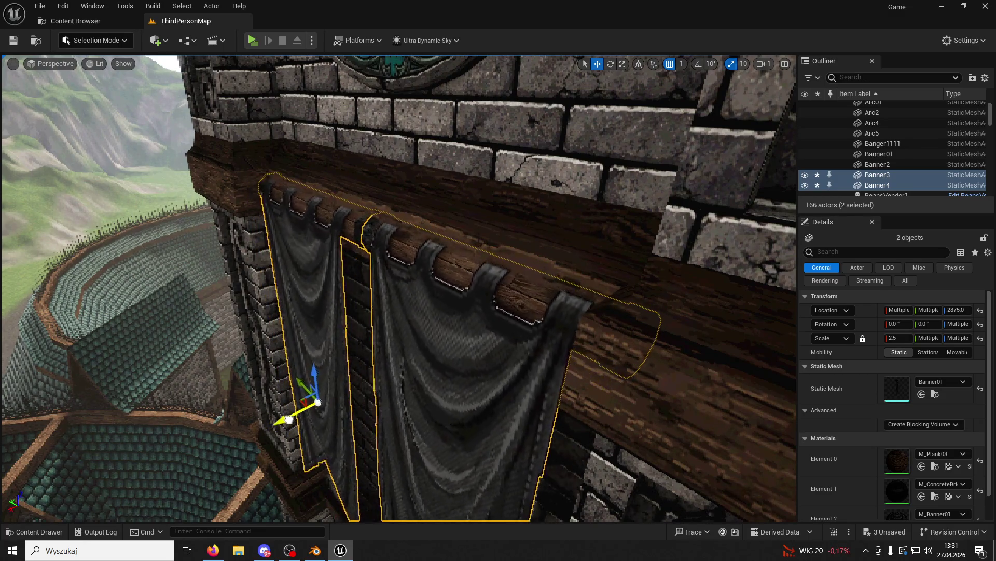
left_click_drag(283, 419, 340, 432)
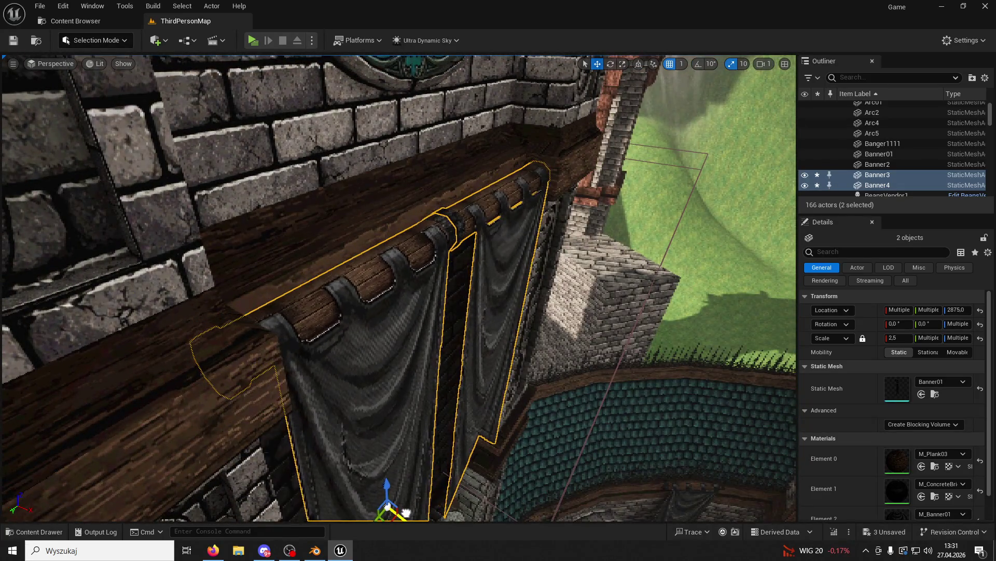
left_click_drag(406, 513, 19, 46)
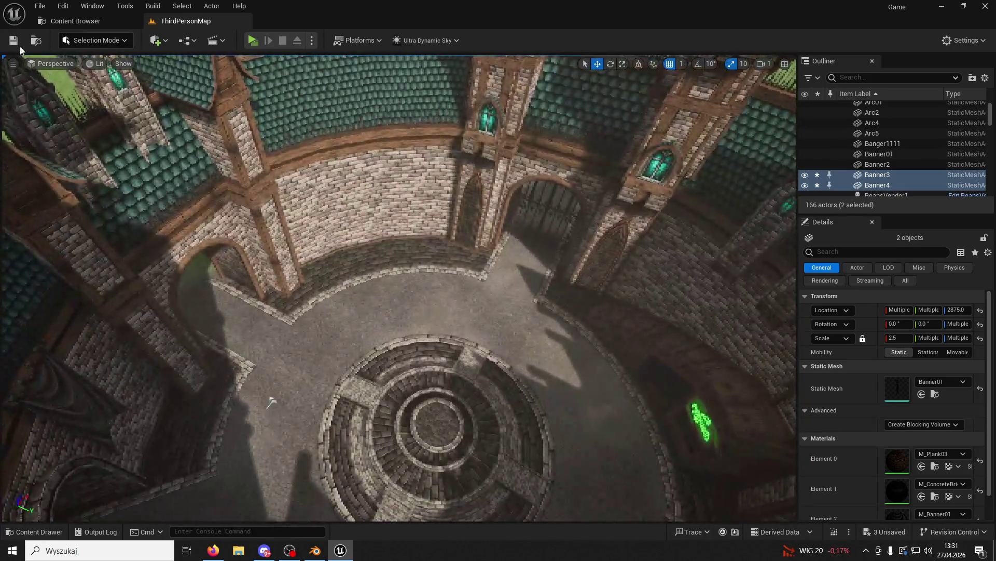
left_click(251, 44)
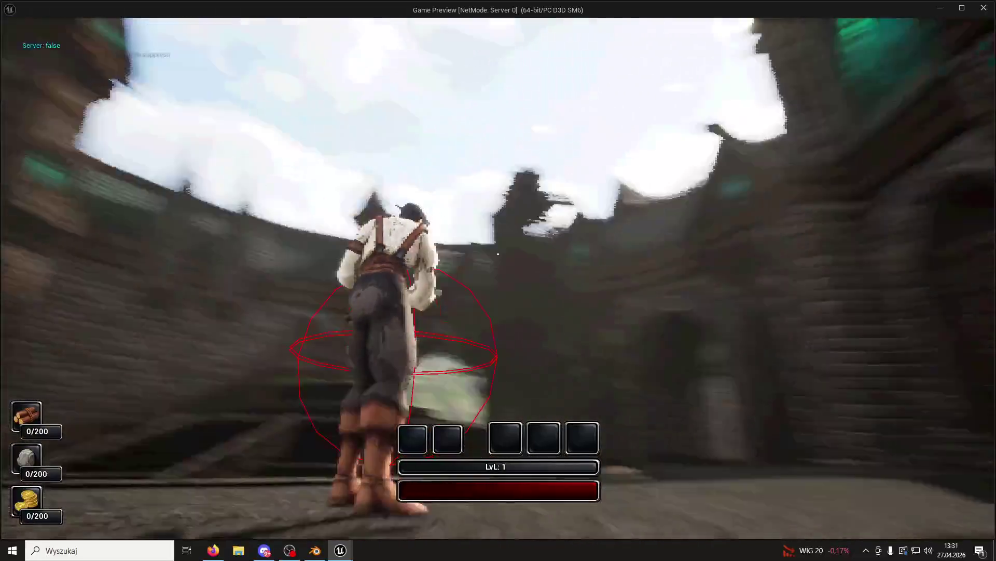
key("space")
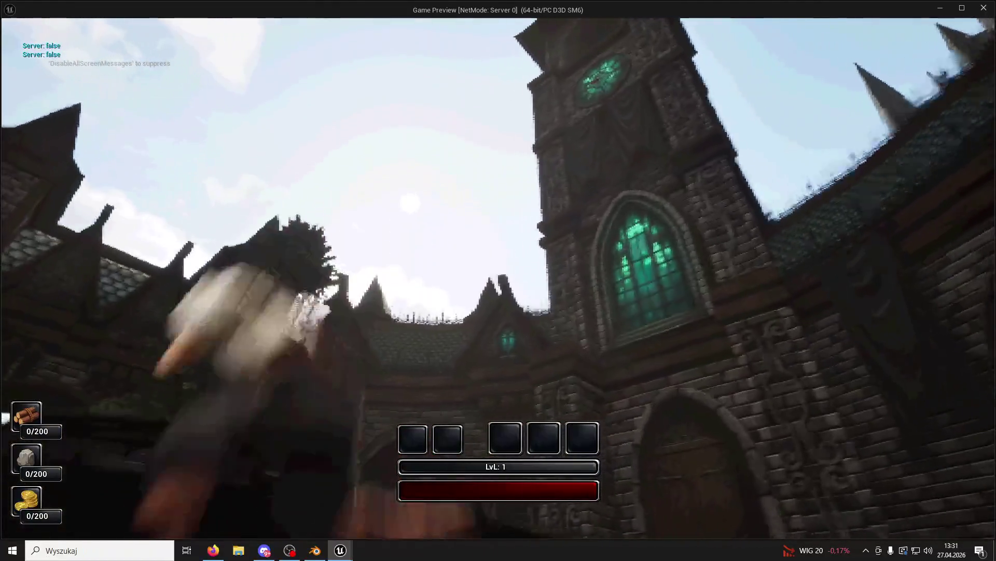
key("w")
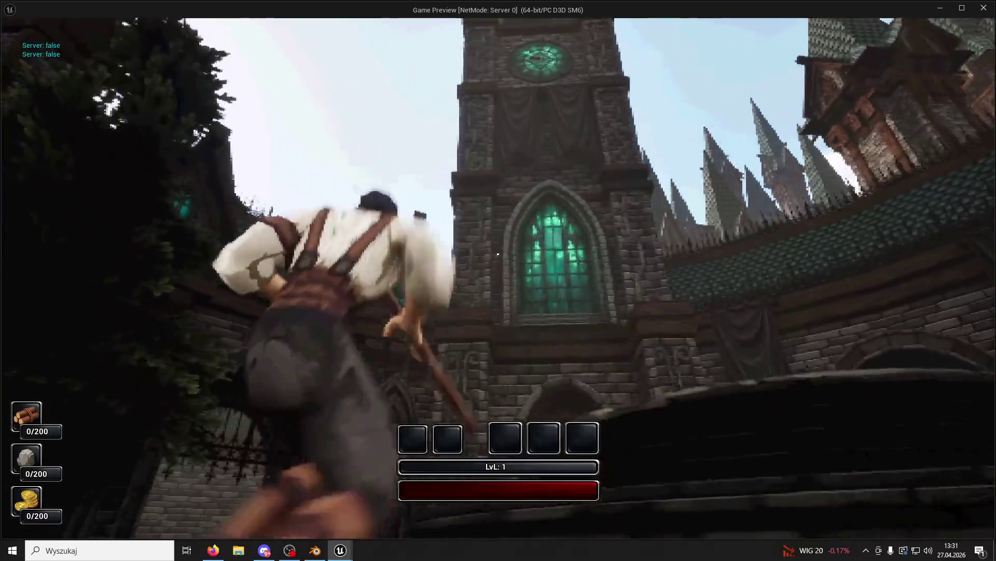
key("Escape")
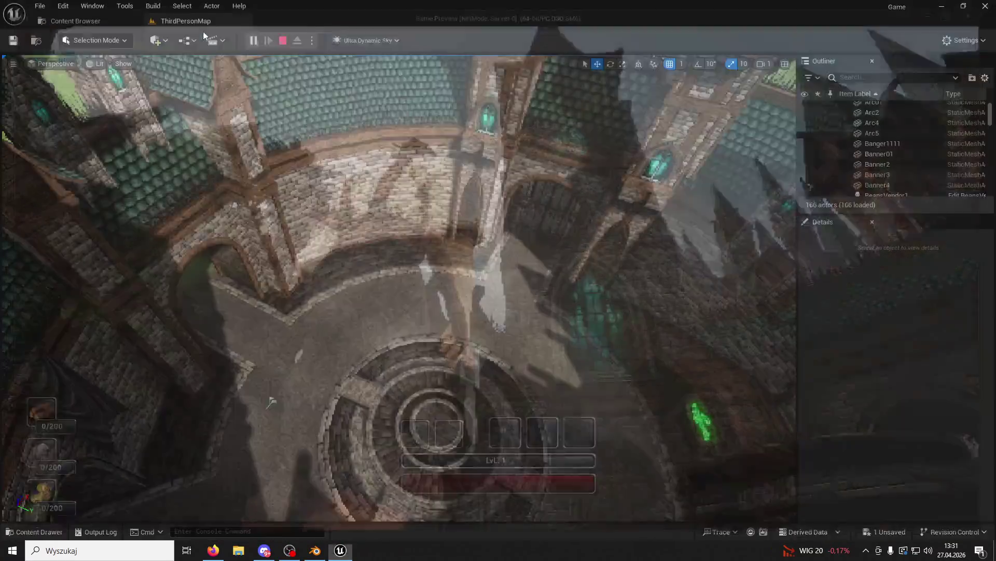
key("f")
Set Banner3 and Banner4 to scale 2.3, raise both to Z 2930, and start a play-test.
left_click(333, 250)
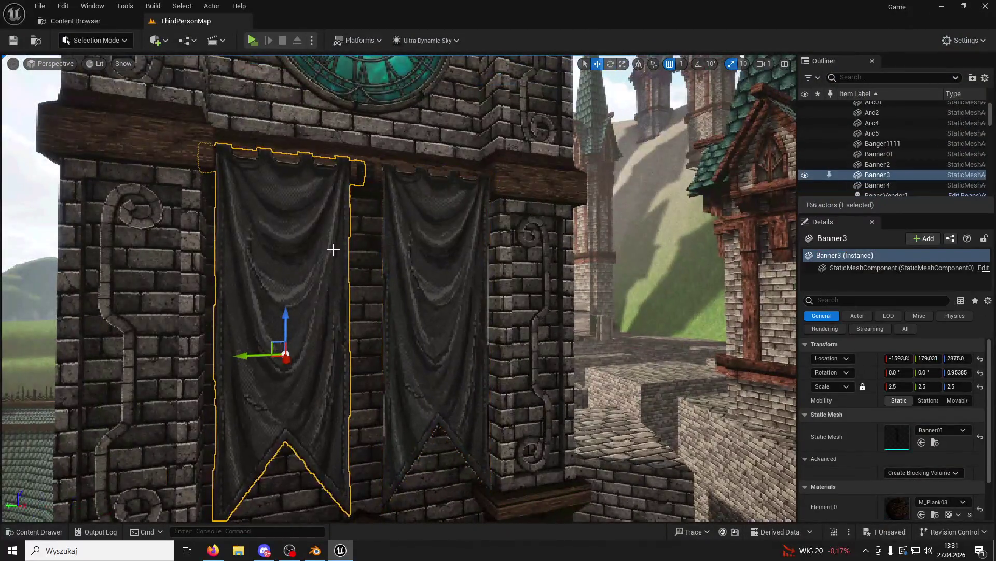
left_click(893, 387)
type("2,3")
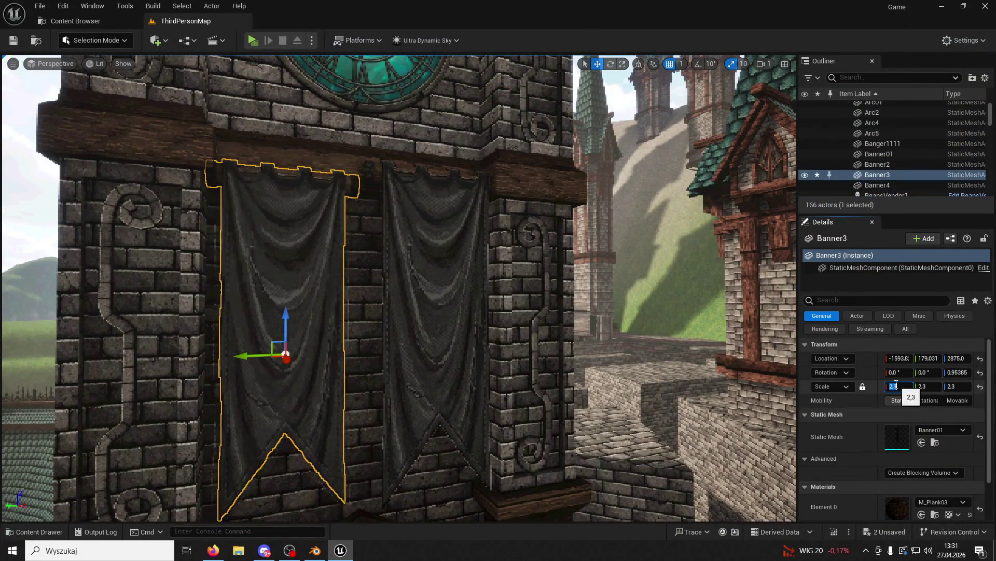
left_click(877, 185)
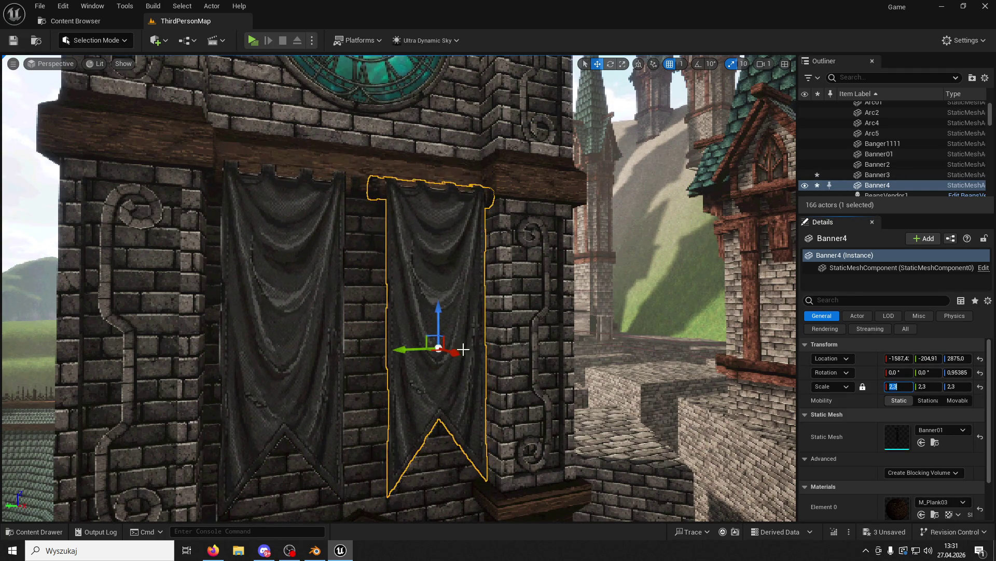
left_click(332, 338, "ctrl")
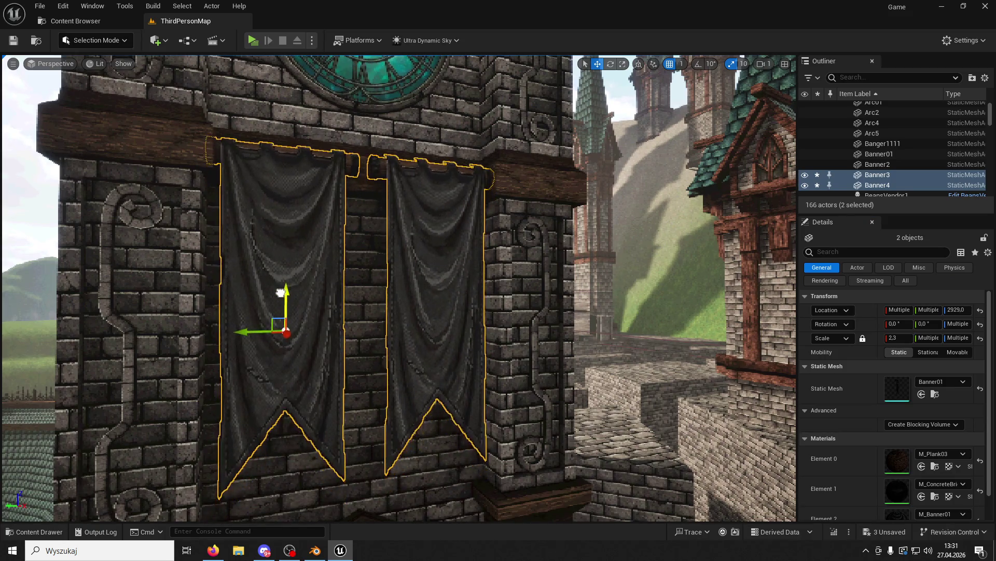
left_click_drag(281, 293, 283, 305)
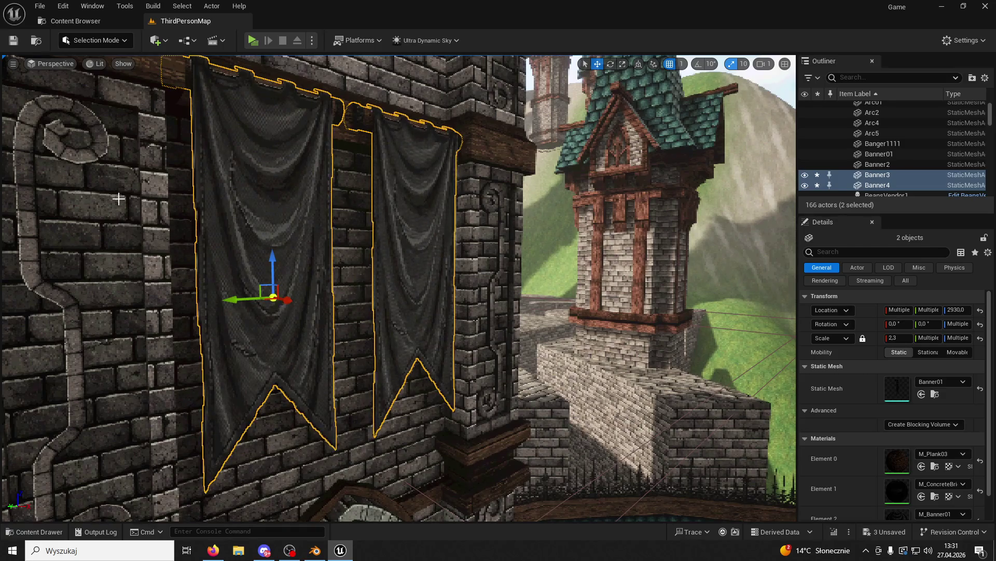
left_click(252, 40)
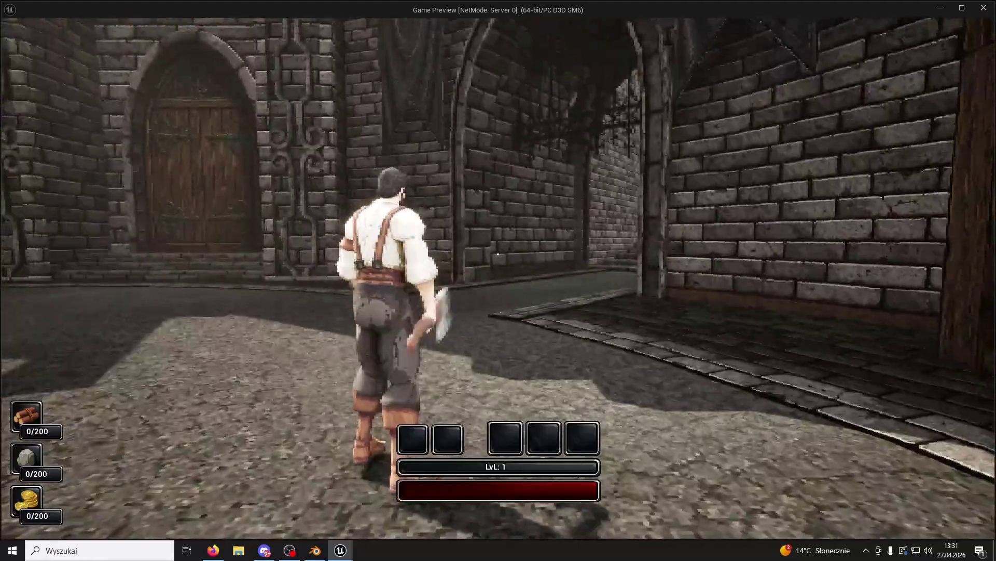
Jump and run the character up the steps onto the well platform, then stop the play-test.
key("space")
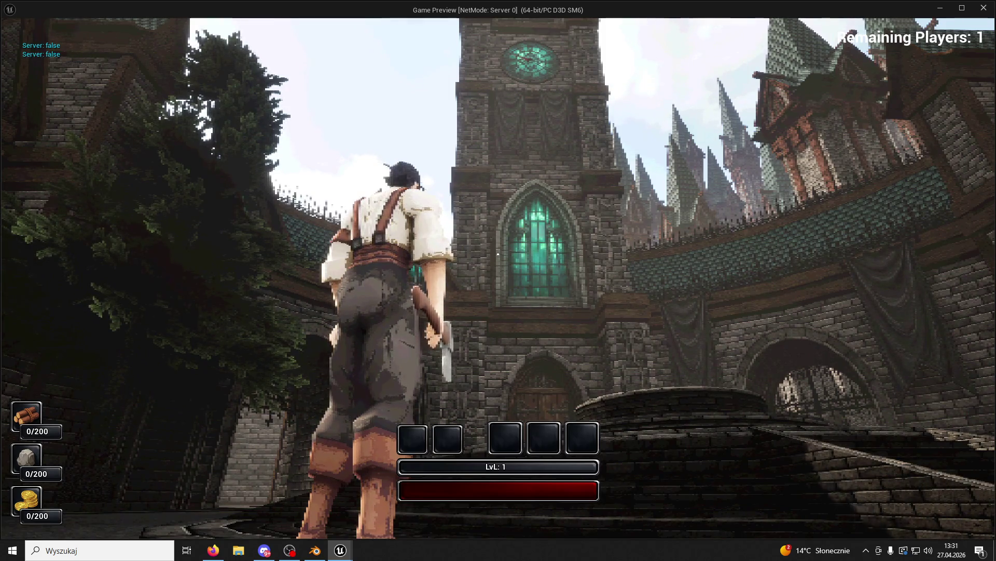
key("w")
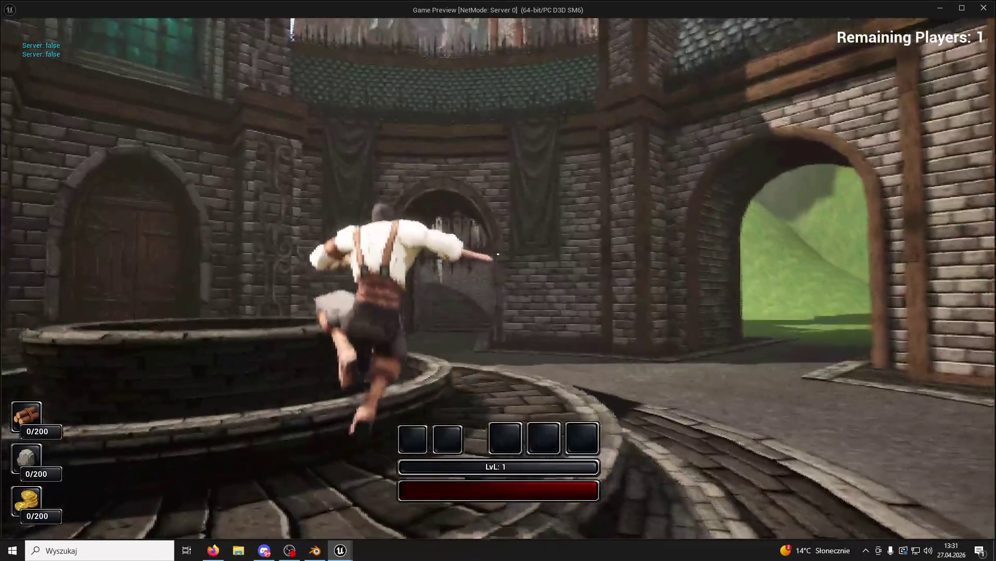
key("w")
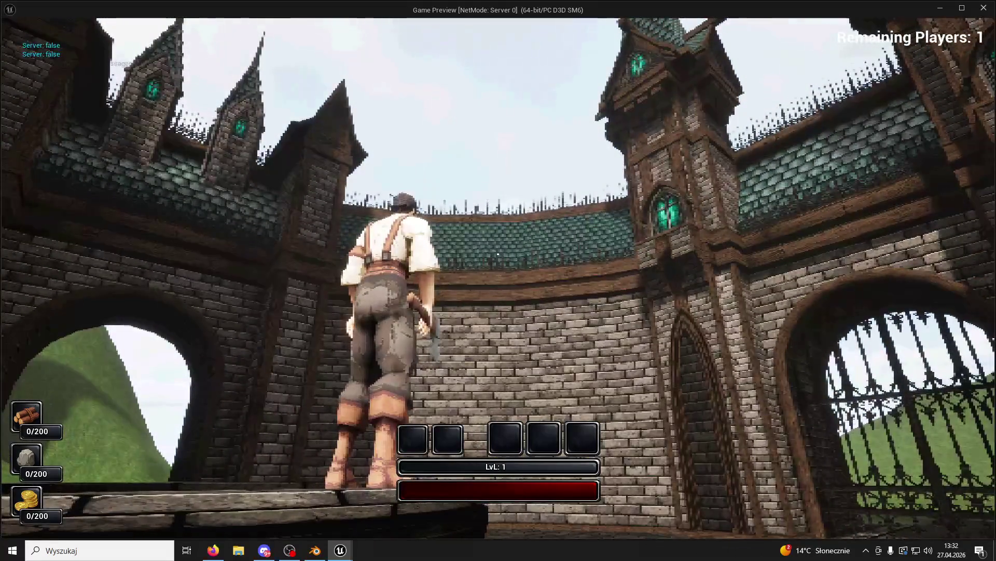
key("Escape")
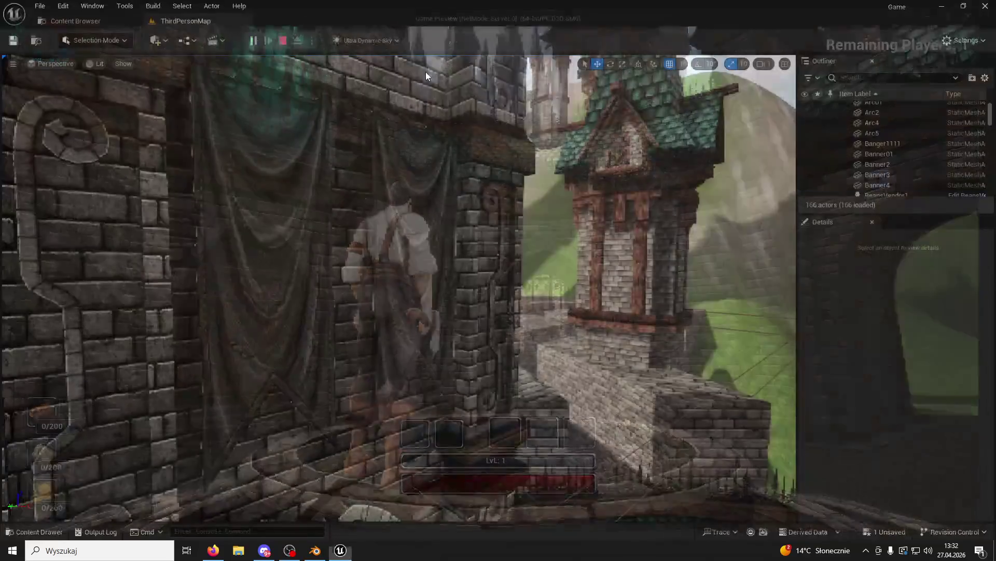
Fly the view to the courtyard wall and browse up from Banners to the ModularV3 asset folder.
left_click(33, 531)
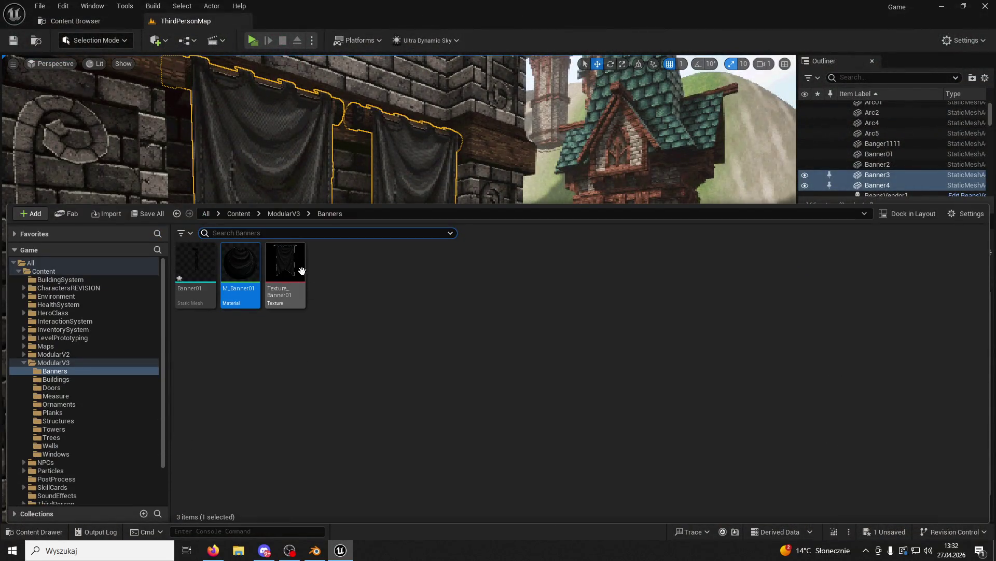
left_click(488, 164)
left_click_drag(488, 164, 76, 482)
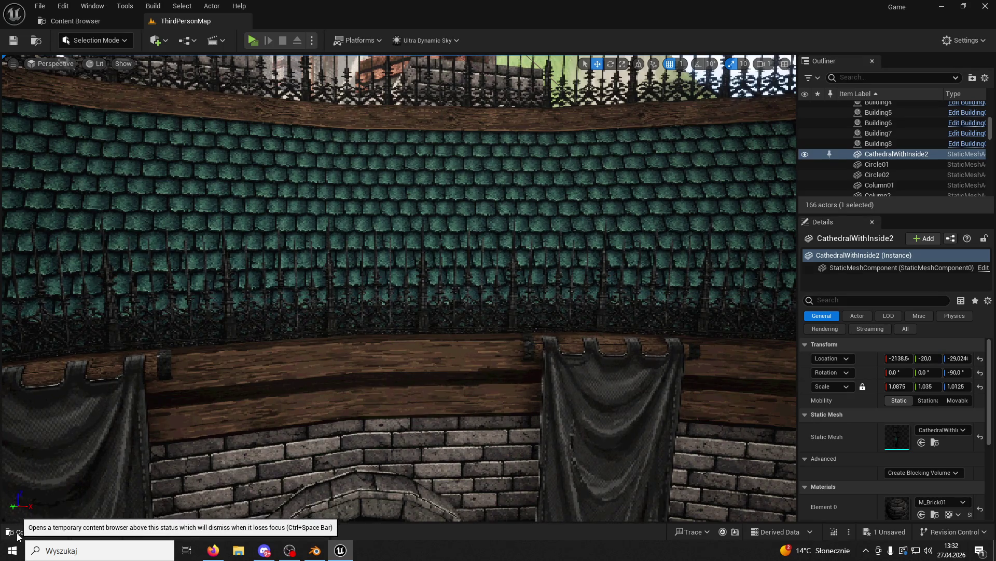
left_click(34, 529)
left_click(282, 214)
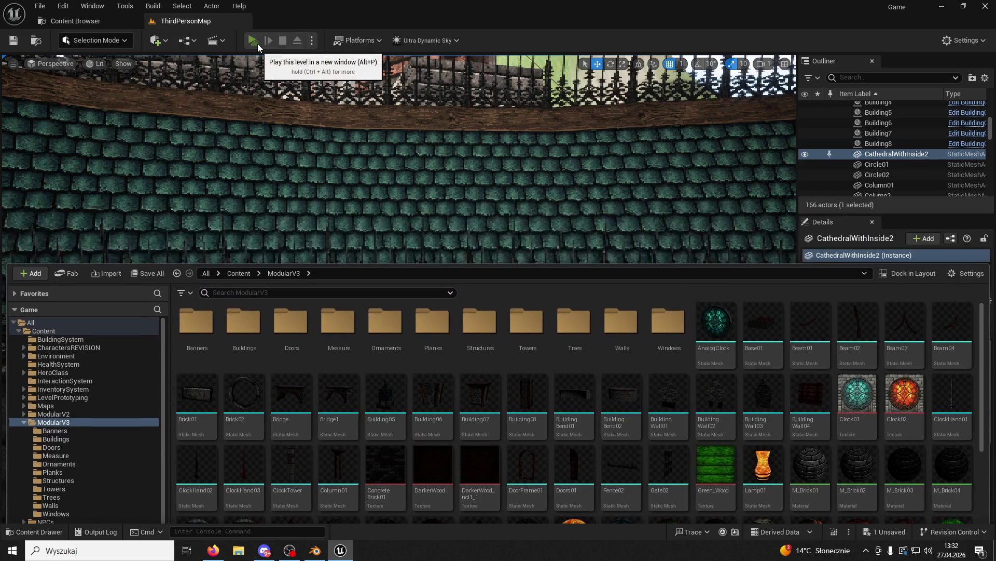
left_click(255, 42)
Run the character around the fountain in two short play-tests, stopping each one.
key("w")
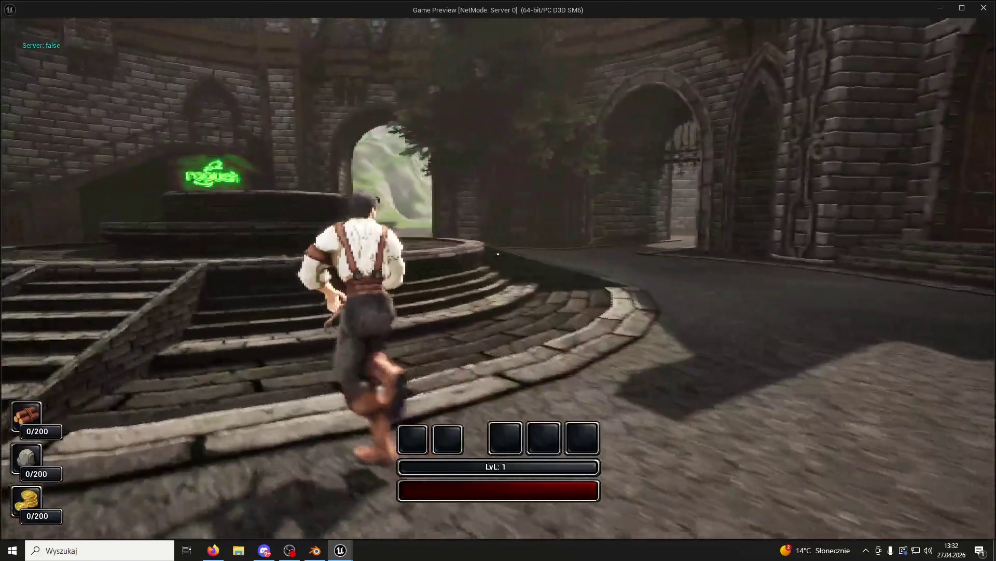
key("w")
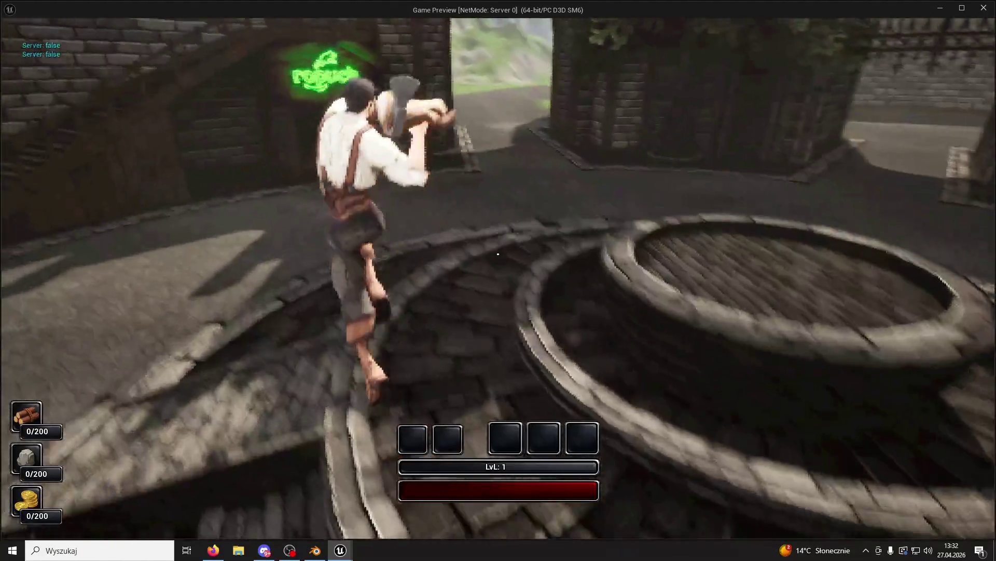
key("w")
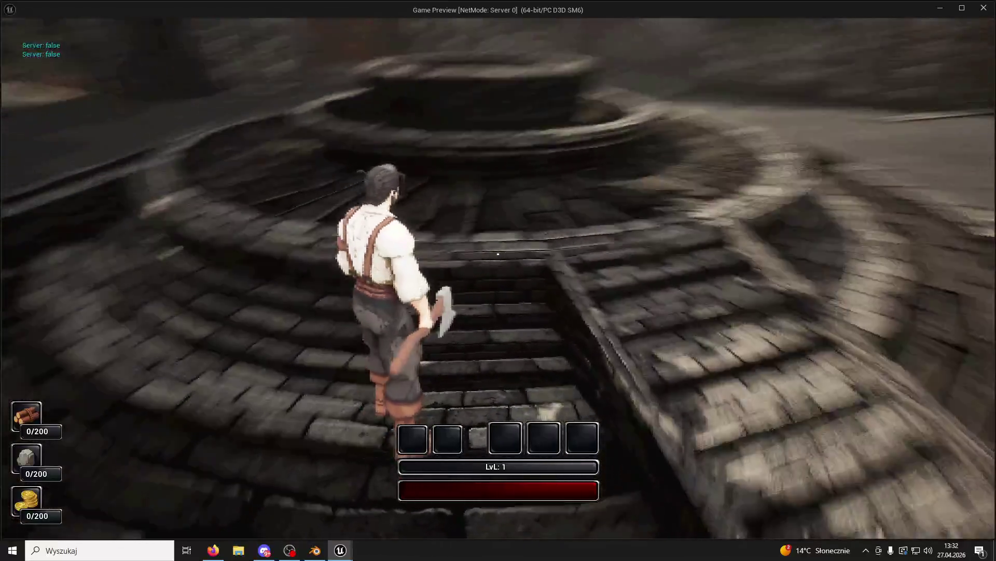
key("Escape")
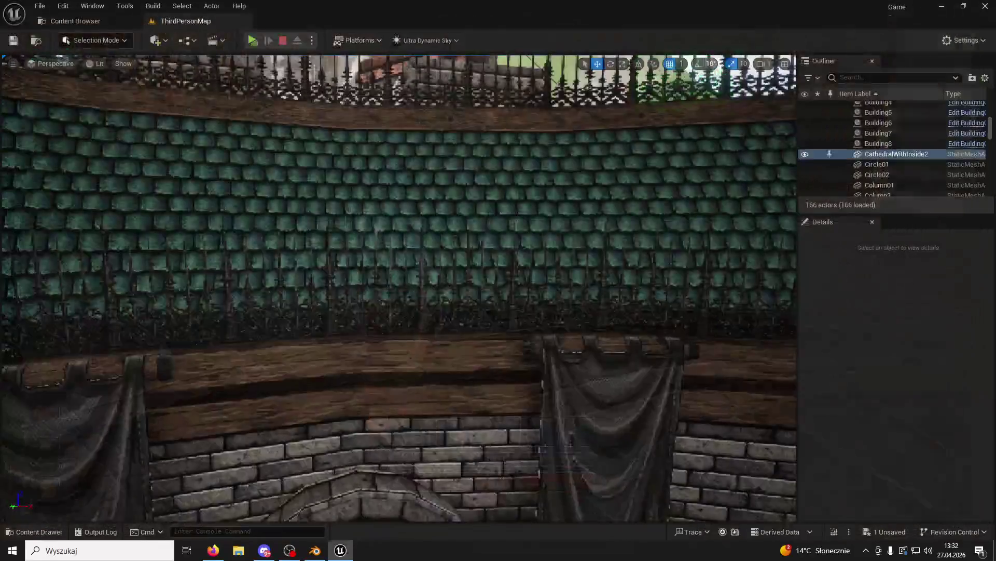
left_click(53, 530)
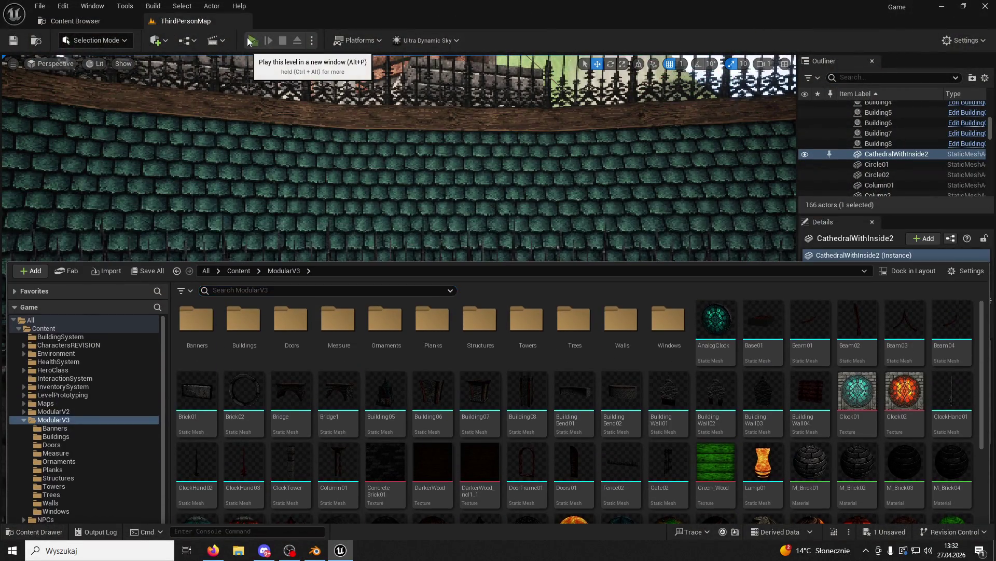
left_click(253, 40)
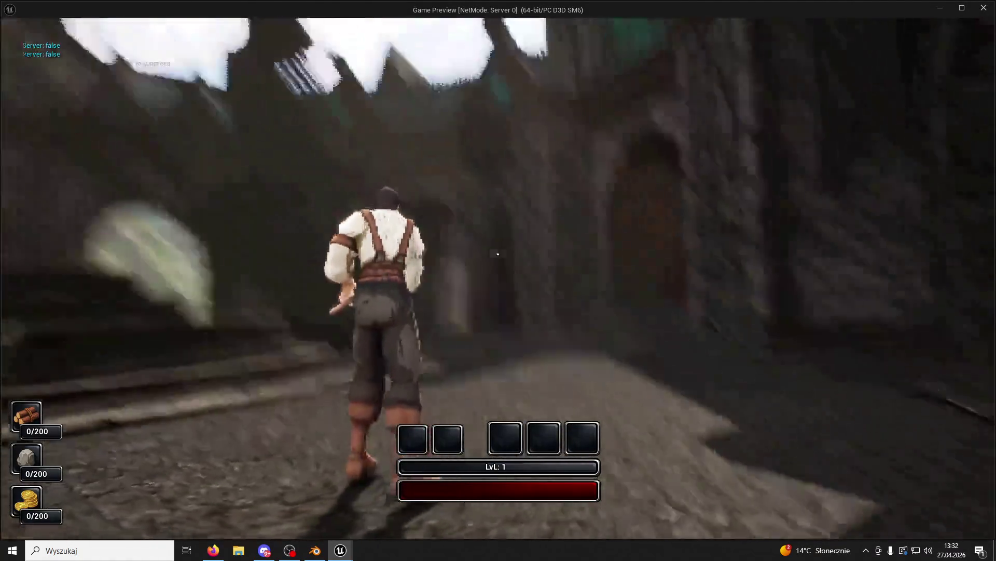
key("w")
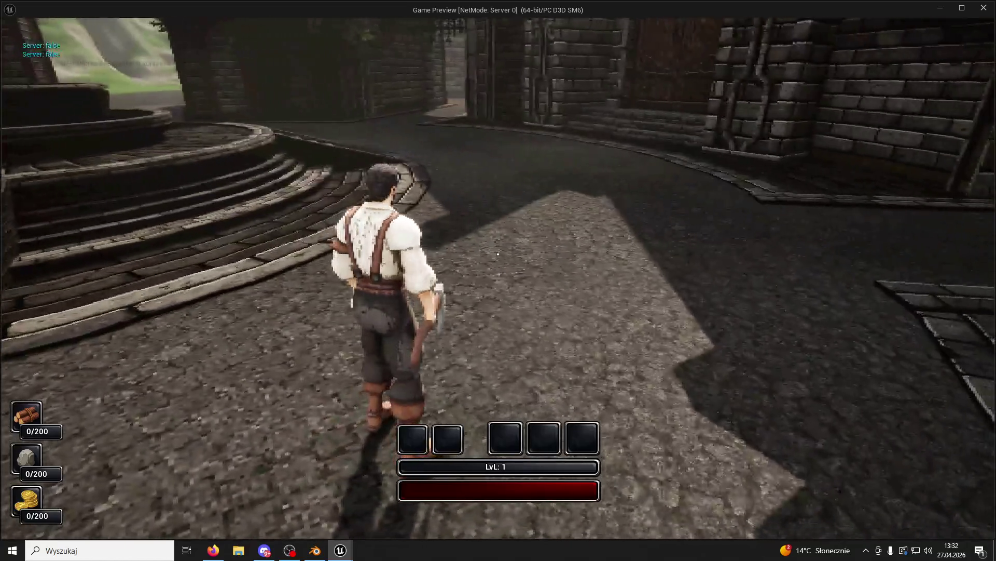
key("Escape")
Open the BP_ThirdPersonCharacter blueprint from the ThirdPerson Blueprints folder in the Content Drawer.
left_click(52, 530)
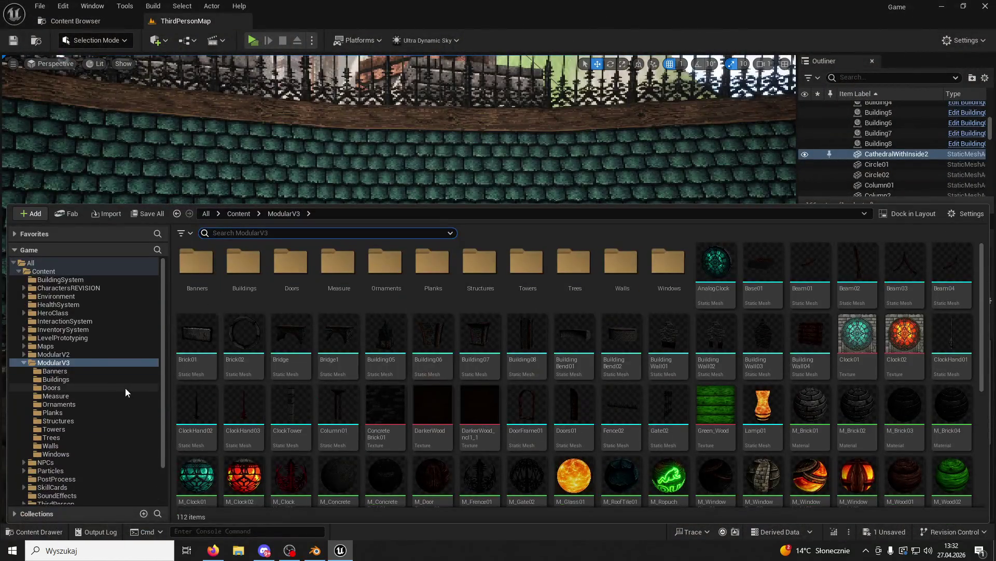
scroll(84, 398, "down", 2)
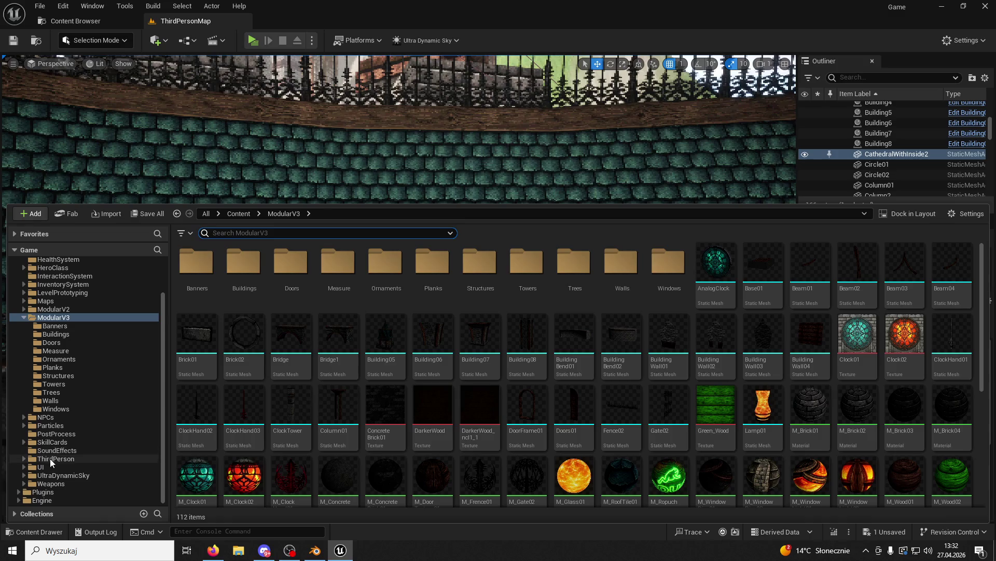
left_click(51, 459)
double_click(203, 297)
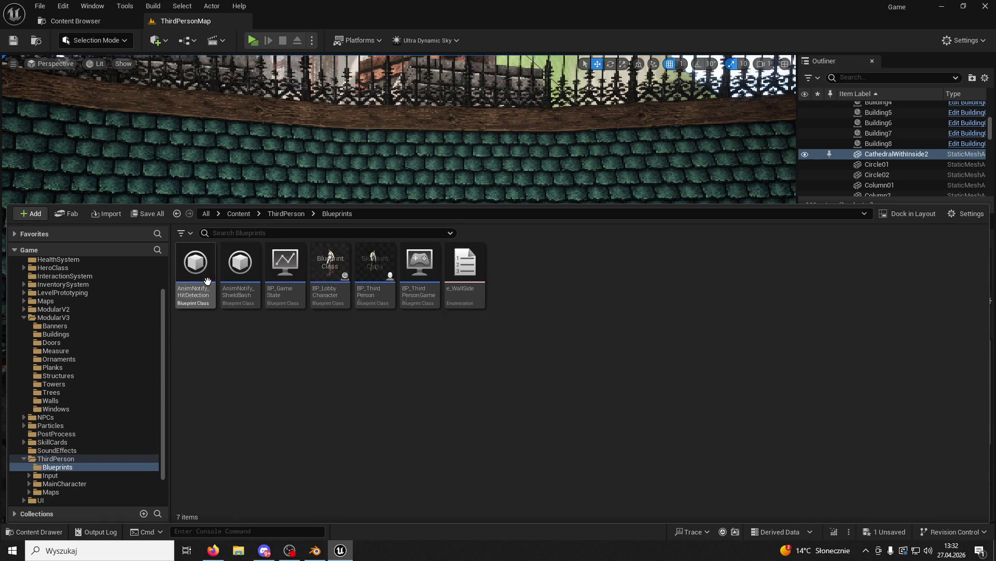
double_click(371, 255)
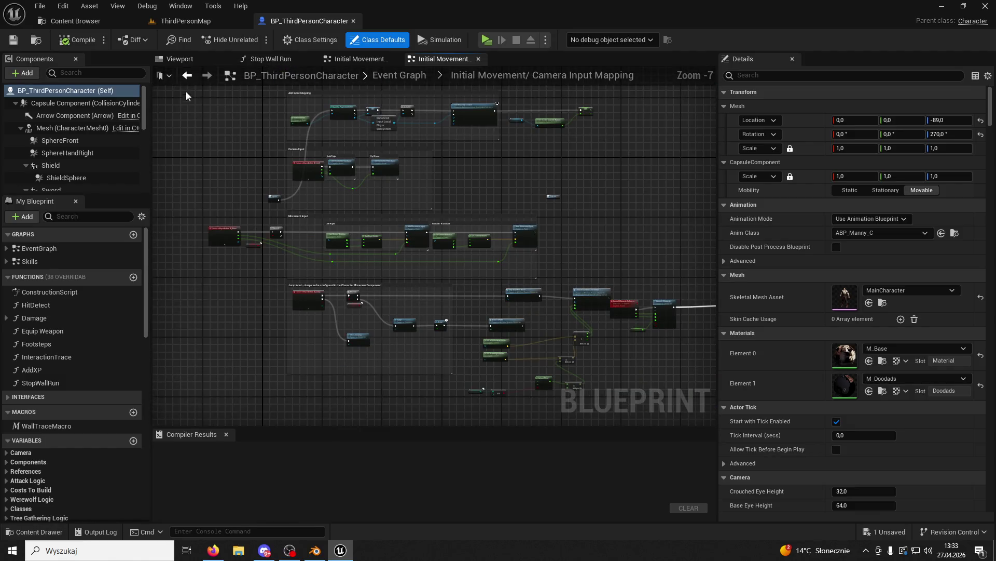
In the blueprint viewport, select and frame the Hatchet, then drag it sideways along Y.
left_click(187, 60)
left_click(487, 255)
scroll(97, 148, "down", 3)
scroll(96, 148, "down", 4)
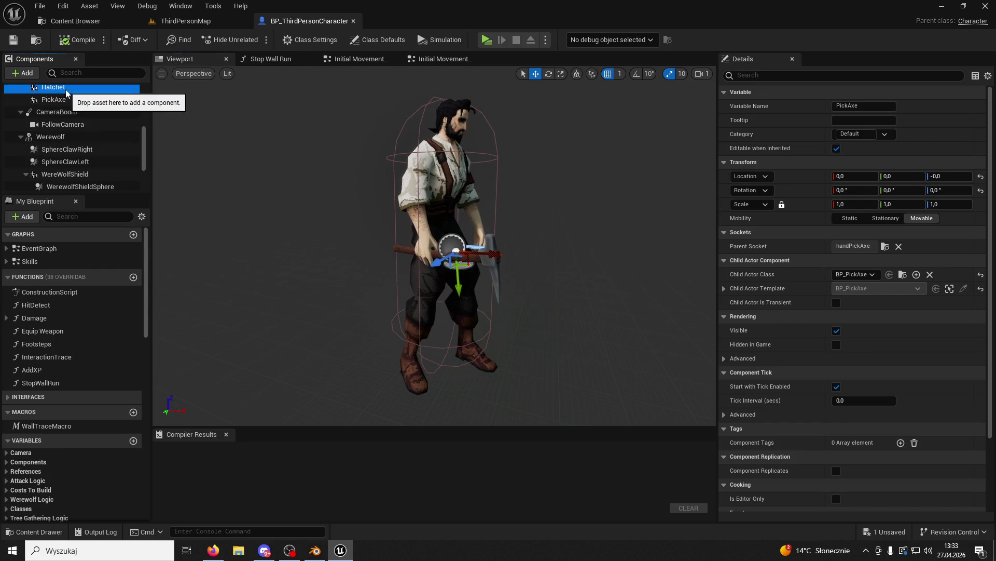
left_click(53, 87)
key("f")
left_click_drag(441, 239, 418, 239)
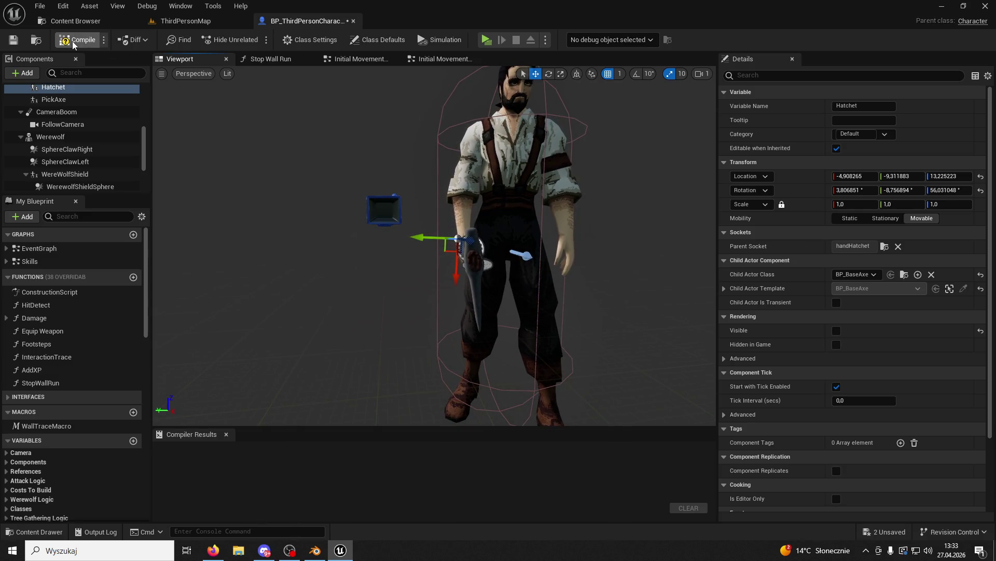
Compile the character blueprint, close the Content Browser, and start a play test.
left_click(123, 24)
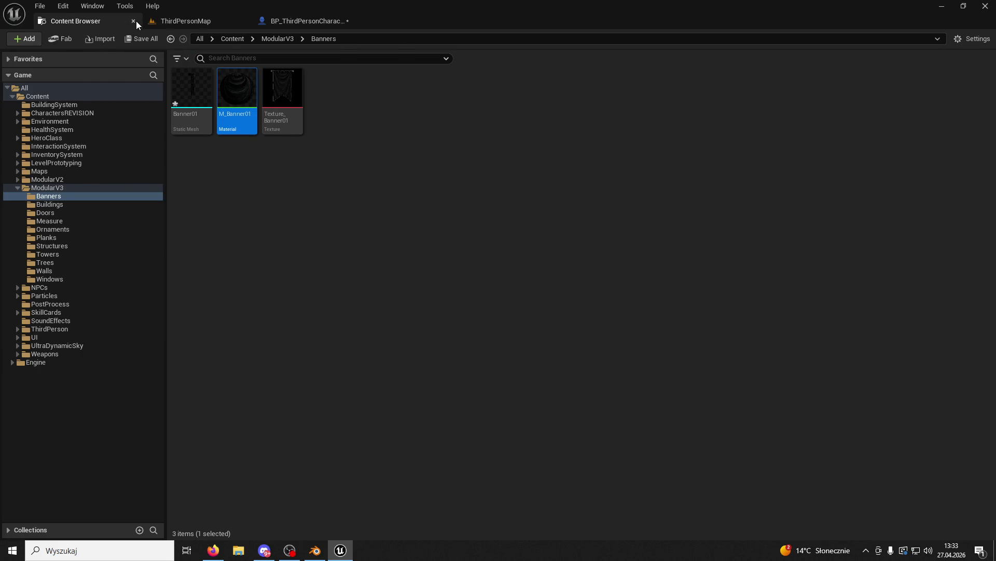
left_click(134, 21)
left_click(249, 42)
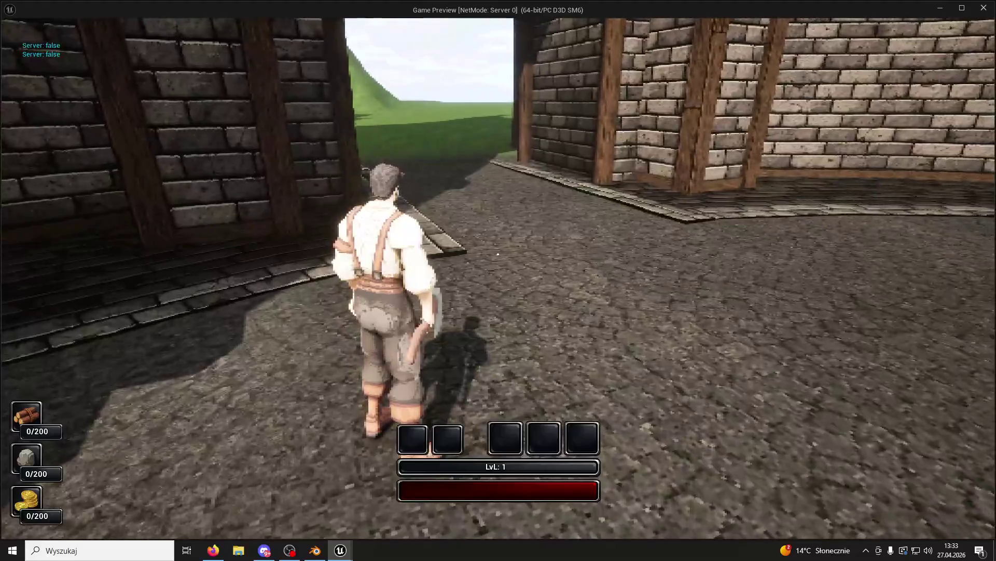
Stop the play test, revisit the character blueprint, and return to ThirdPersonMap.
key("Escape")
left_click(197, 21)
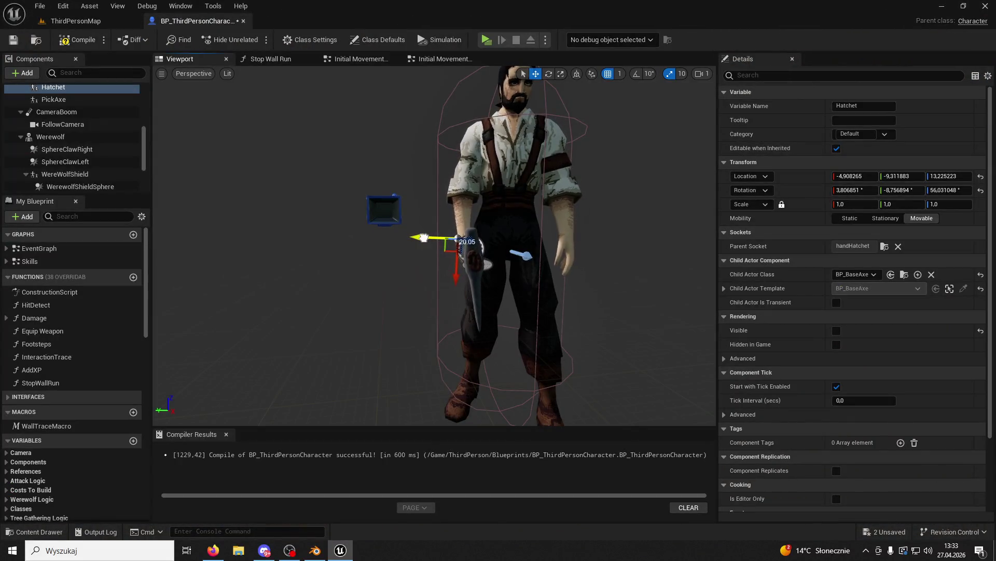
left_click(78, 21)
Play-test the hatchet swing while running through the archway, then relaunch ThirdPersonMap in play mode.
key("alt+p")
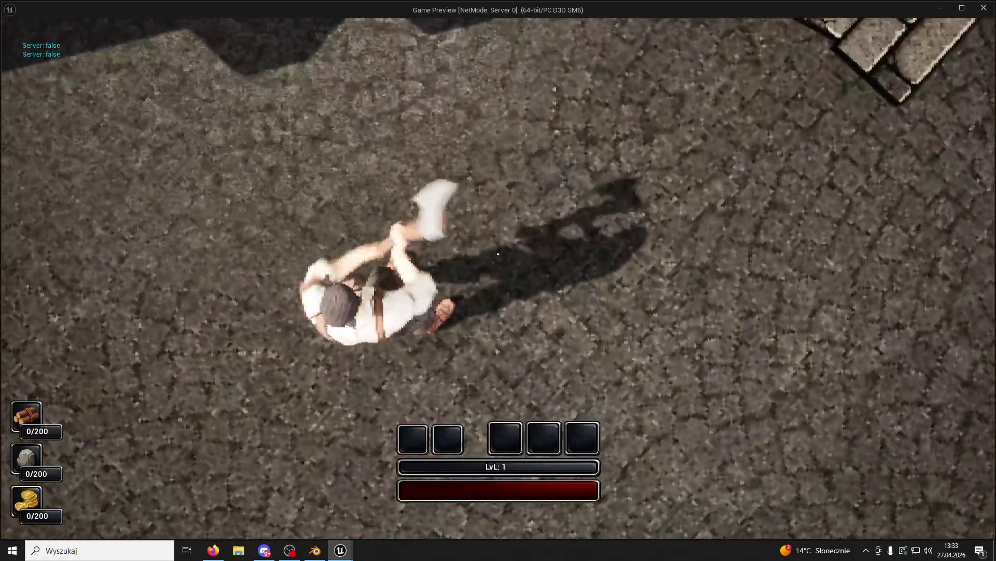
left_click(498, 253)
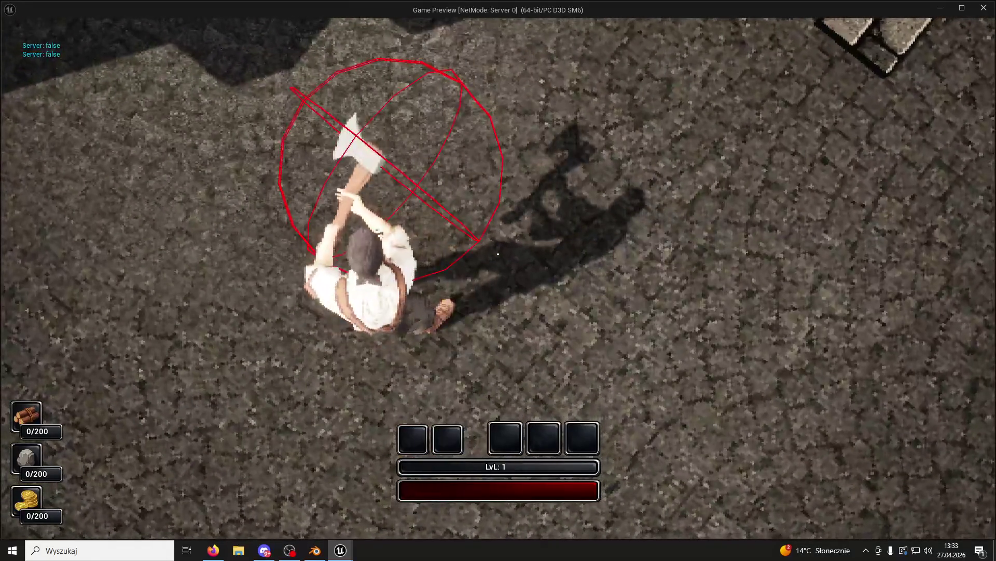
key("w")
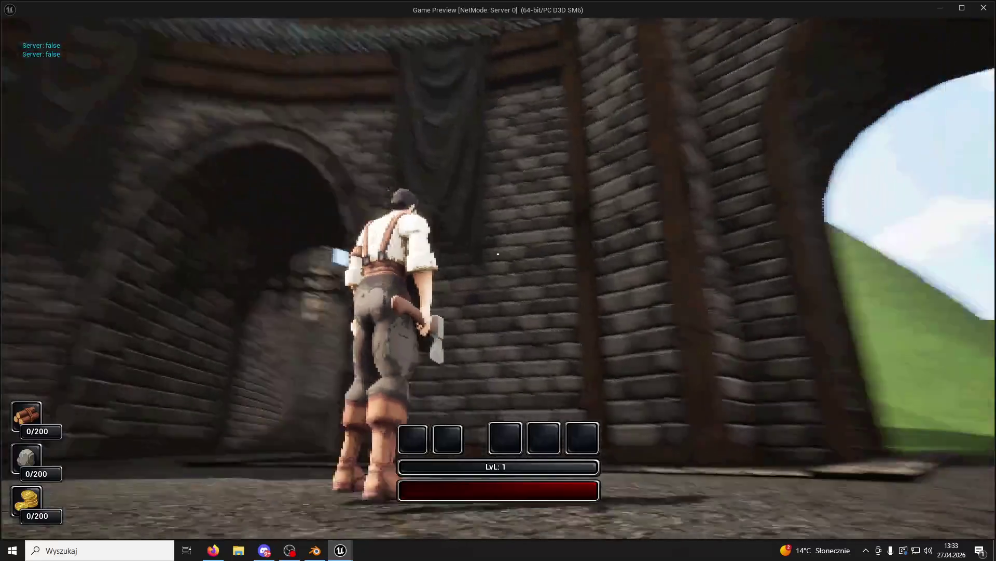
key("w")
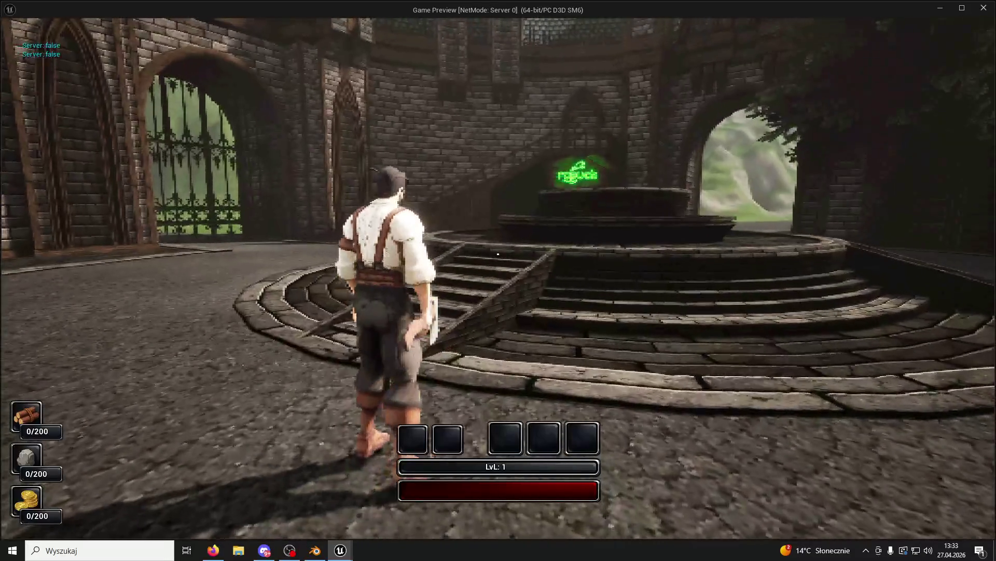
key("Escape")
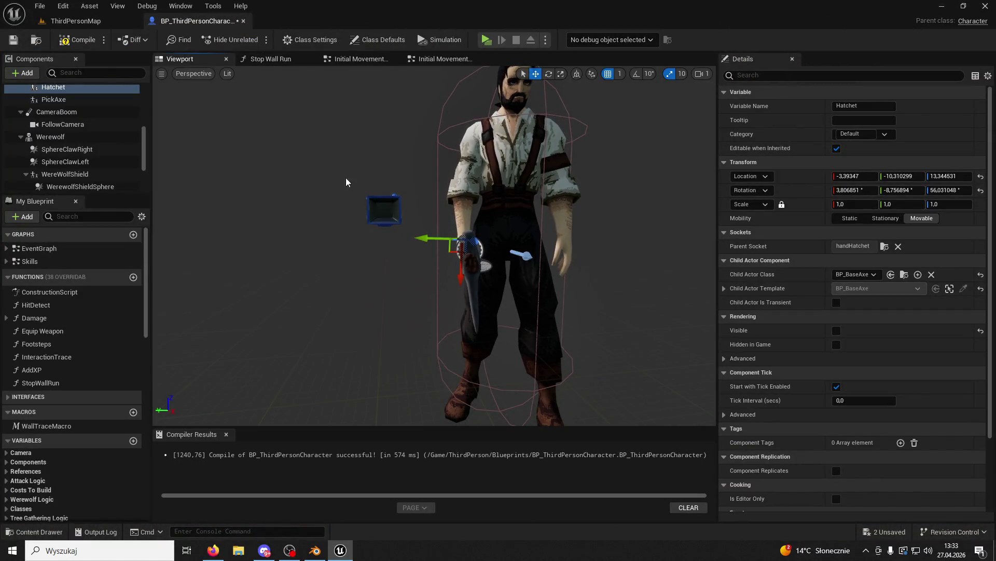
left_click(83, 20)
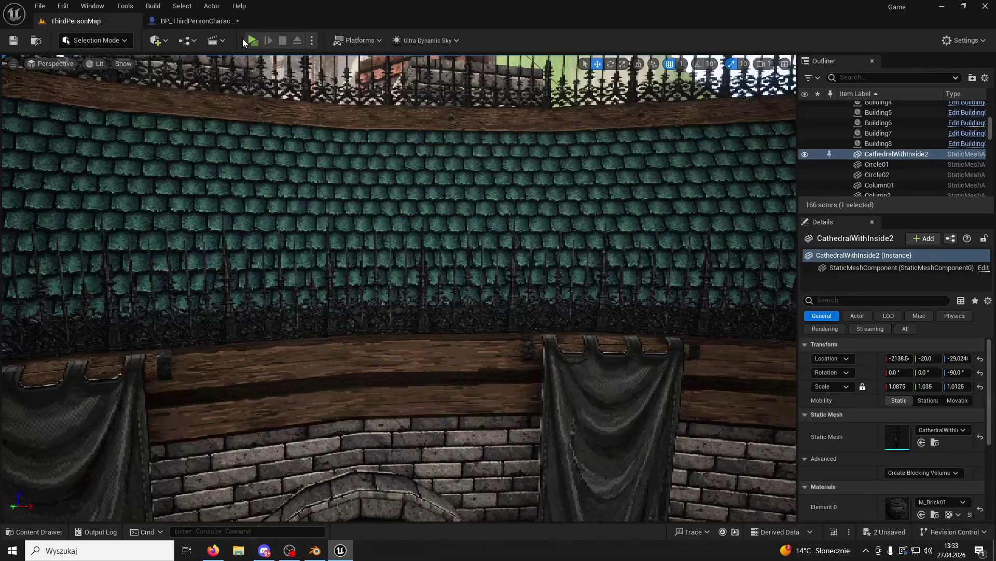
left_click(247, 39)
Run the character into the stone courtyard and up the fountain stairs, jumping the gap.
key("w")
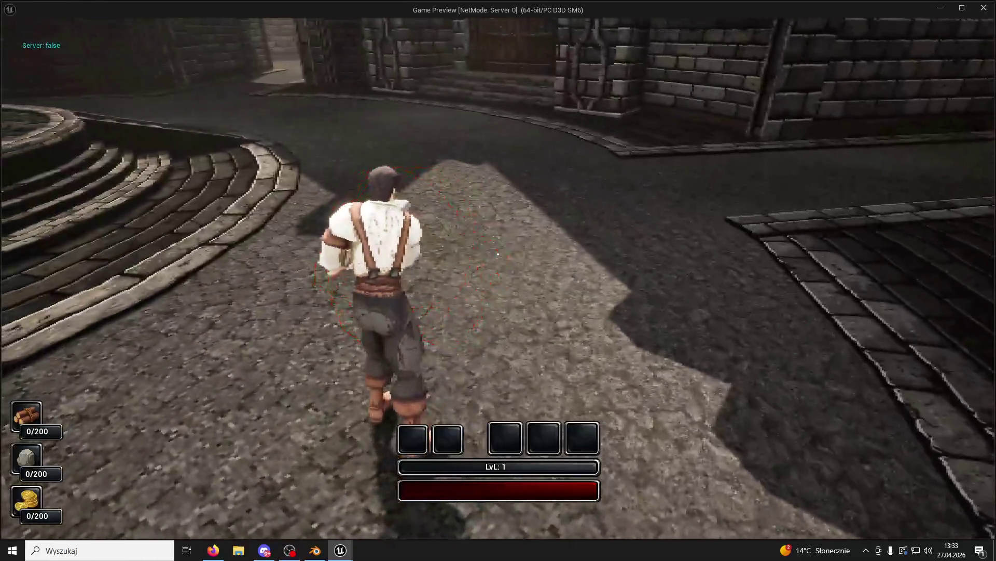
key("w")
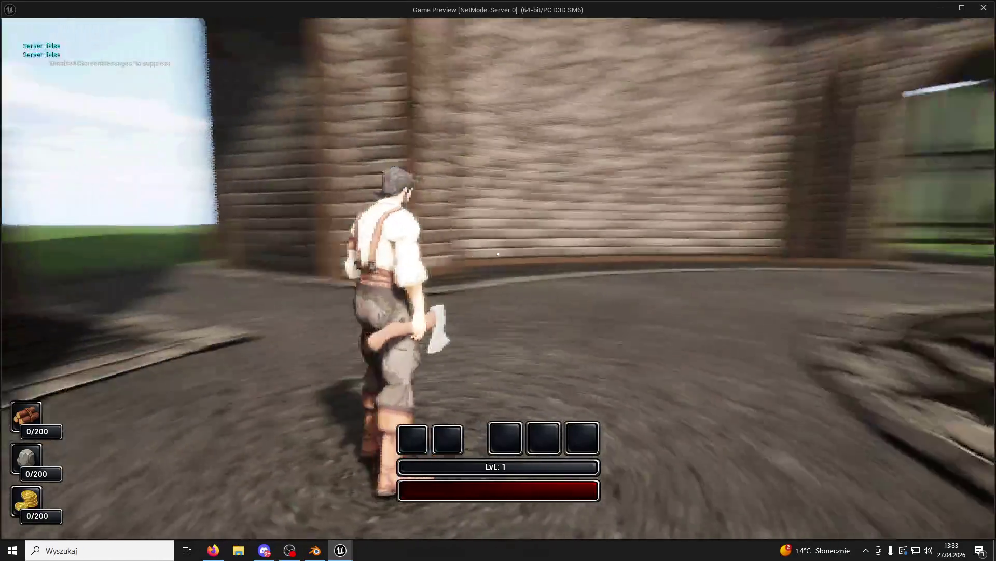
key("w")
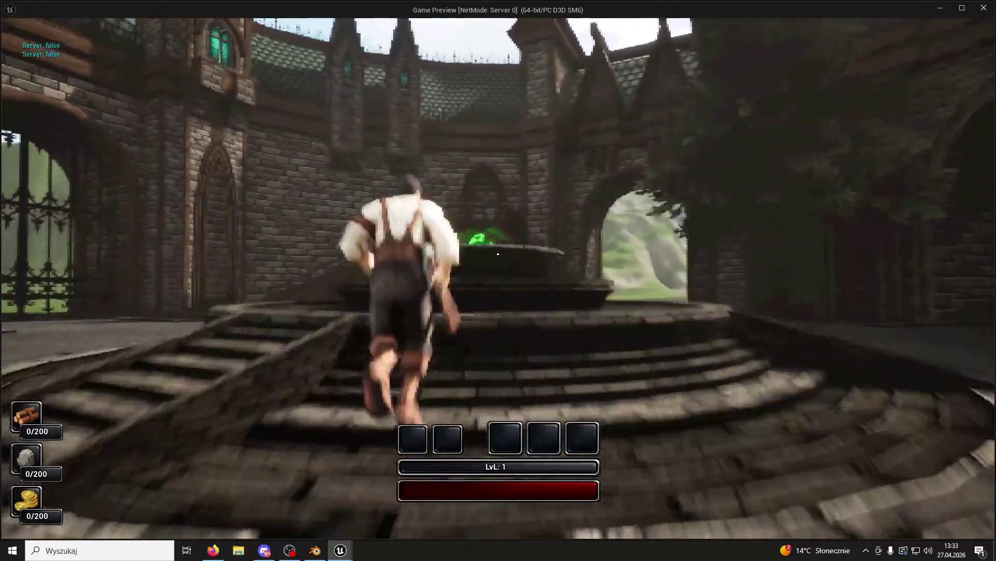
key("w")
key("space")
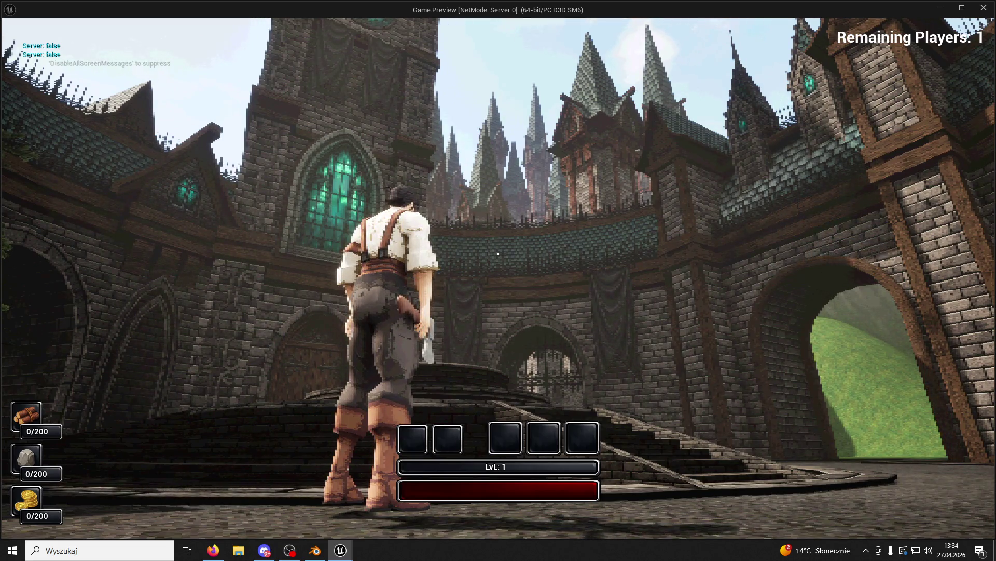
Climb onto the fountain, jump across it, and snip the whole game view to the clipboard.
key("w")
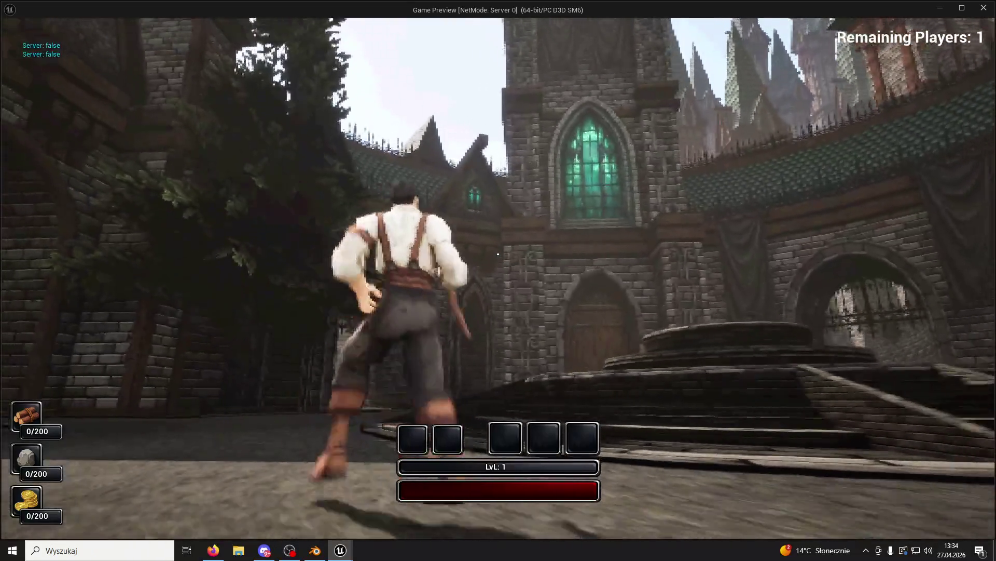
key("w")
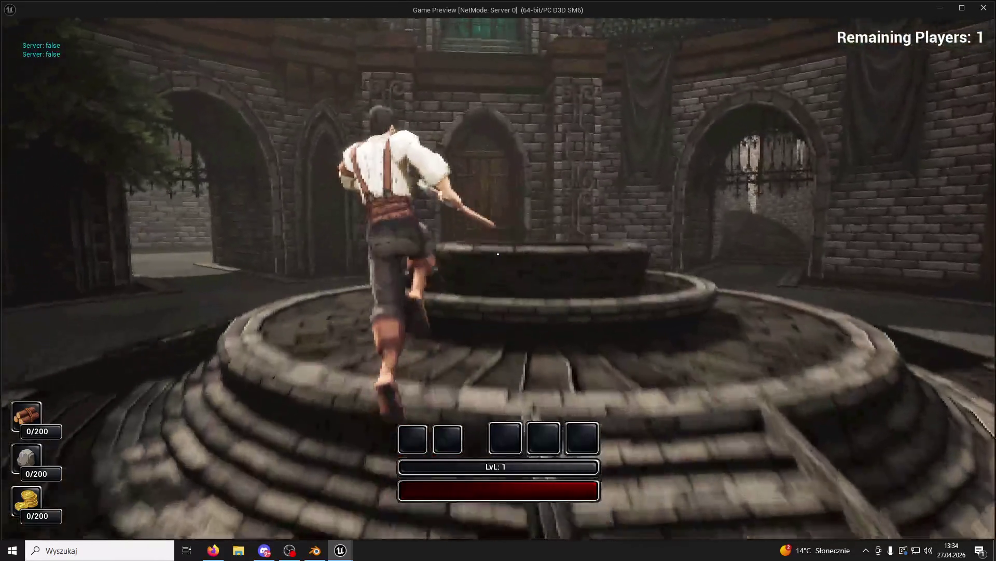
key("space")
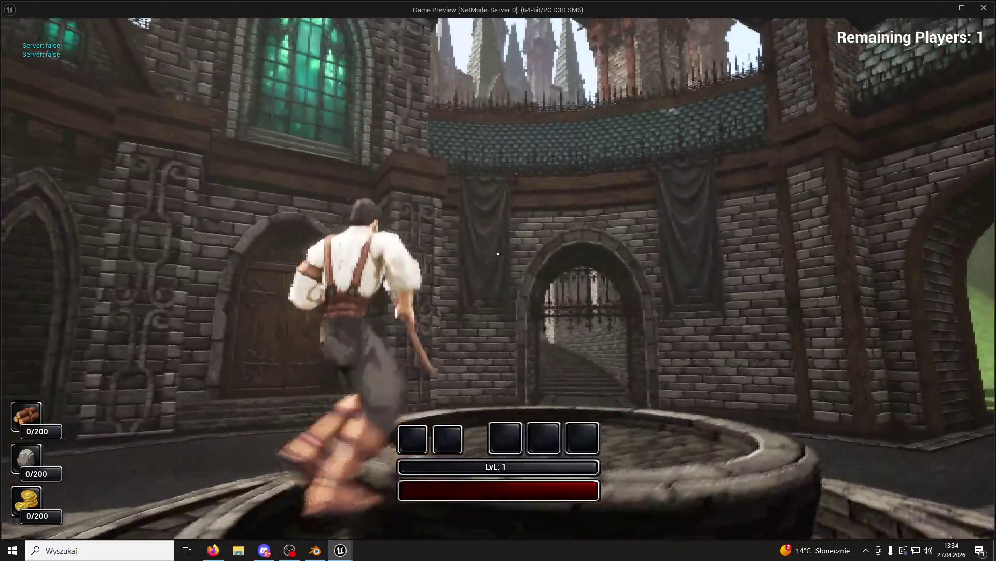
key("w")
key("space")
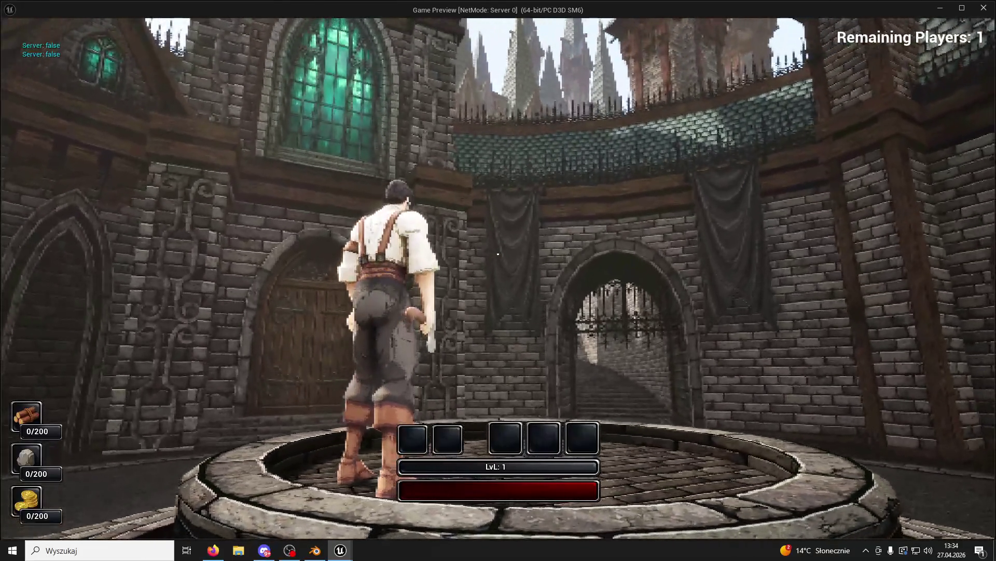
key("super+shift+s")
mouse_move(871, 28)
left_mouse_down()
mouse_move(378, 430)
mouse_move(210, 539)
left_mouse_up()
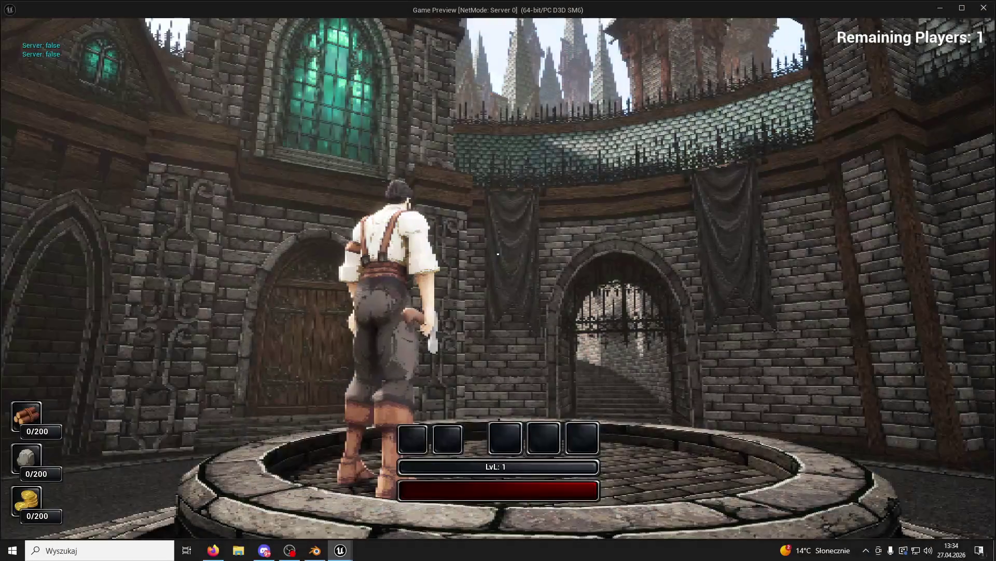
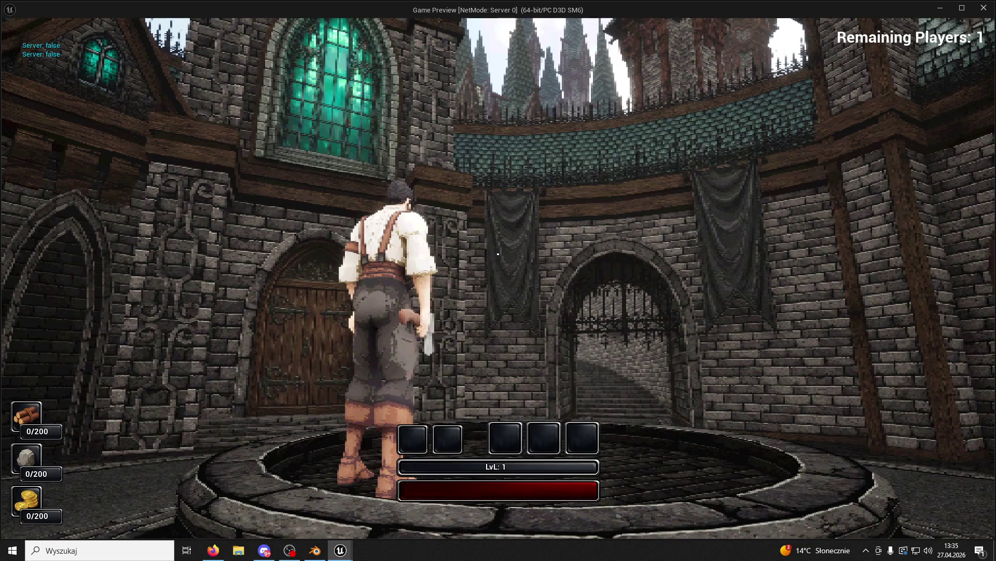
Switch from the courtyard game preview to Firefox showing Gemini's gloomy, bloody concept image.
key("super")
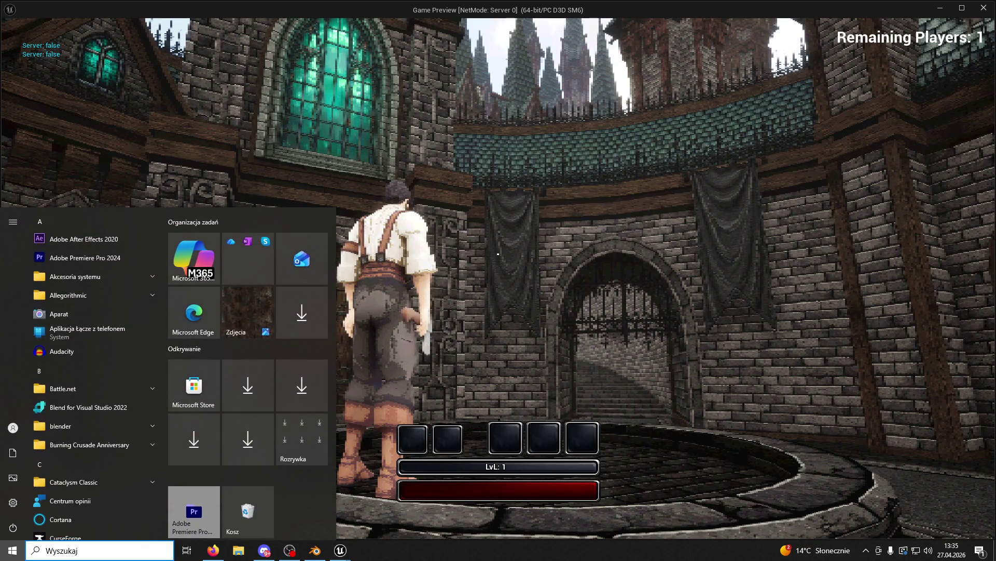
key("Escape")
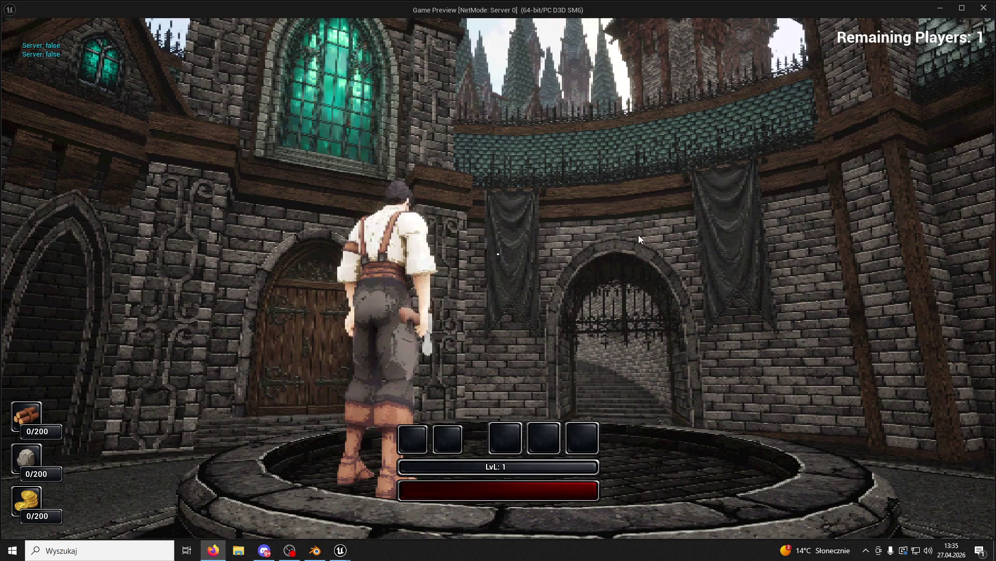
key("alt+Tab")
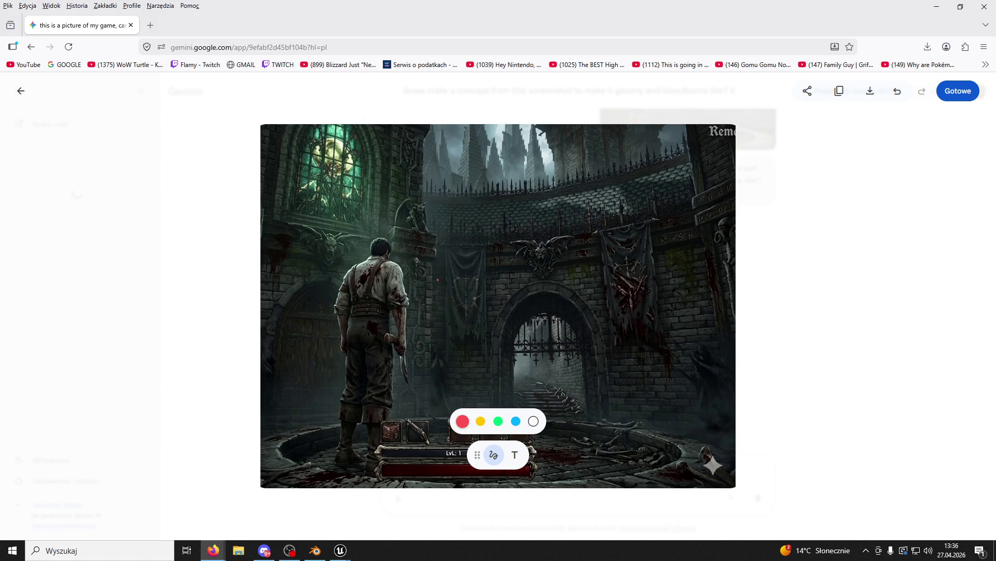
Close Firefox to get back to the running courtyard game preview.
left_click(985, 7)
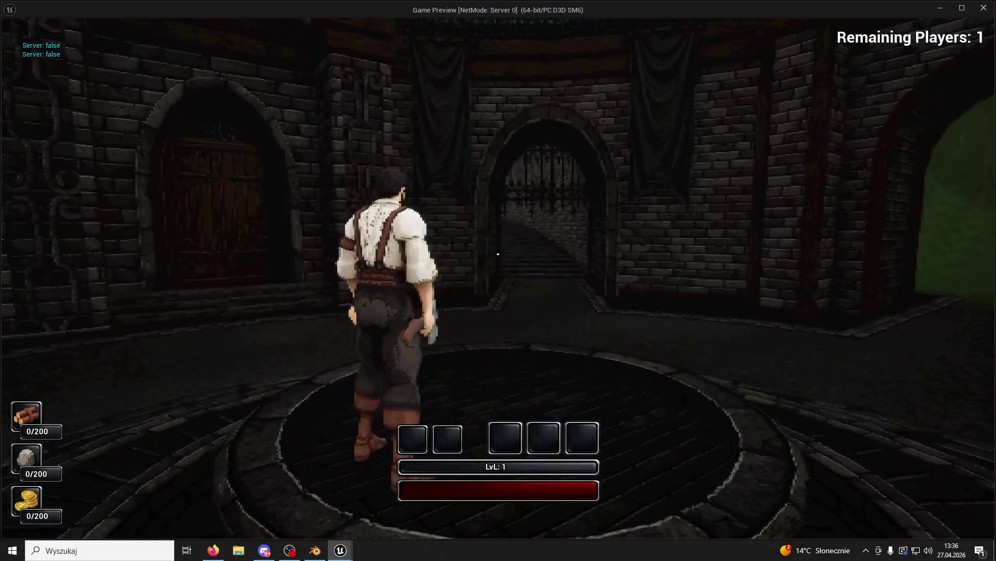
key("super")
Run the character through the dark tunnel and tower room into the courtyard, then transform into the beast.
left_click(214, 550)
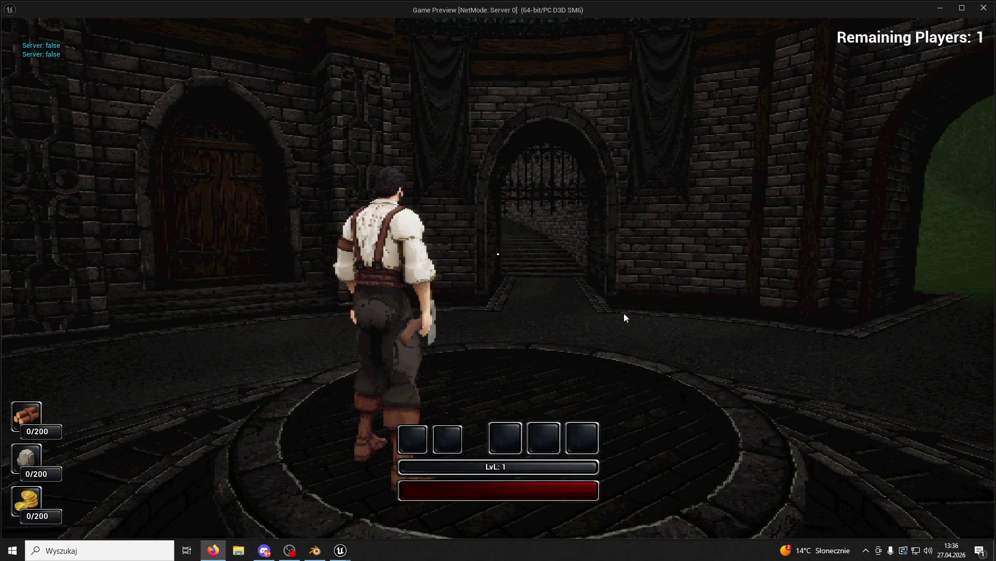
left_click(624, 318)
key("w")
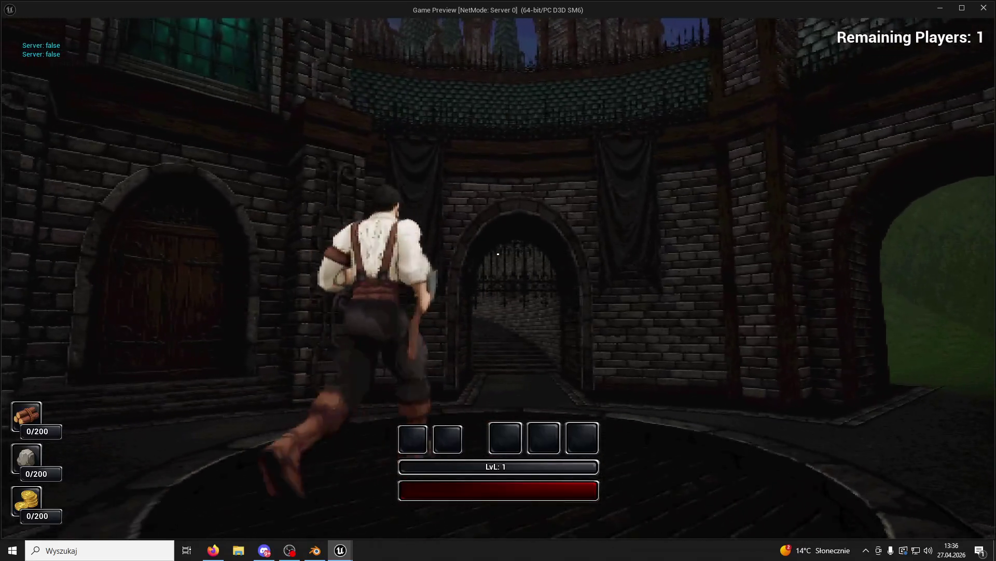
key("w")
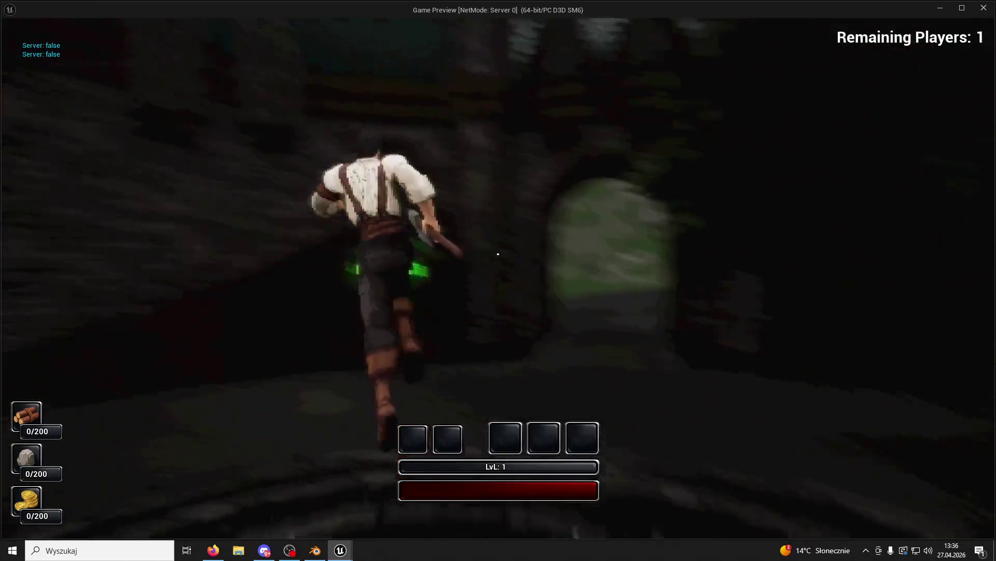
key("w")
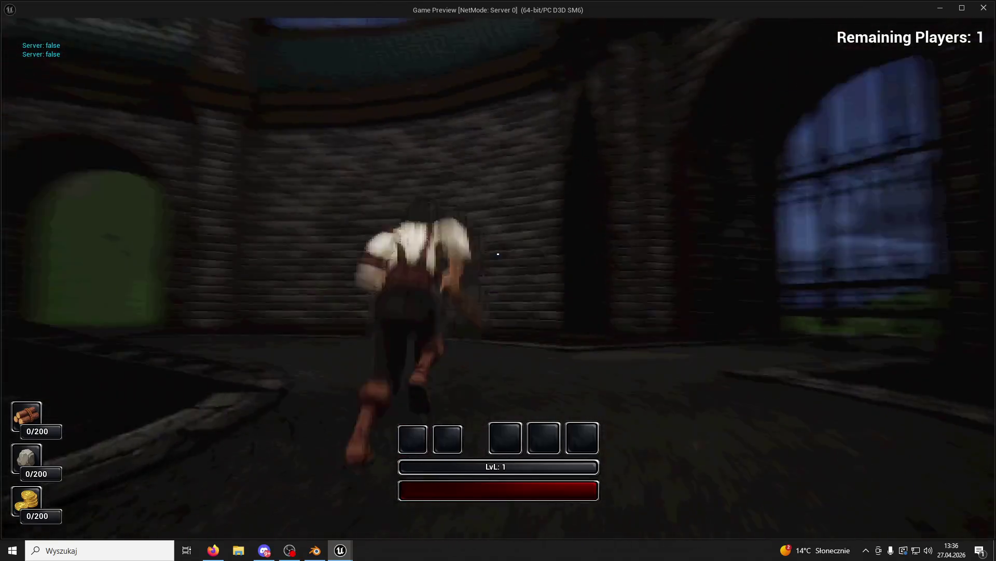
key("w")
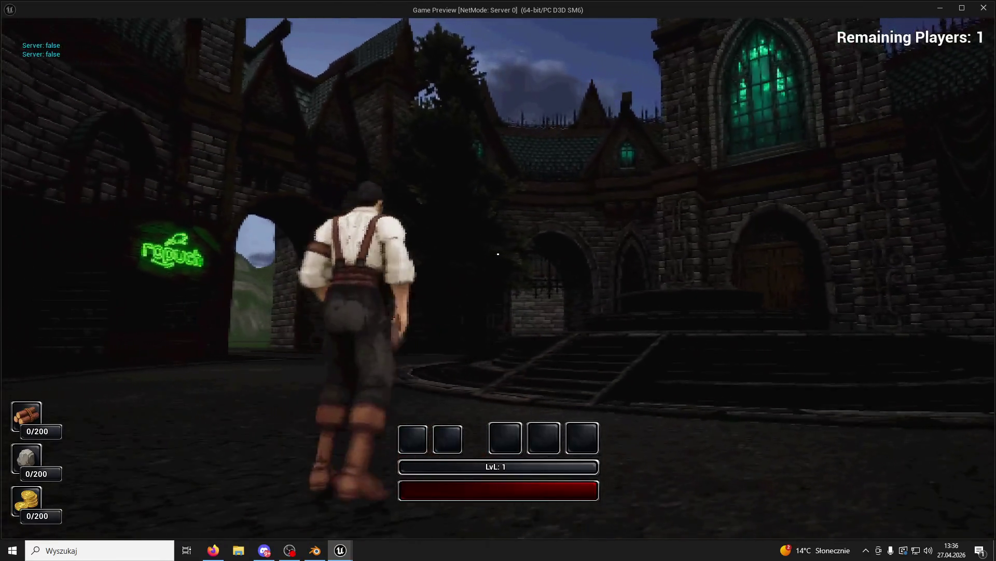
key("w")
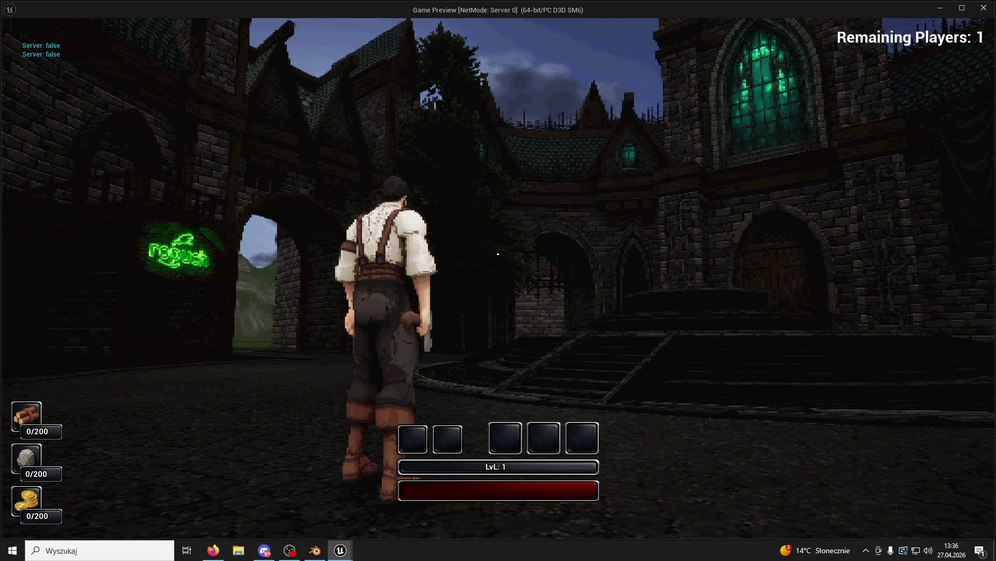
key("e")
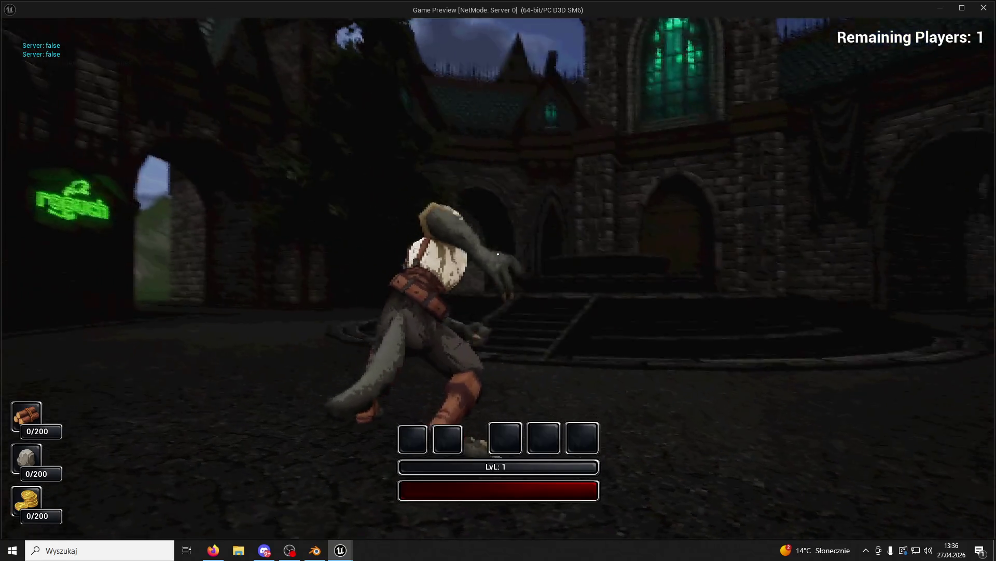
Run up the circular stairs, through the arched gate into the brick corridor, and climb the wall.
key("super")
key("Escape")
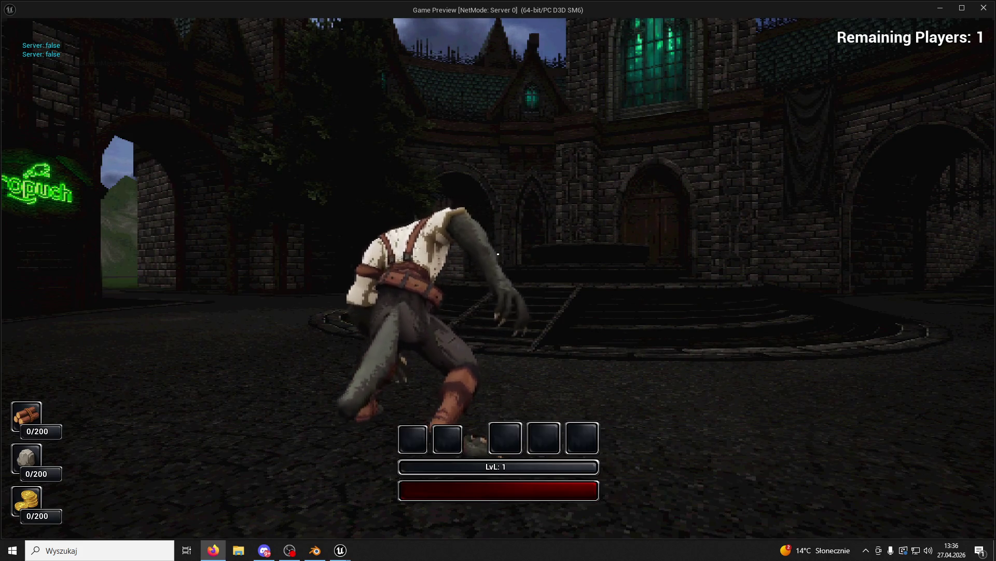
left_click(642, 165)
key("w")
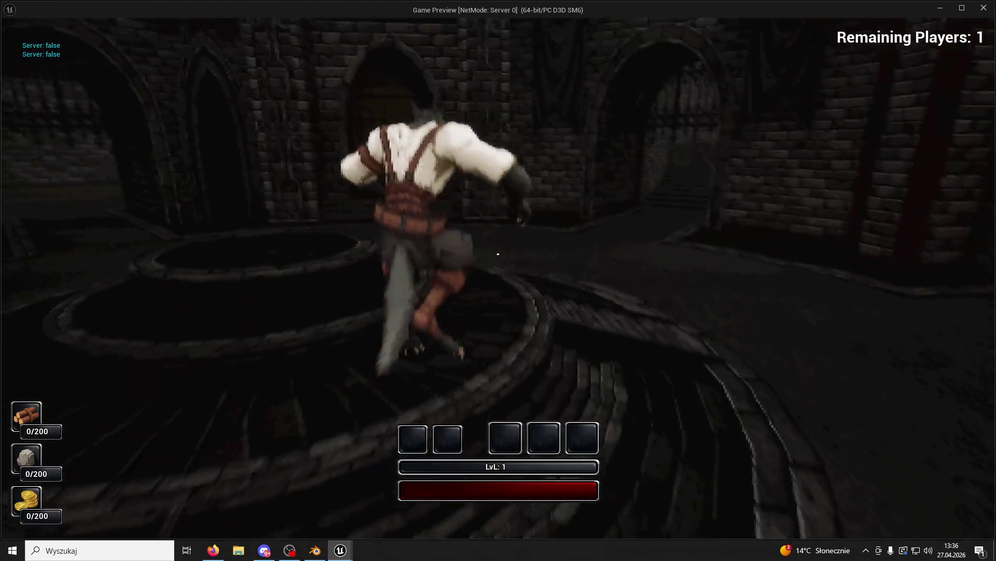
key("w")
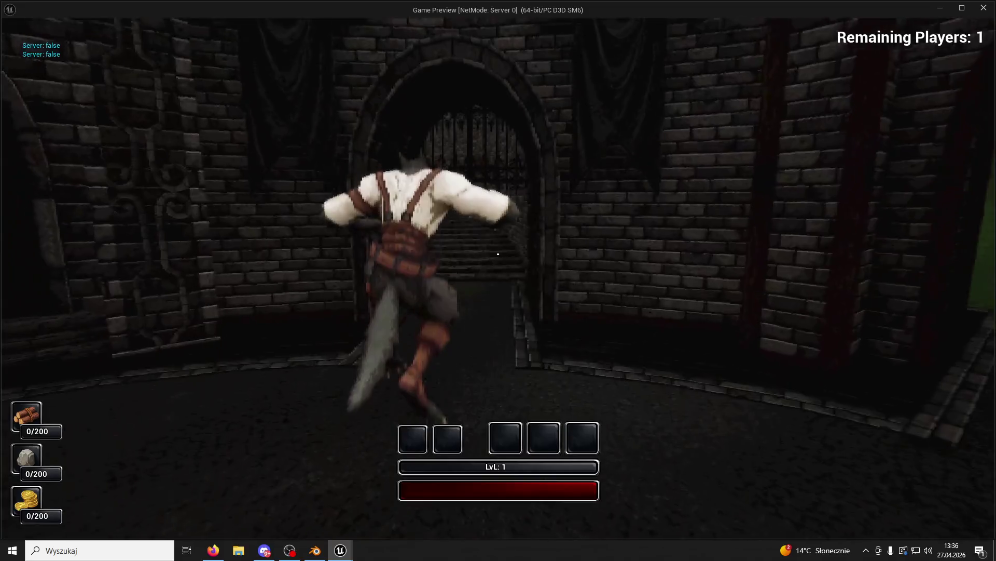
key("w")
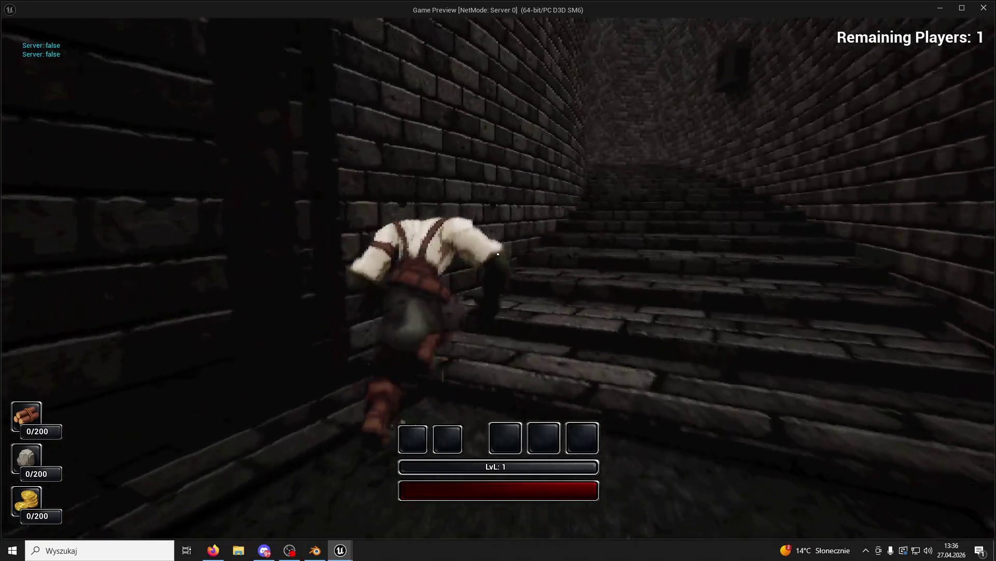
key("w")
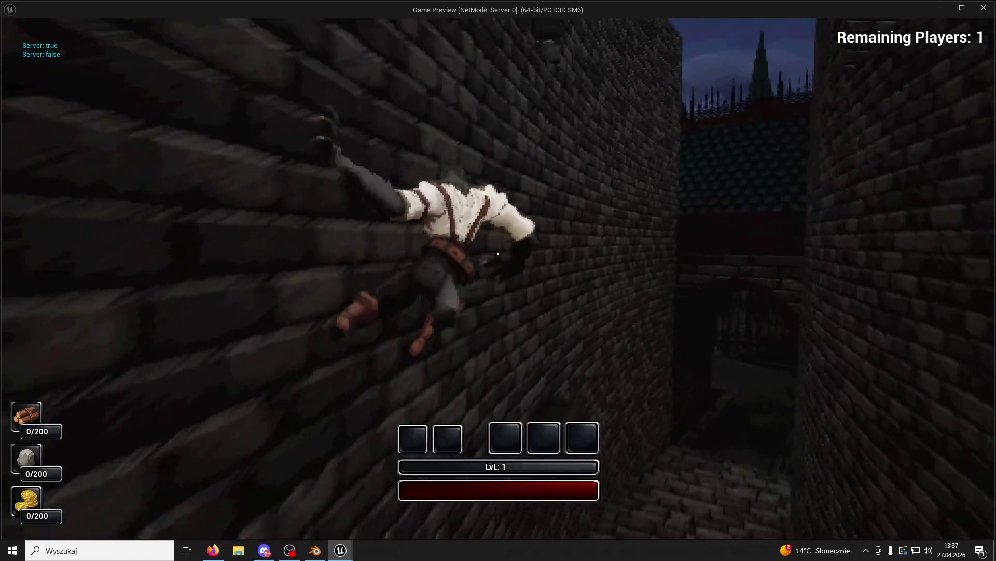
Drop off the wall, run the corridor back to the courtyard, then stop the preview.
key("w")
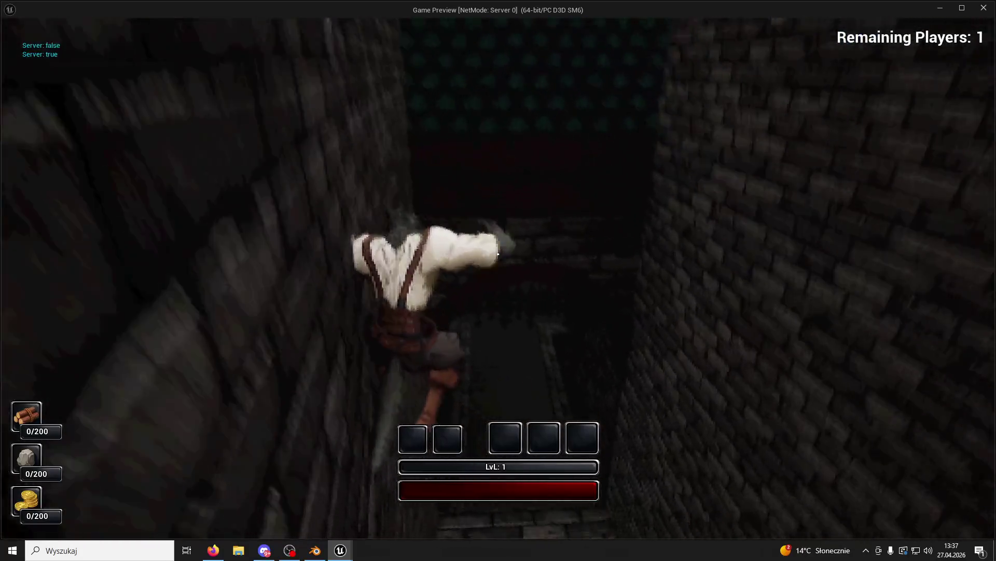
key("w")
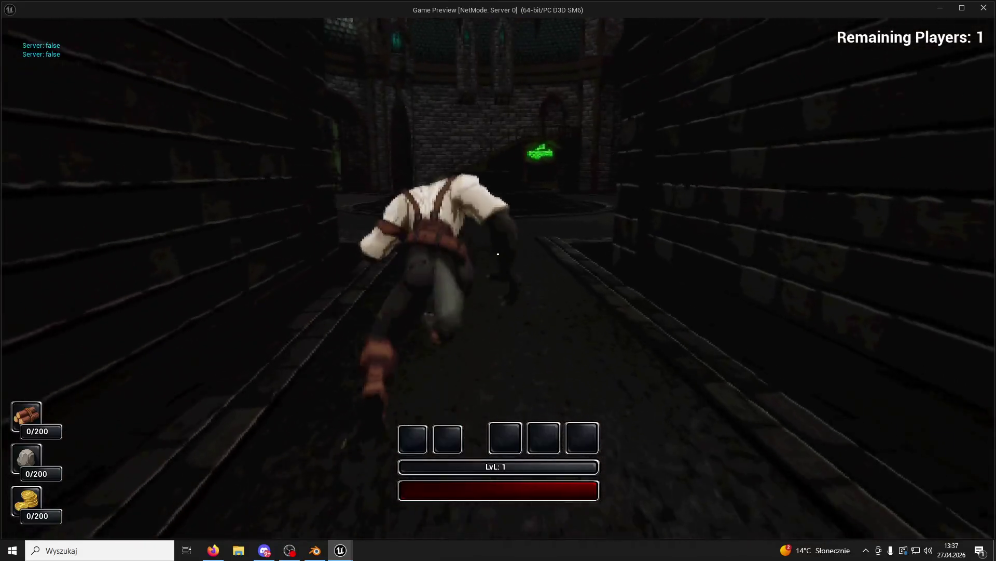
key("w")
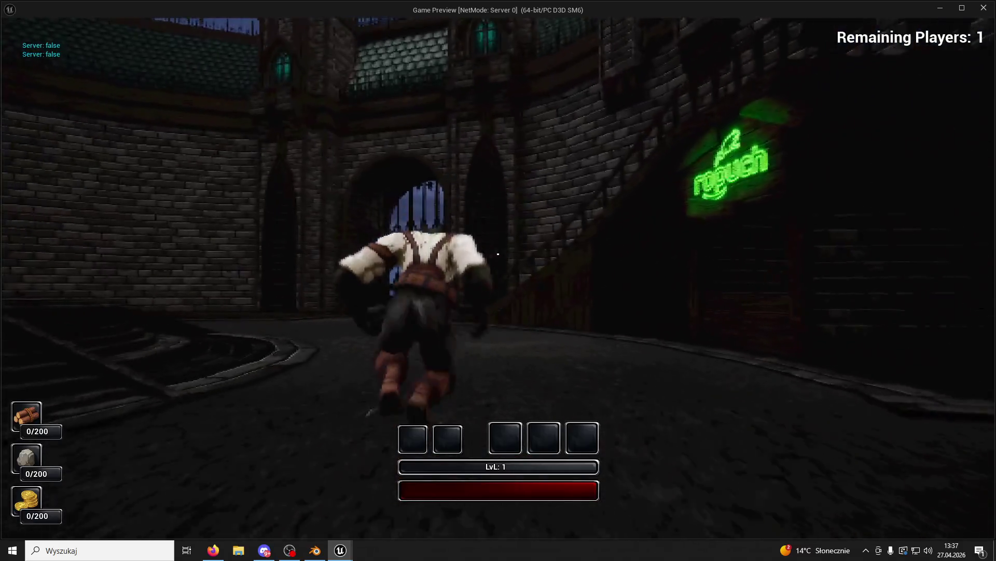
key("Escape")
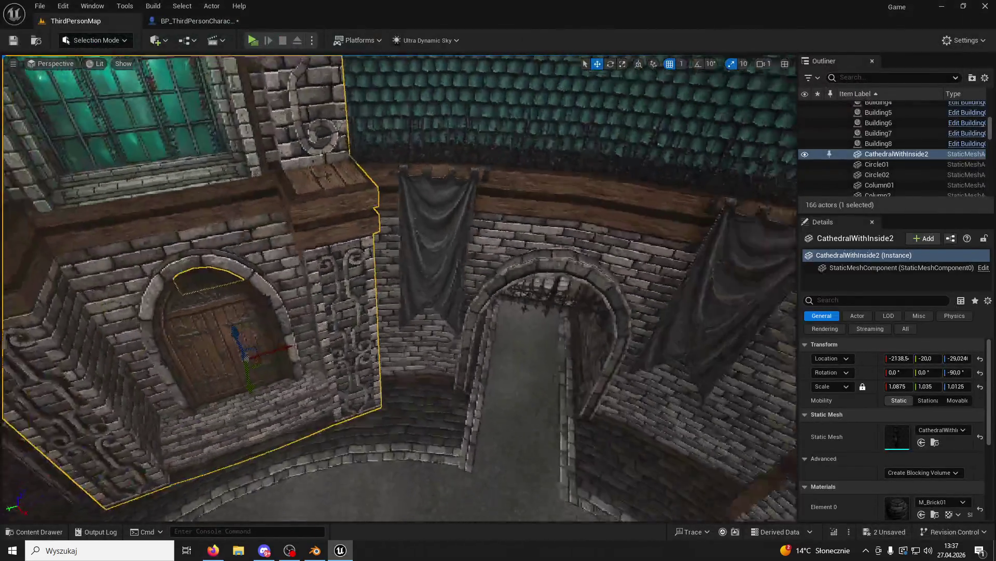
Slide the iron gate Gate4 left toward the tree and frame it in the viewport.
scroll(592, 491, "down", 2)
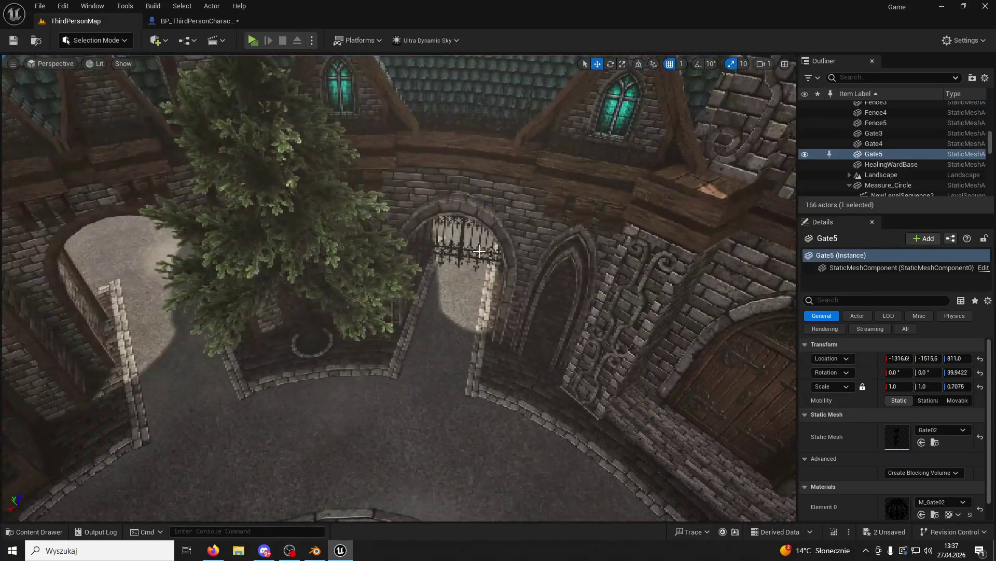
left_click(475, 253)
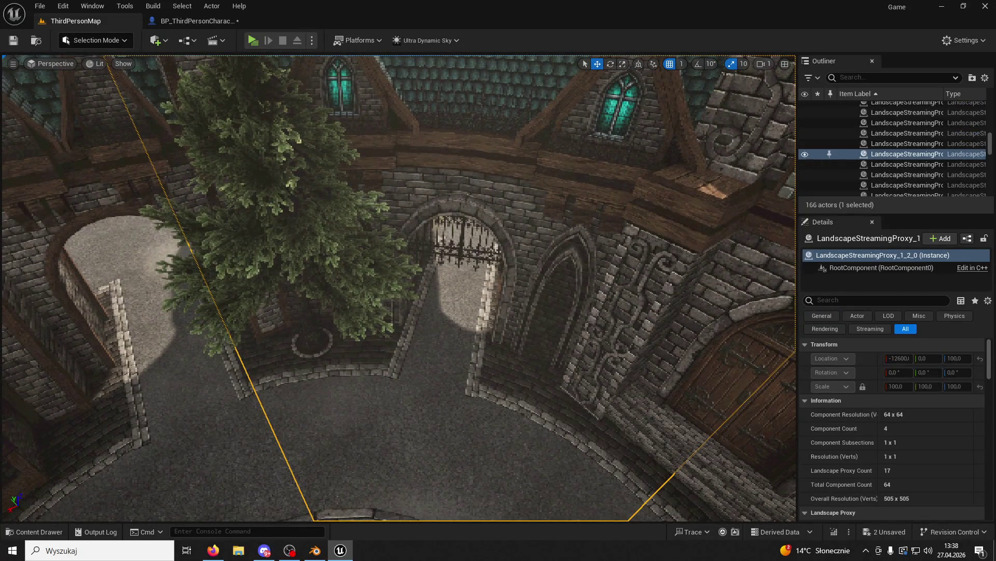
left_click(464, 195)
left_click(465, 195)
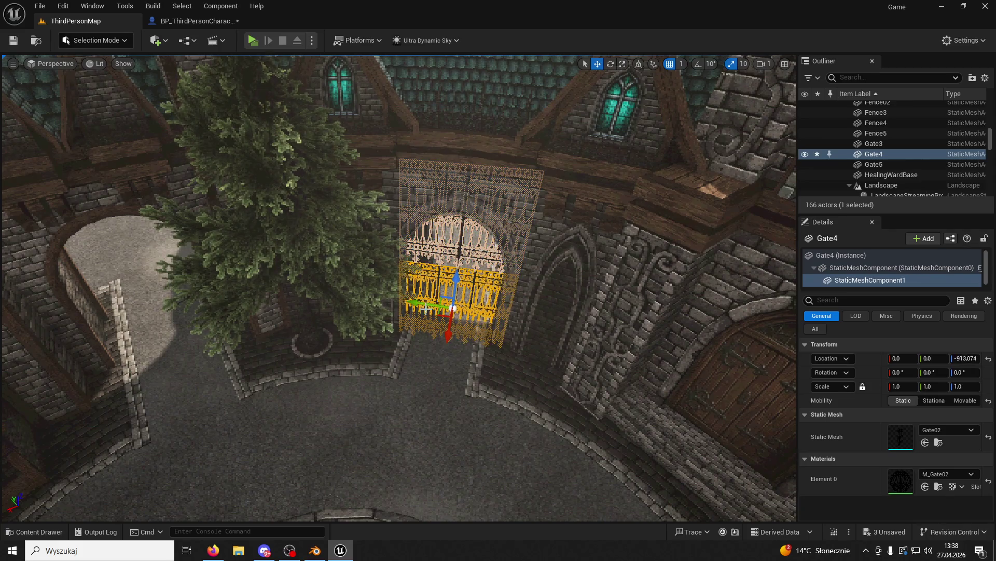
left_click_drag(422, 304, 356, 318)
left_click(354, 294)
left_click(256, 286)
key("ctrl+z")
key("ctrl+z")
mouse_move(243, 279)
left_mouse_down()
mouse_move(174, 274)
mouse_move(153, 306)
mouse_move(132, 312)
left_mouse_up()
left_click(213, 337)
left_click(175, 274)
key("f")
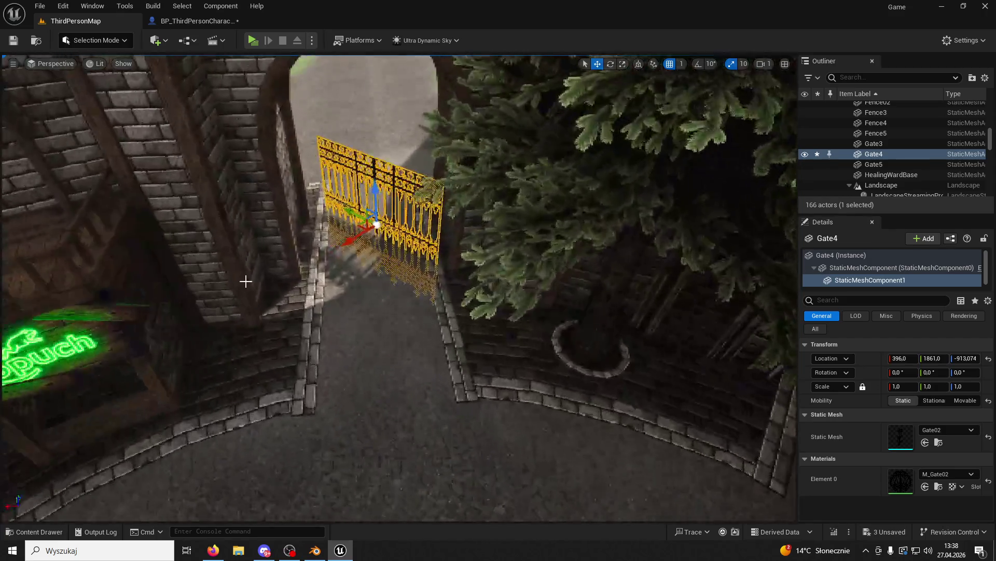
Rotate Gate4 to Z 45°, turn it about 42° further, and raise it slightly.
left_click(610, 64)
mouse_move(353, 254)
left_mouse_down()
mouse_move(330, 252)
mouse_move(382, 278)
mouse_move(454, 283)
left_mouse_up()
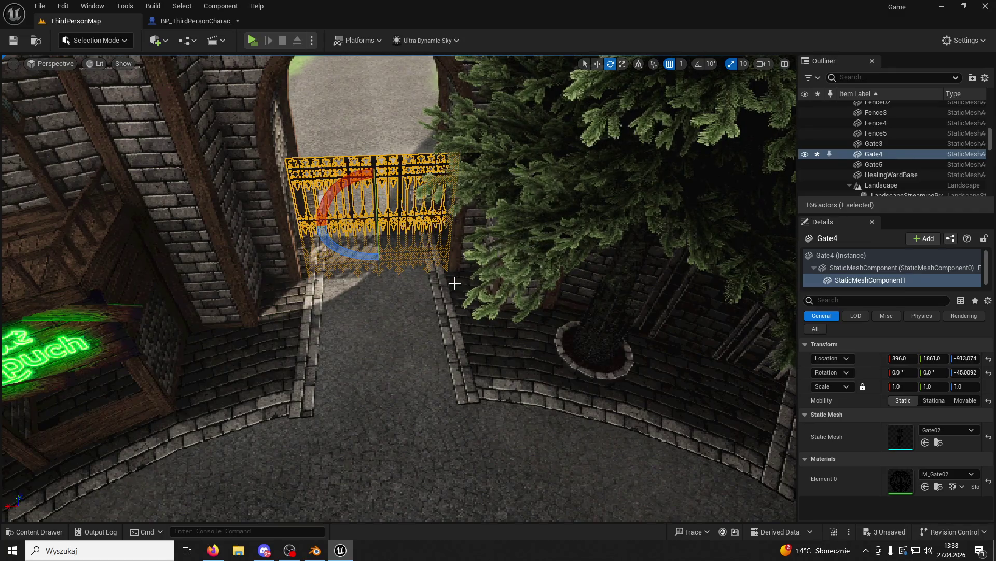
left_click(965, 371)
type("45")
key("Return")
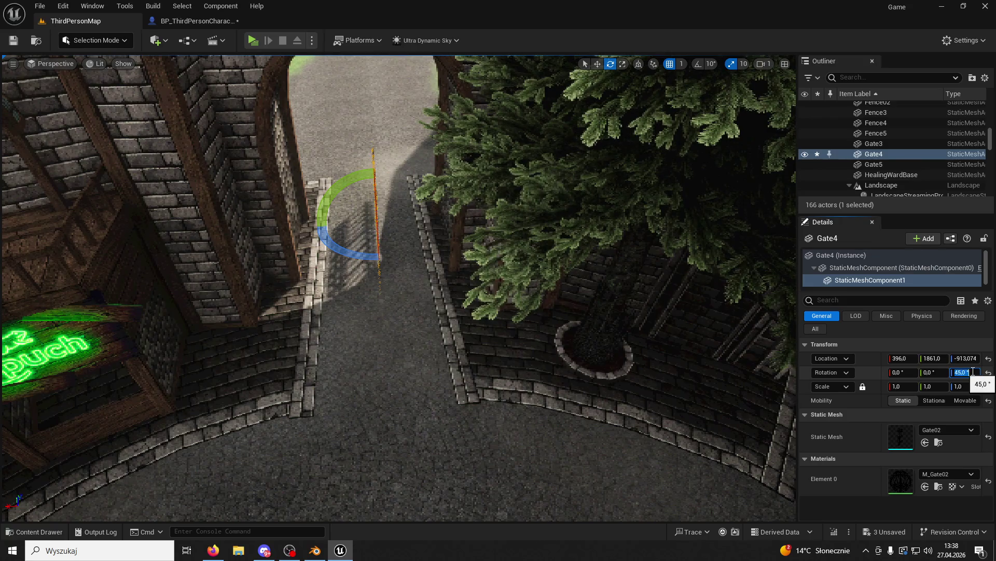
left_click_drag(514, 420, 677, 276)
left_click_drag(475, 273, 446, 284)
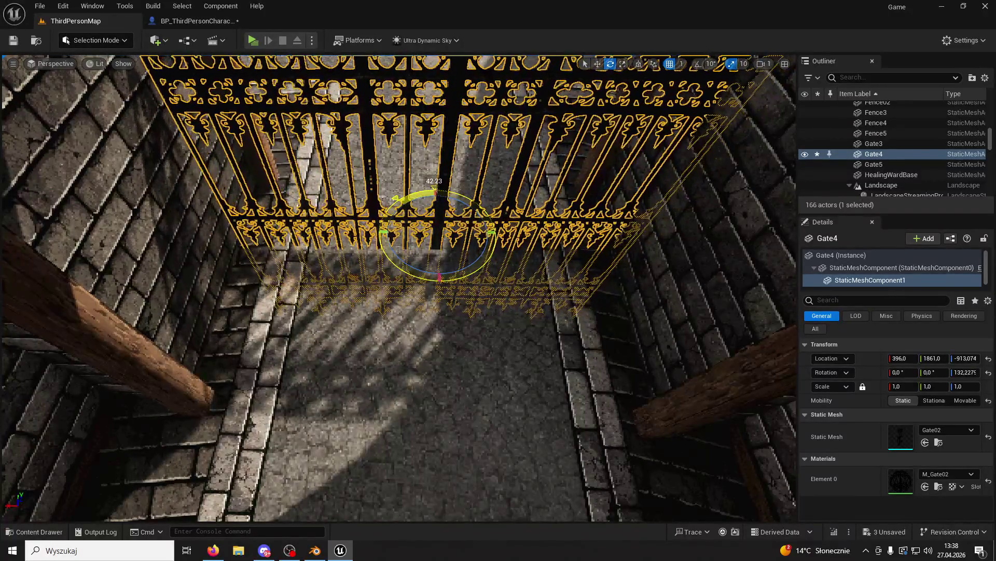
scroll(600, 82, "down", 10)
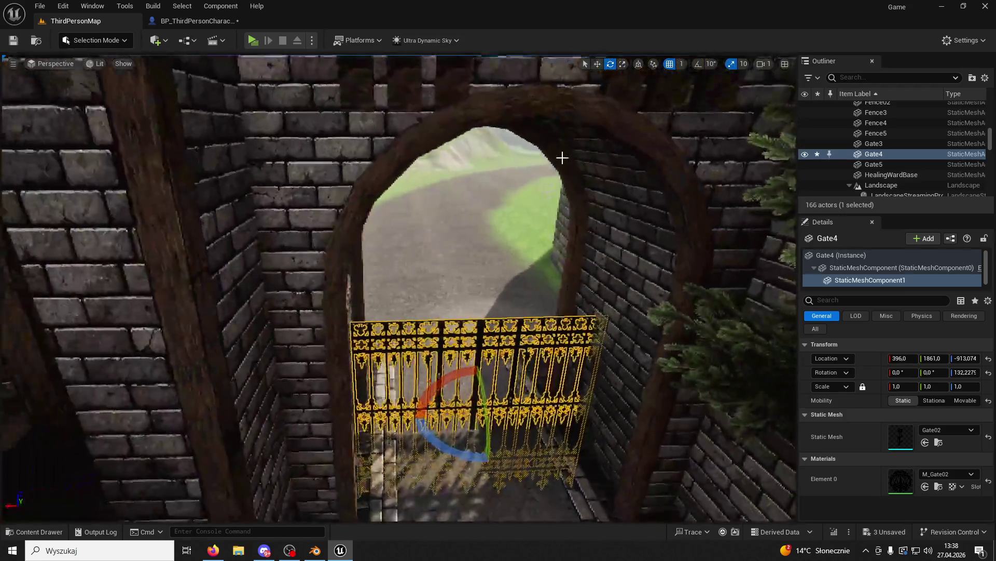
left_click_drag(483, 389, 480, 376)
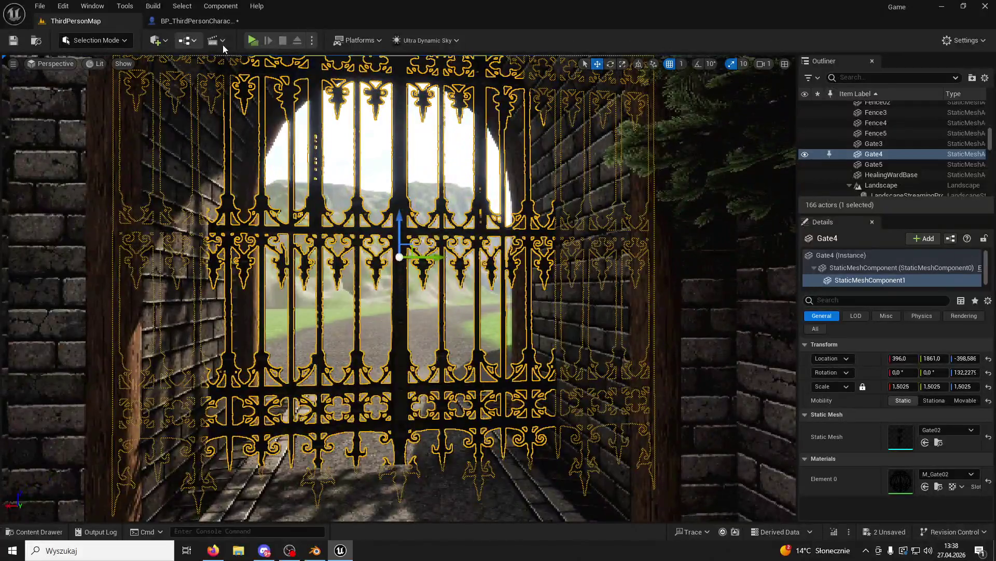
Playtest by running the character toward the iron gate, then stop.
left_click(252, 42)
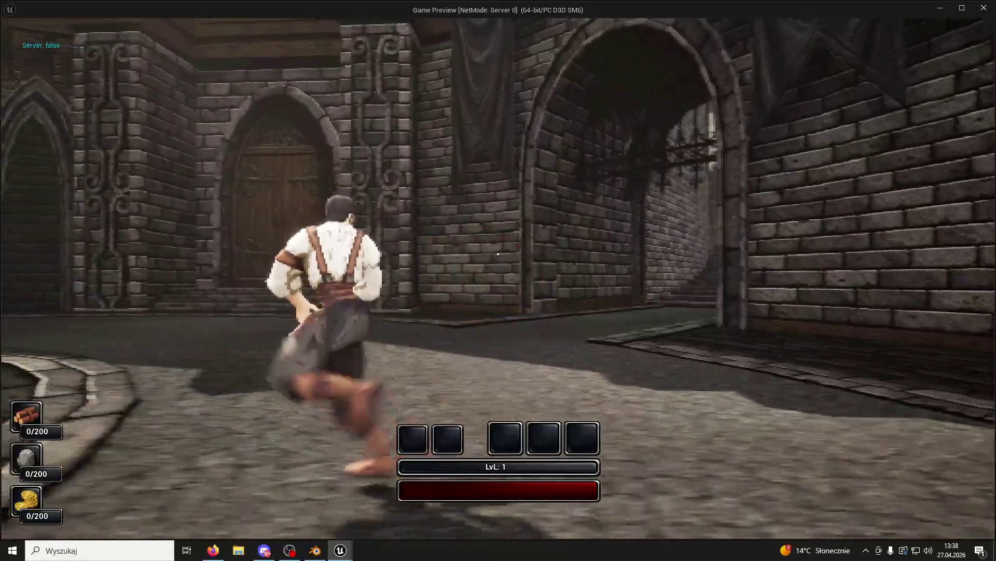
key("w")
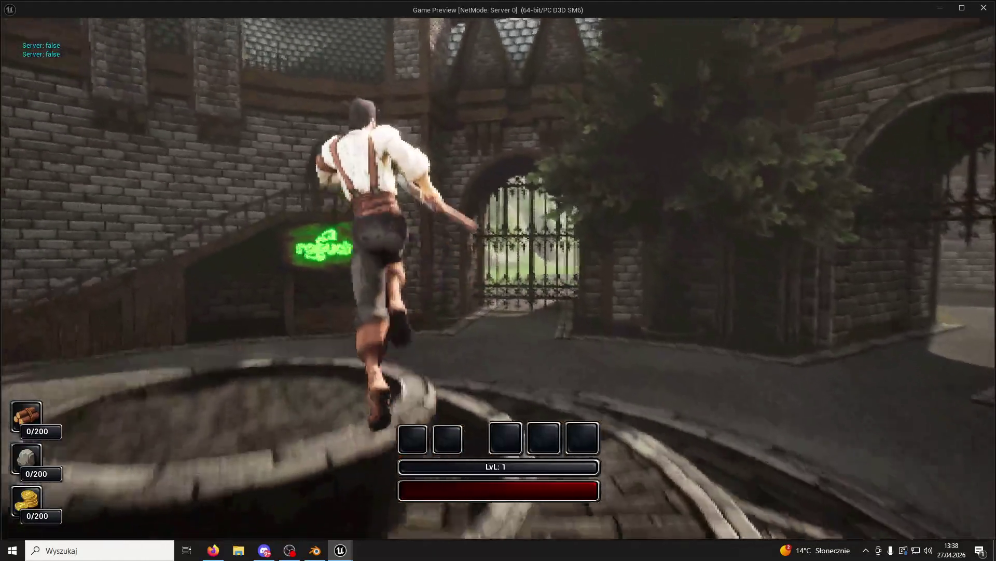
key("w")
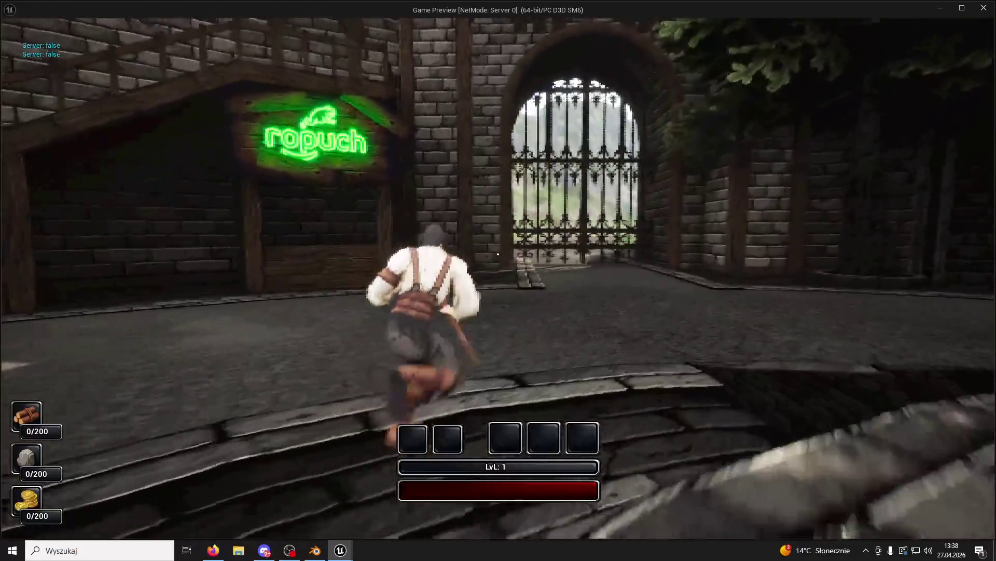
key("Escape")
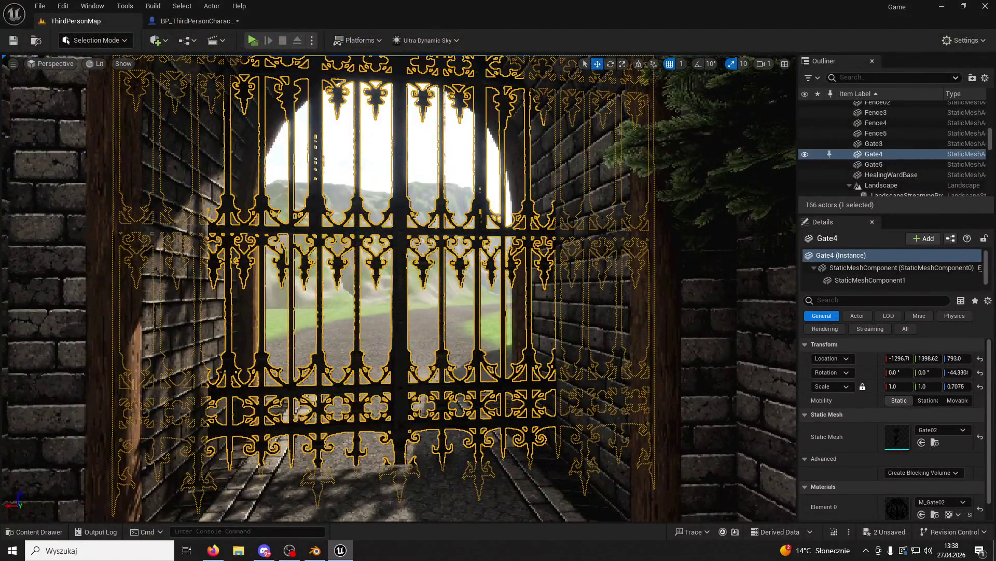
Look around the towers and courtyard gates and select Gate4.
key("f")
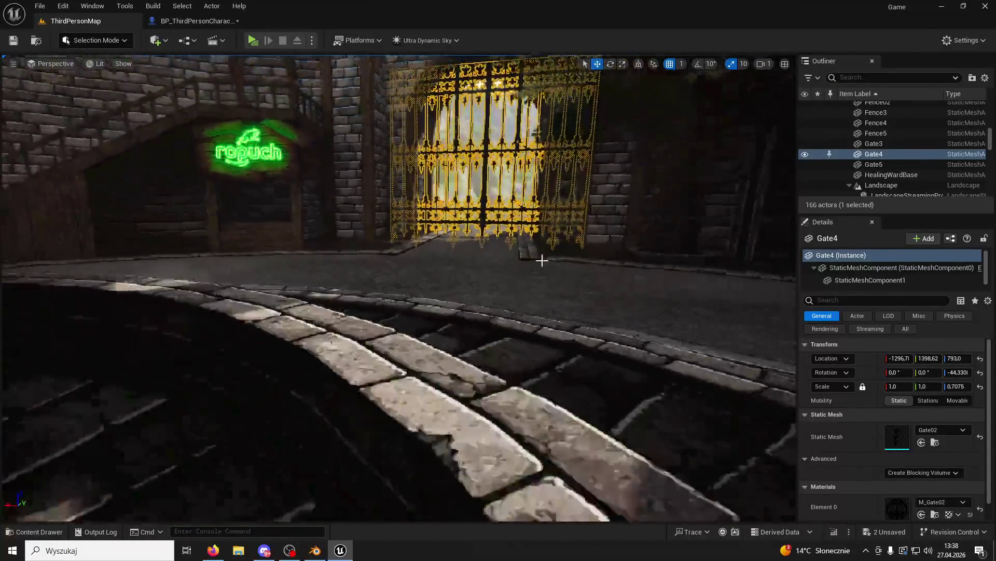
left_click(635, 205)
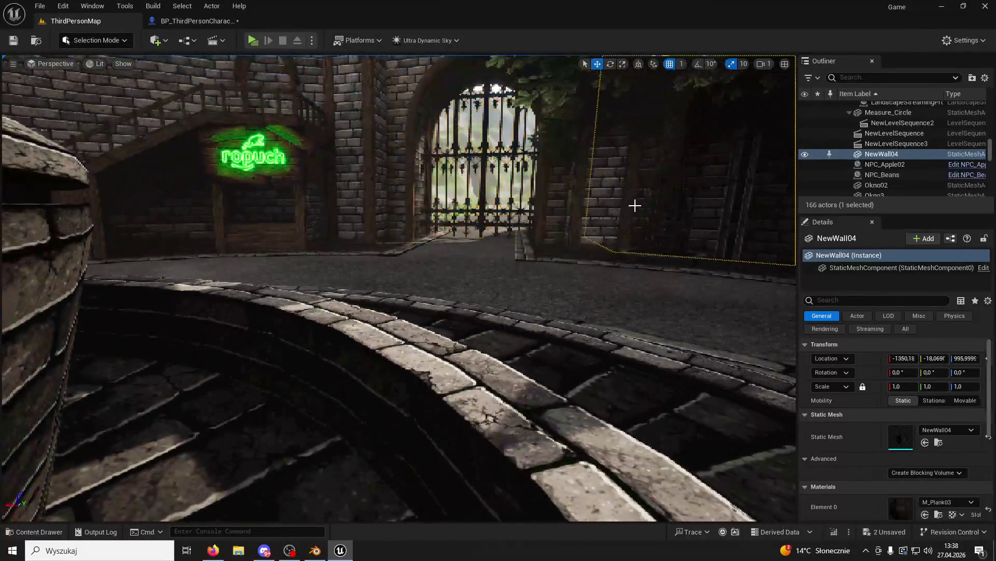
left_click(499, 180)
left_click(479, 178)
key("f")
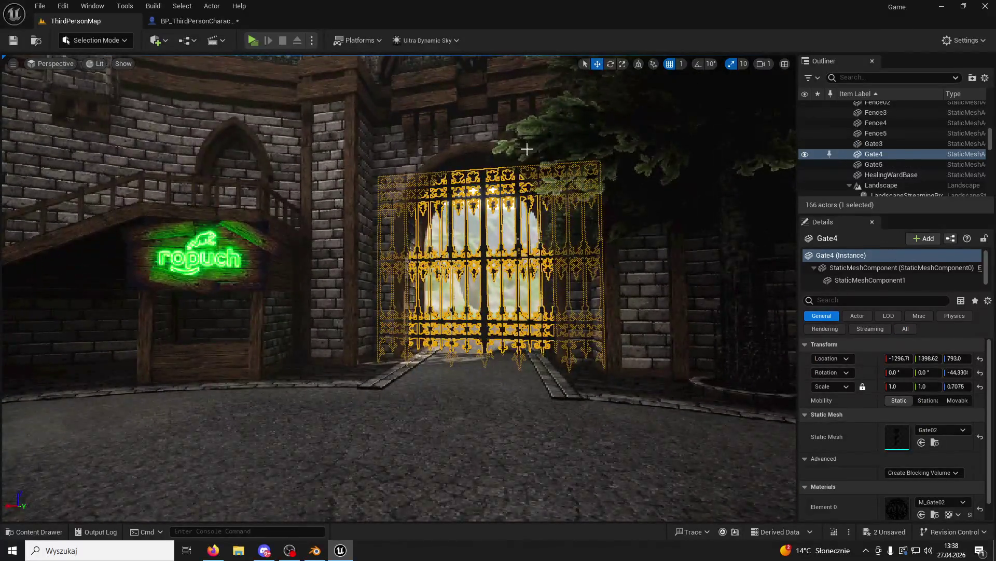
left_click_drag(527, 149, 284, 175)
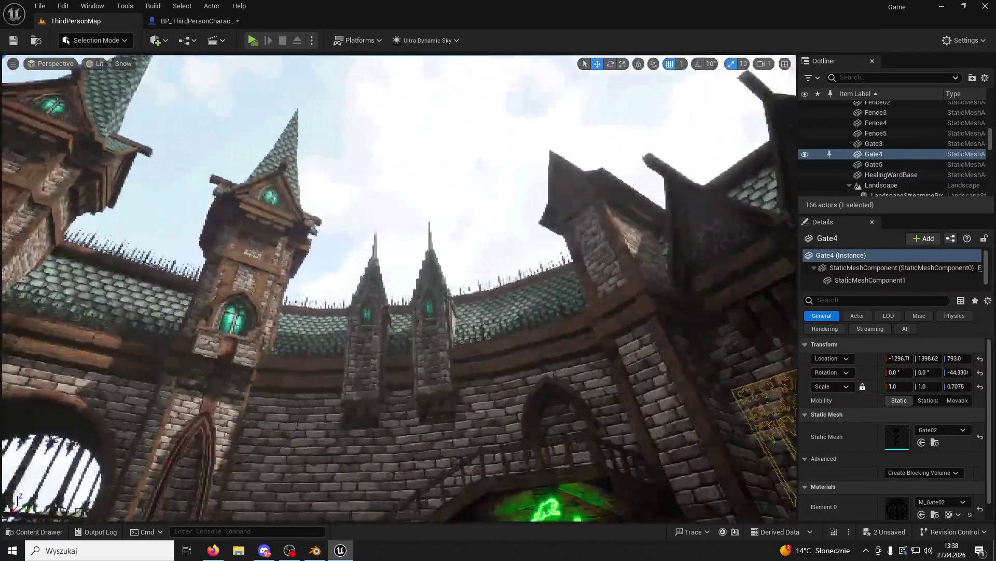
left_click(285, 175)
left_click_drag(363, 312, 291, 312)
left_click(307, 259)
mouse_move(307, 260)
left_mouse_down()
mouse_move(363, 322)
mouse_move(409, 276)
left_mouse_up()
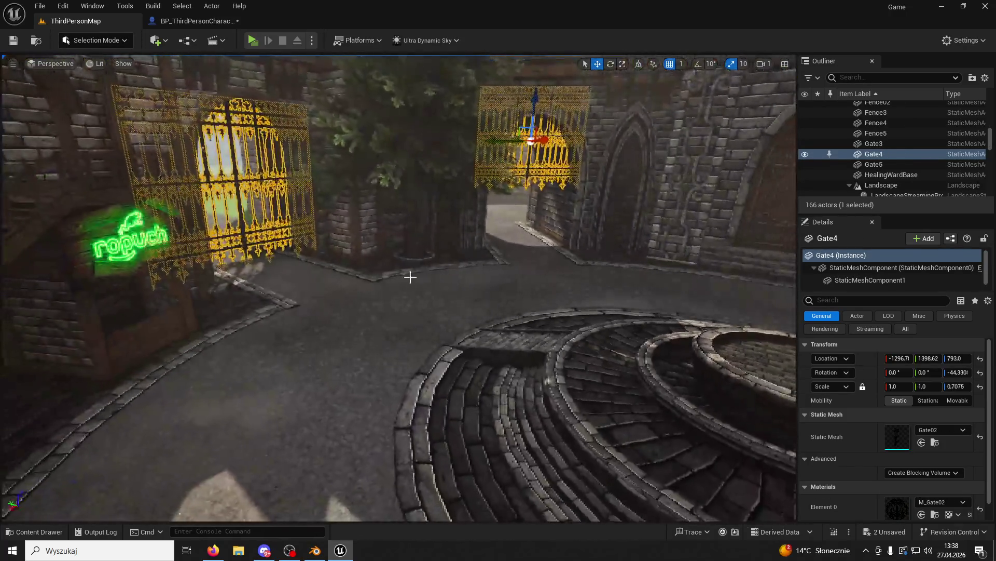
left_click(517, 185)
left_click(240, 228)
Delete the gate, then undo the deletion and earlier gate edits.
key("Delete")
left_click_drag(267, 211, 279, 206)
key("ctrl+z")
key("ctrl+z")
key("ctrl+z")
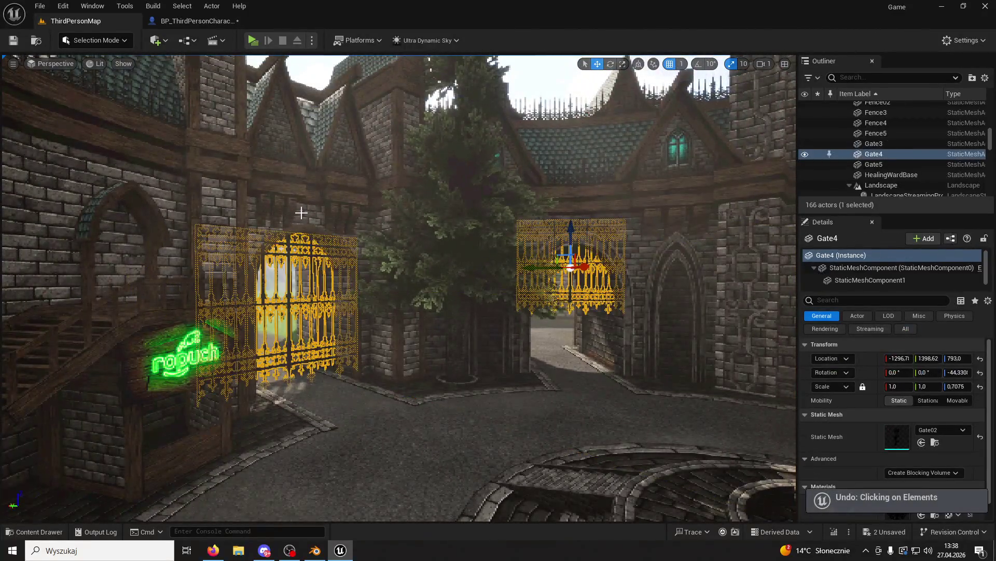
key("ctrl+z")
key("ctrl+z")
key("ctrl+z")
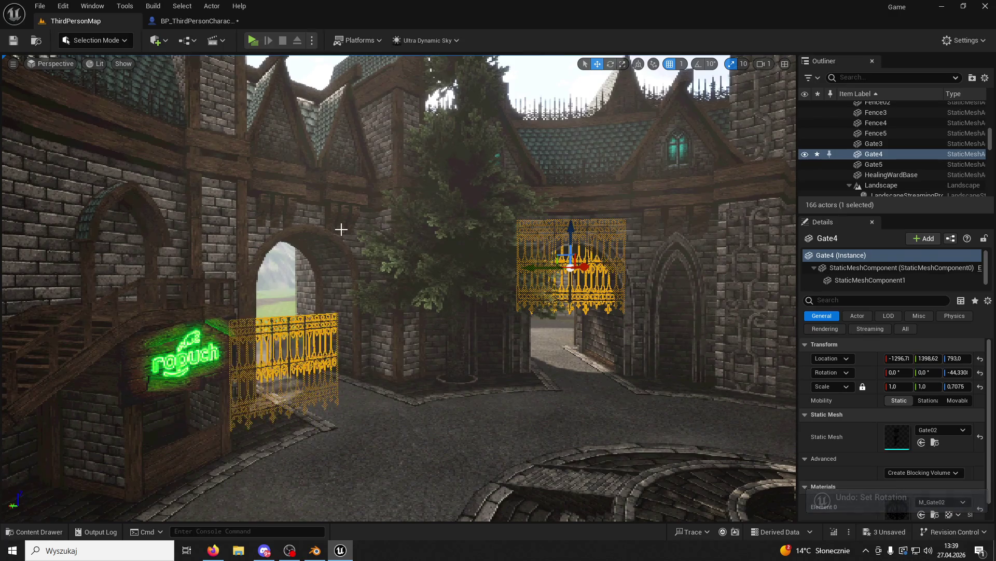
key("ctrl+z")
key("ctrl+z")
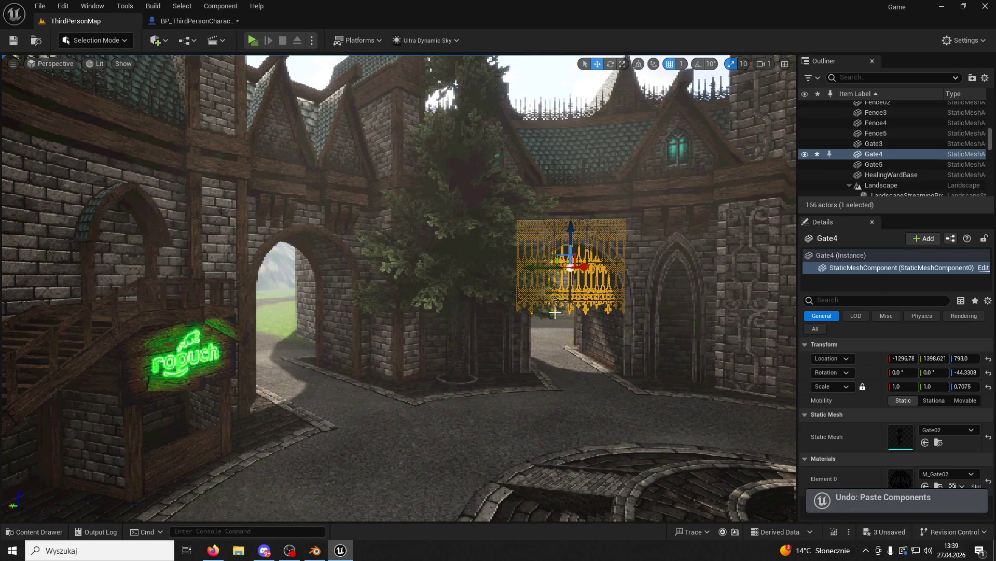
key("ctrl+z")
key("ctrl+z")
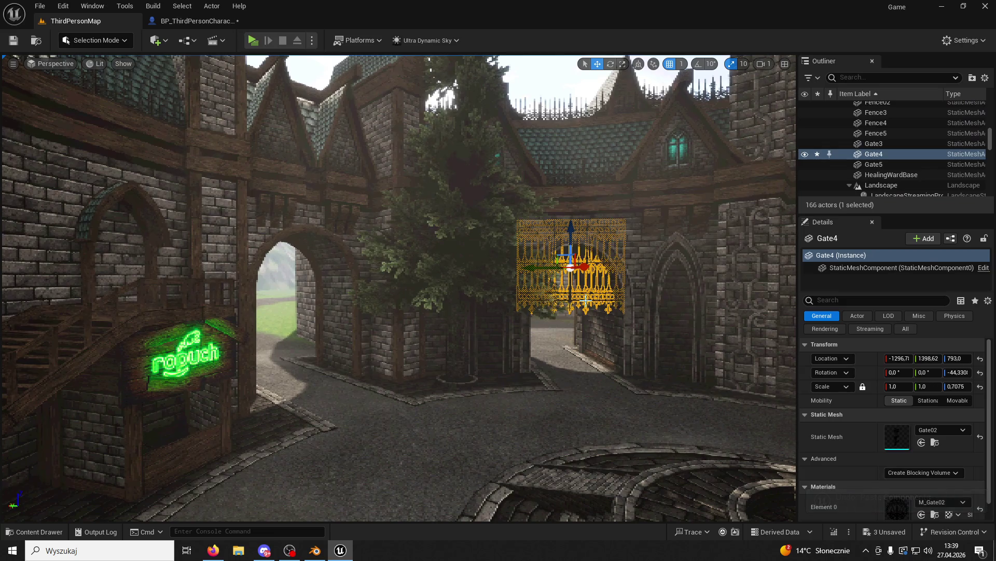
Duplicate the gate as Gate6 and lower it into the left archway.
key("ctrl+z")
key("ctrl+z")
key("ctrl+z")
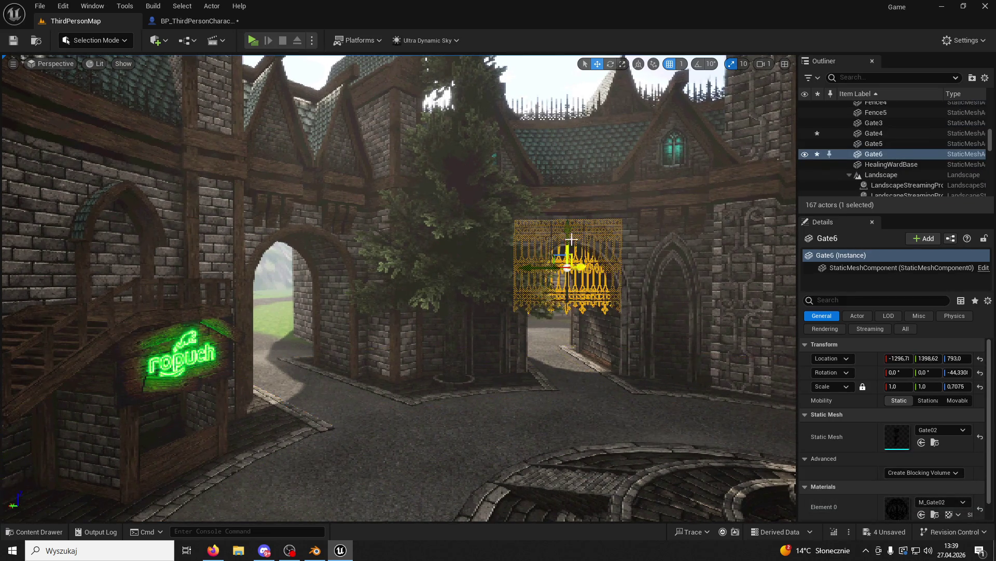
mouse_move(575, 287)
left_mouse_down()
mouse_move(567, 324)
mouse_move(309, 338)
left_mouse_up()
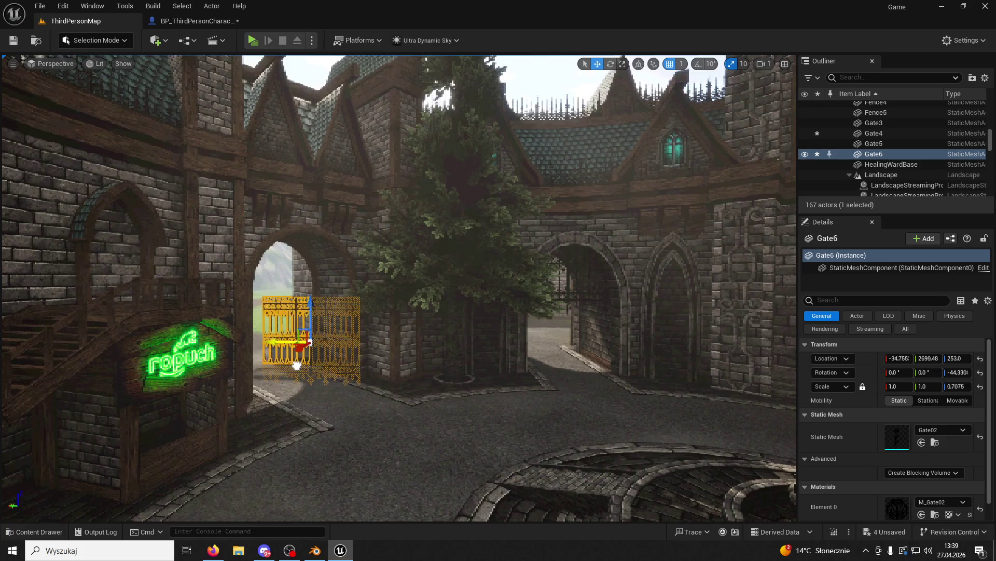
left_click_drag(289, 379, 311, 353)
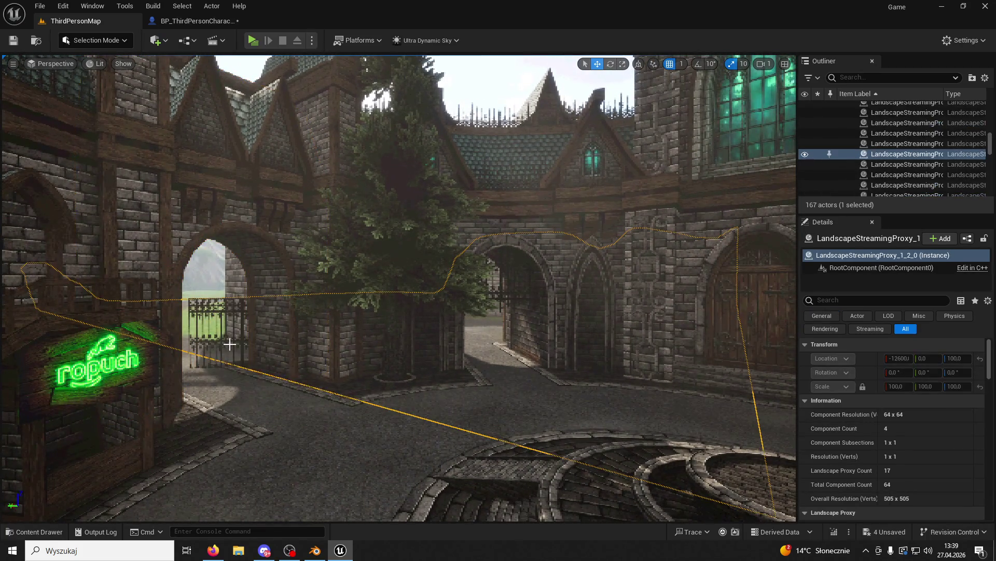
left_click(230, 344)
left_click_drag(230, 344, 208, 332)
mouse_move(262, 394)
left_mouse_down()
mouse_move(249, 373)
mouse_move(262, 371)
left_mouse_up()
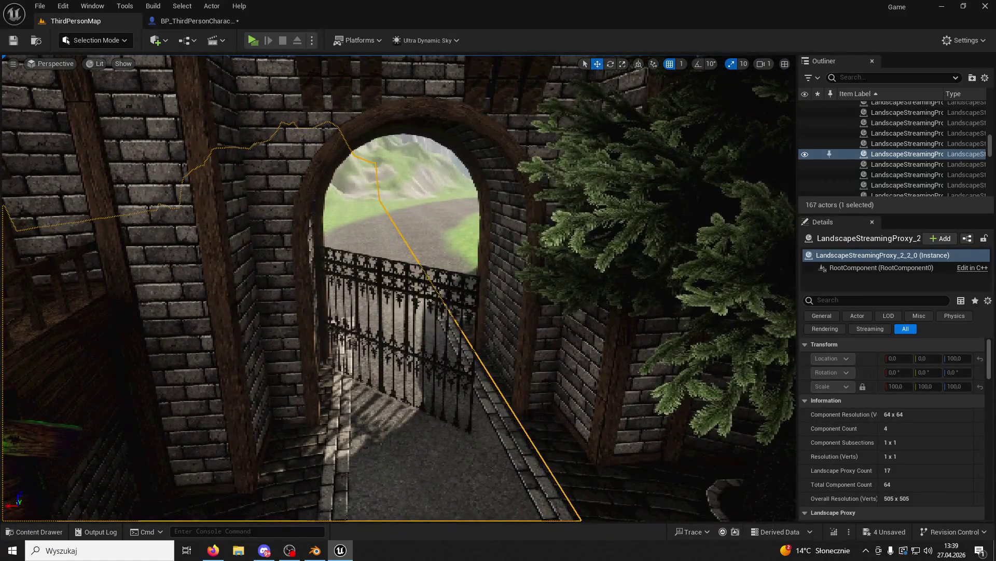
Set Gate6's Z rotation to 90 and scale it up to about 1.445 to fill the arch.
left_click(395, 321)
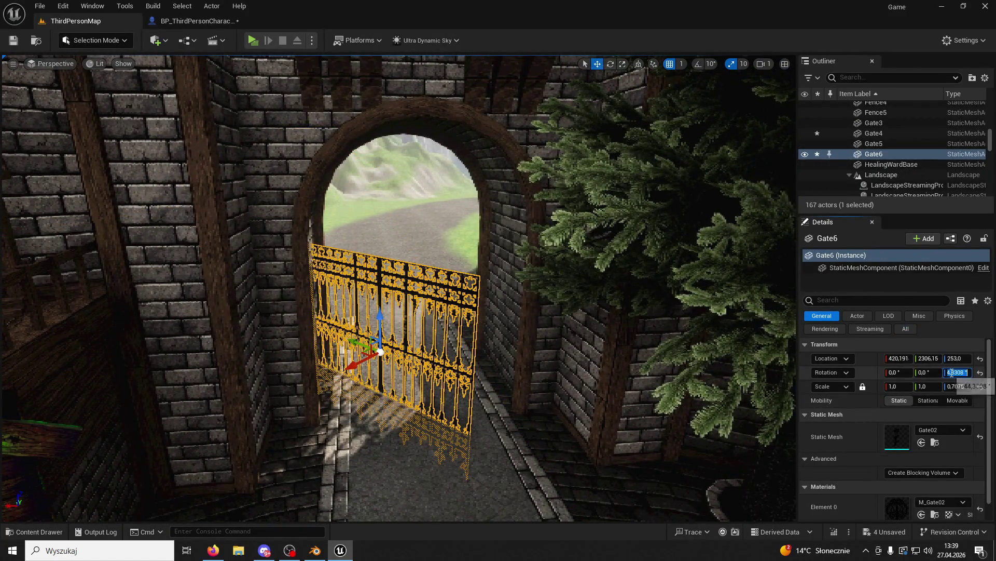
type("0")
key("Return")
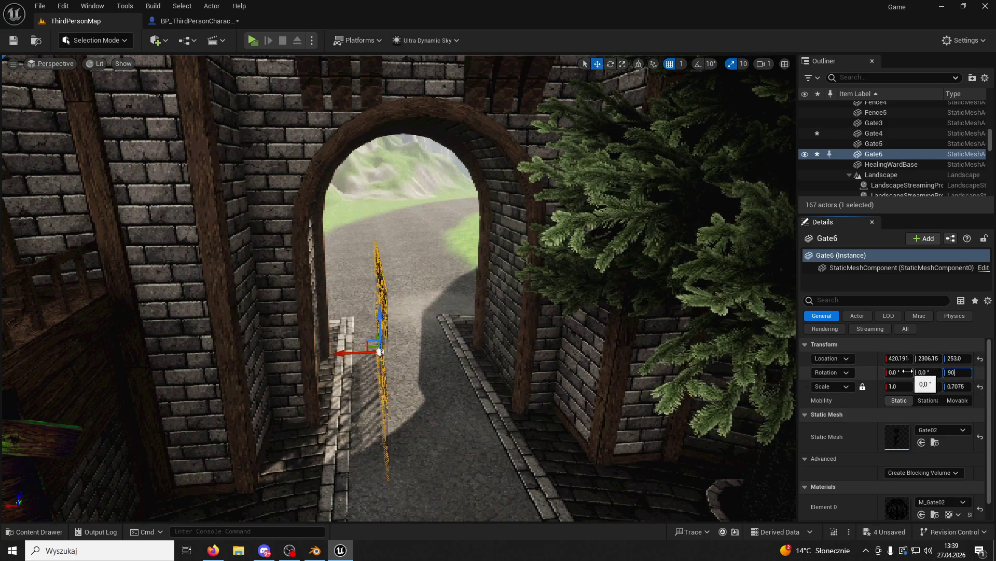
key("Return")
left_click_drag(898, 386, 919, 386)
left_click_drag(958, 358, 981, 358)
left_click_drag(414, 287, 411, 274)
Nudge Gate6 deeper into the opening so it fits, then launch a playtest.
scroll(411, 274, "up", 5)
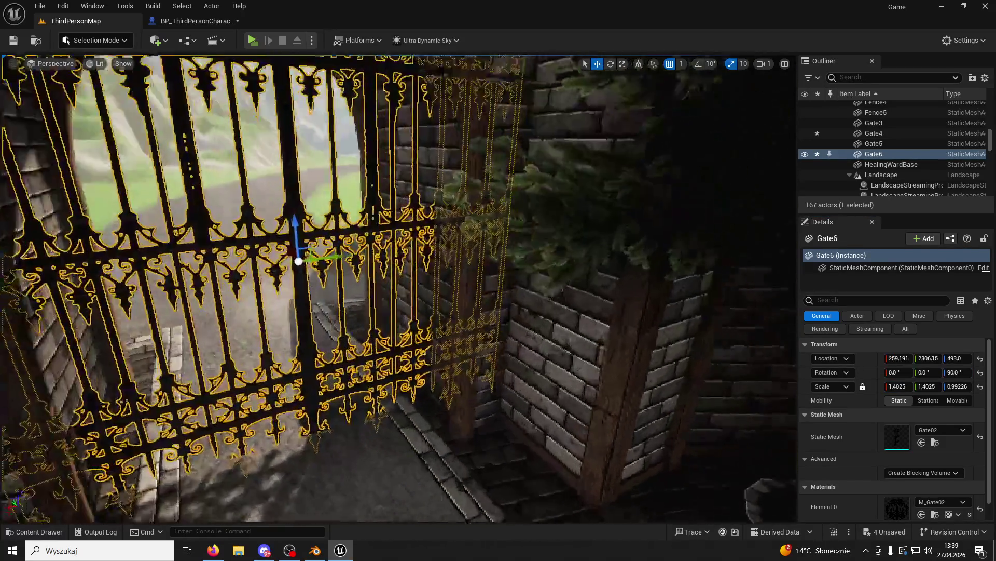
scroll(369, 256, "up", 3)
left_click_drag(352, 246, 339, 222)
key("f")
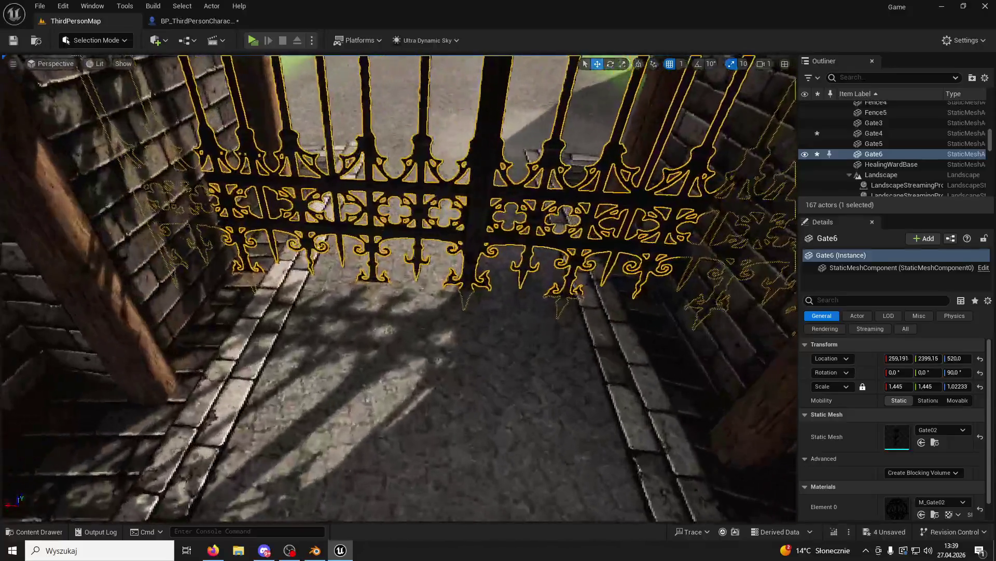
key("f")
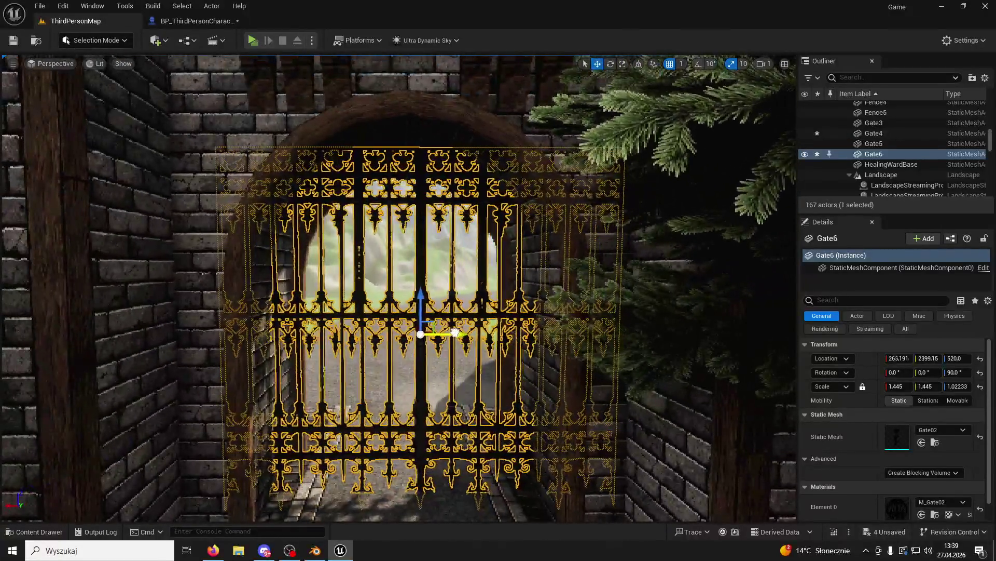
left_click_drag(455, 332, 469, 332)
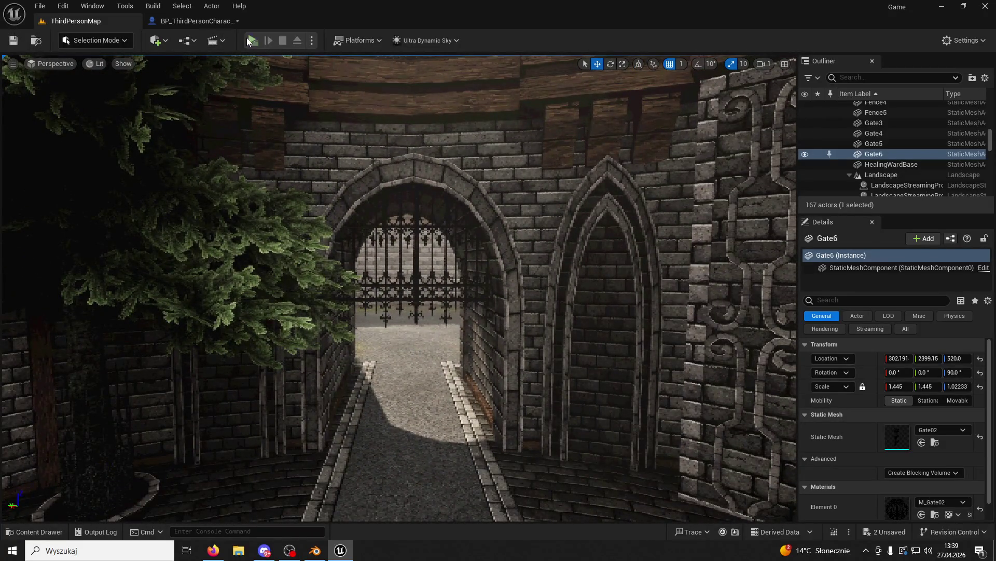
left_click(251, 41)
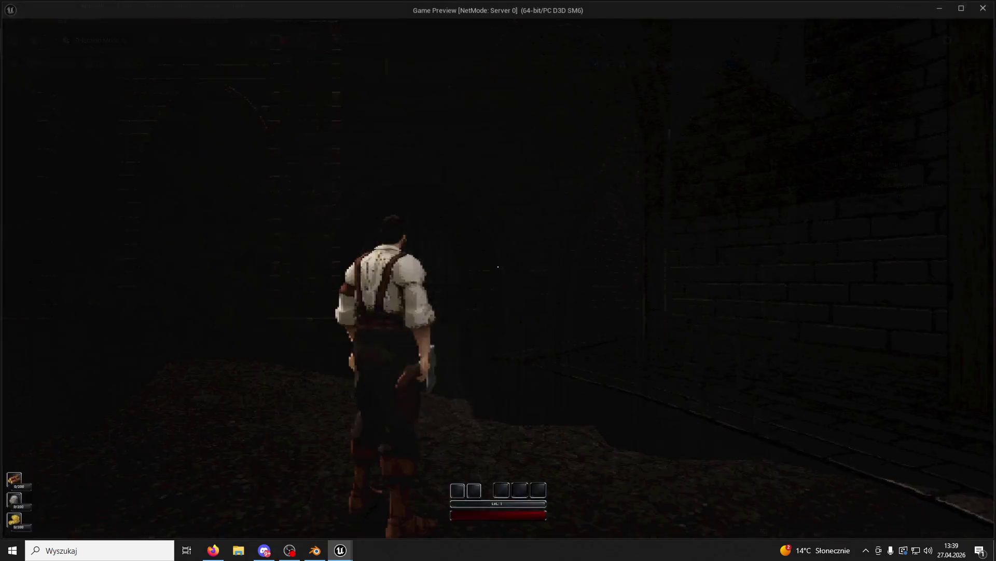
Run and jump through the courtyard, then exit the playtest.
key("w")
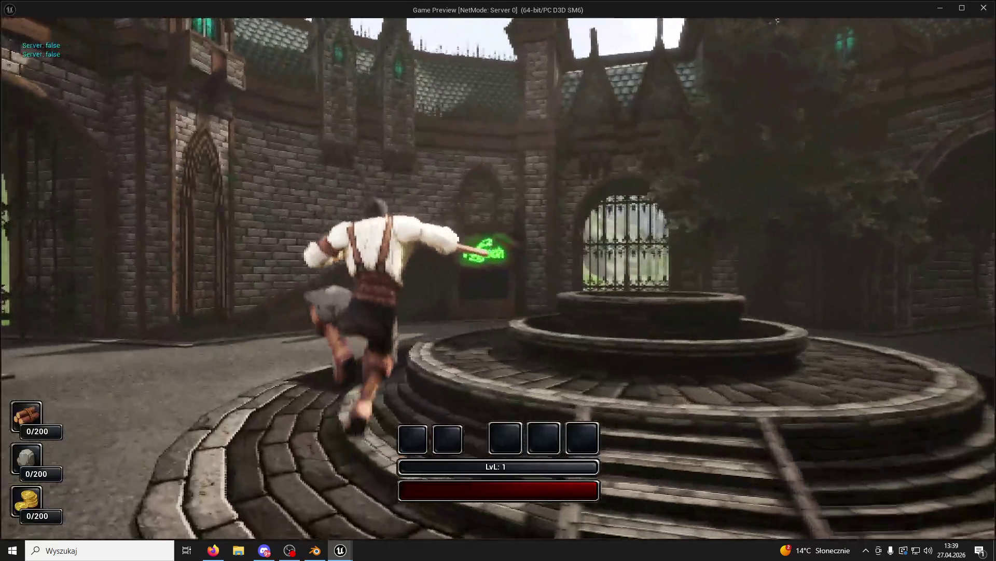
key("space")
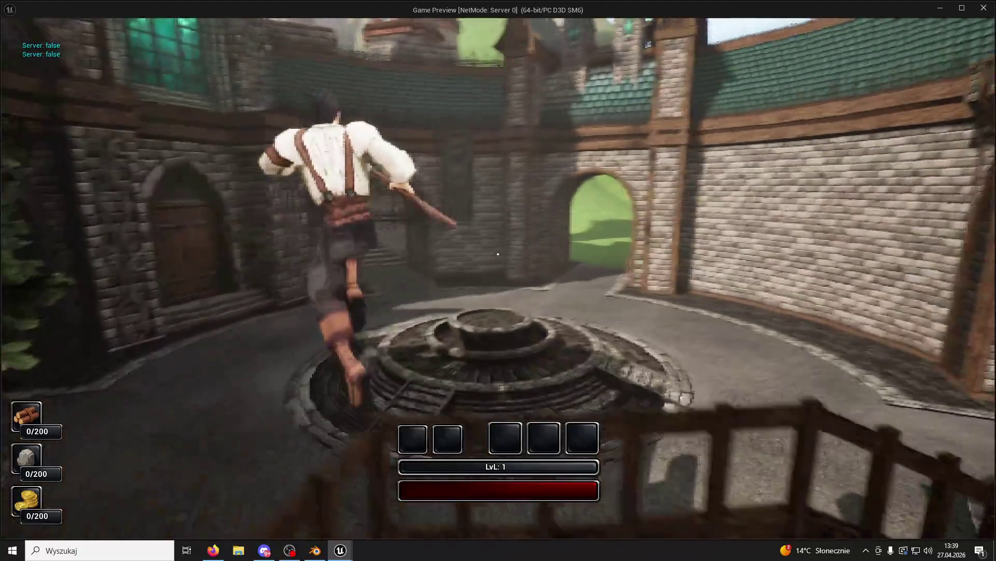
key("Escape")
Move the view past the fountain to the new gate, run through it toward the fountain, and stop.
mouse_move(313, 283)
left_mouse_down()
mouse_move(260, 283)
mouse_move(313, 282)
mouse_move(351, 260)
left_mouse_up()
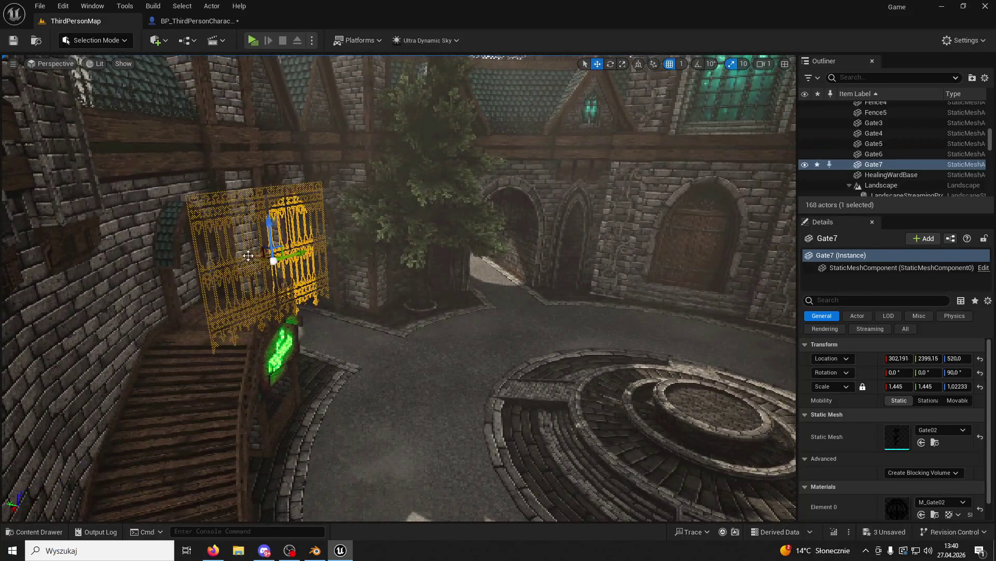
left_click_drag(647, 350, 360, 366)
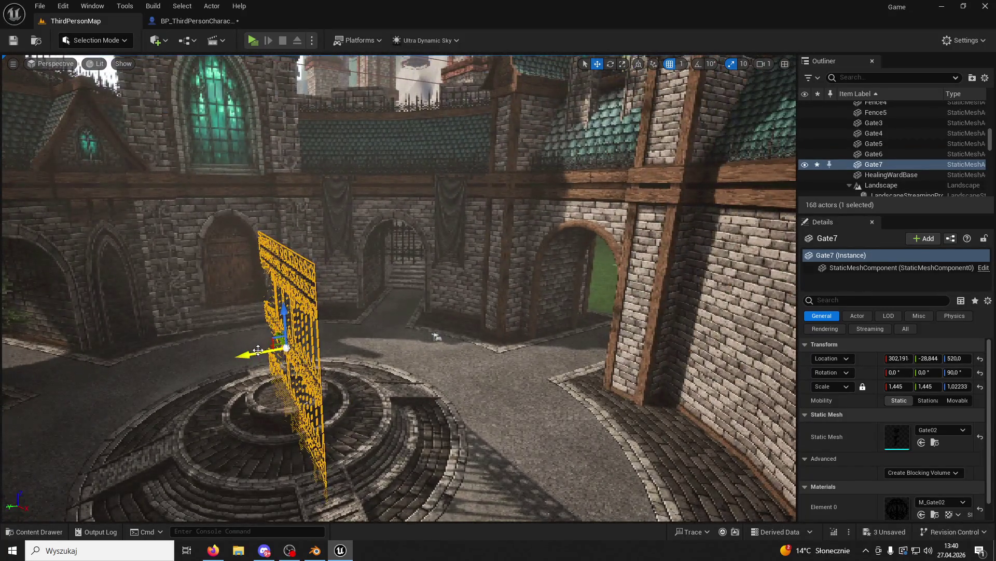
left_click_drag(571, 337, 591, 238)
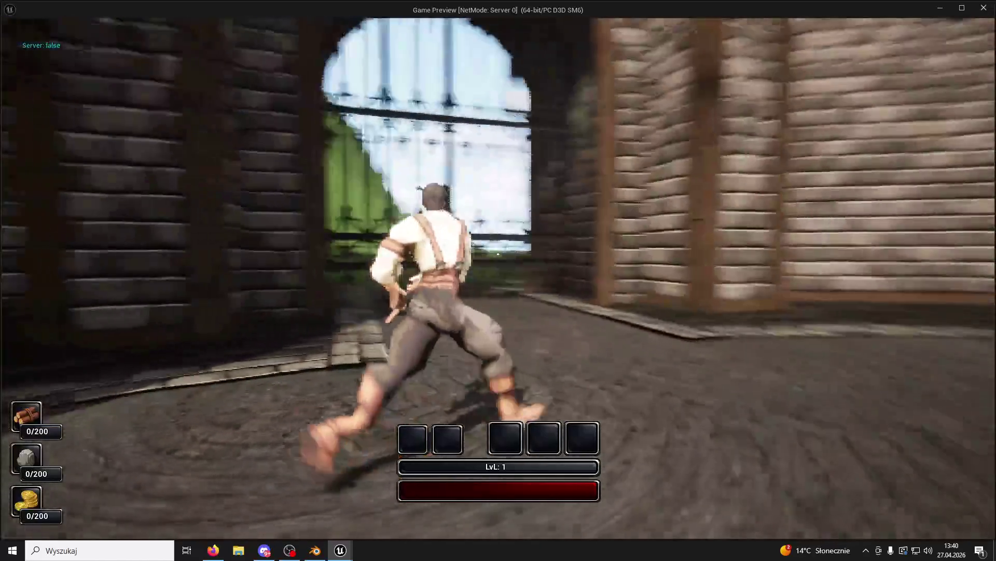
key("w")
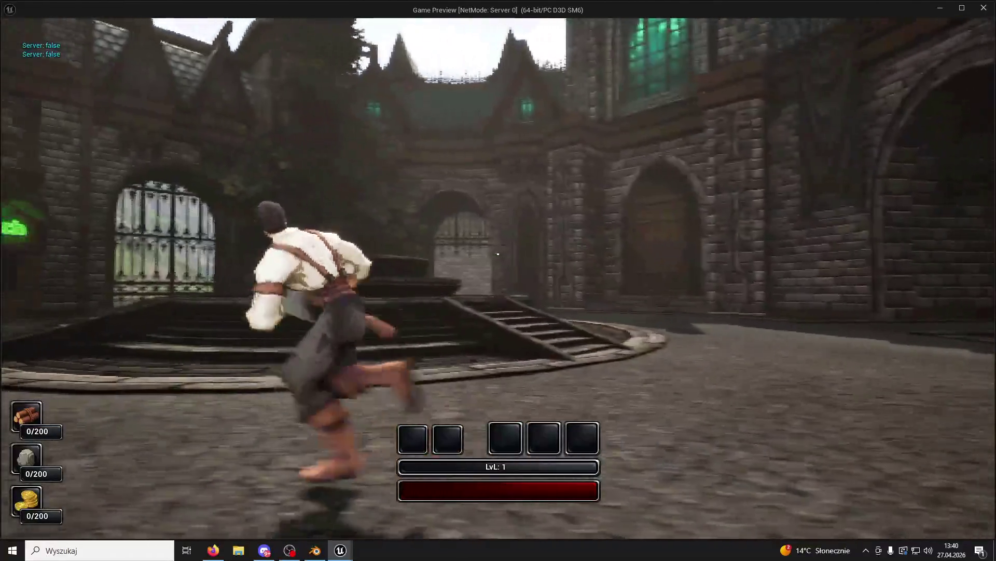
key("w")
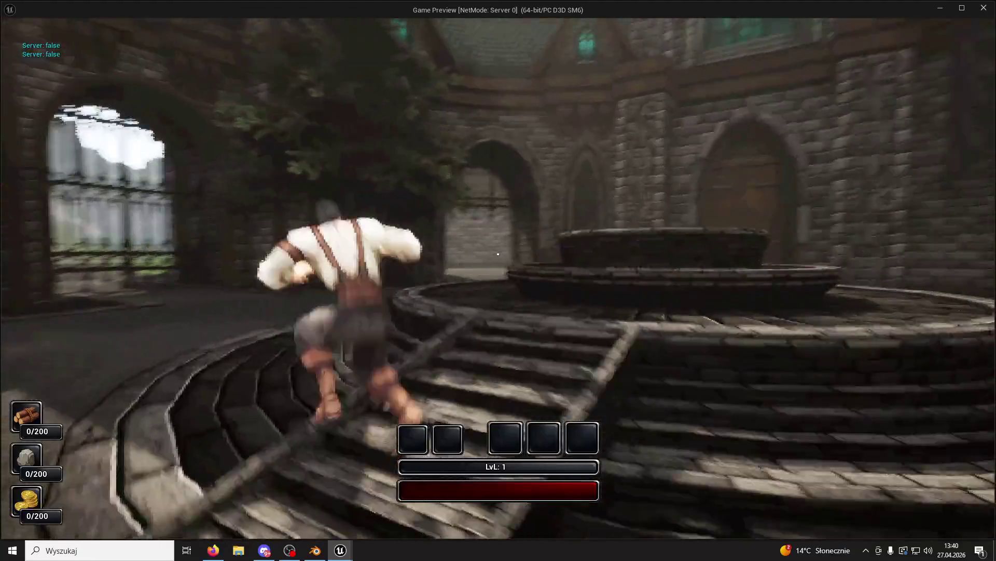
key("Escape")
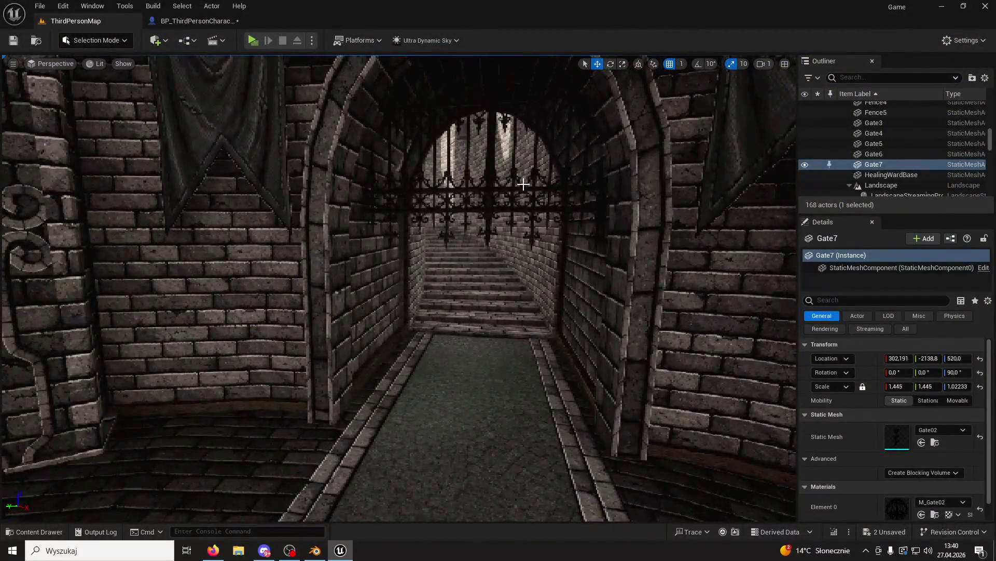
Select Gate5 and scale it up so it fills the stone archway.
left_click(523, 184)
scroll(495, 117, "down", 3)
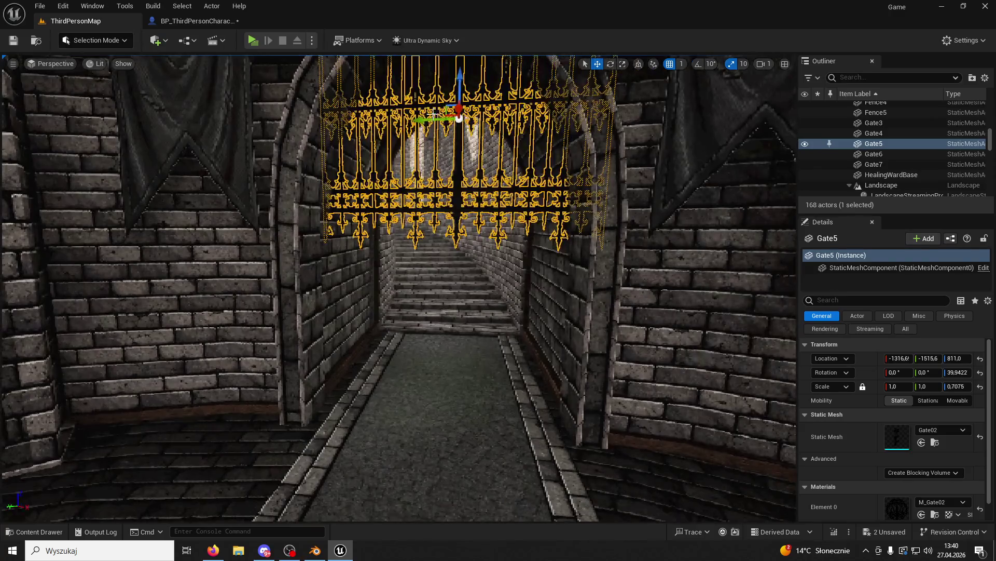
left_click(461, 144)
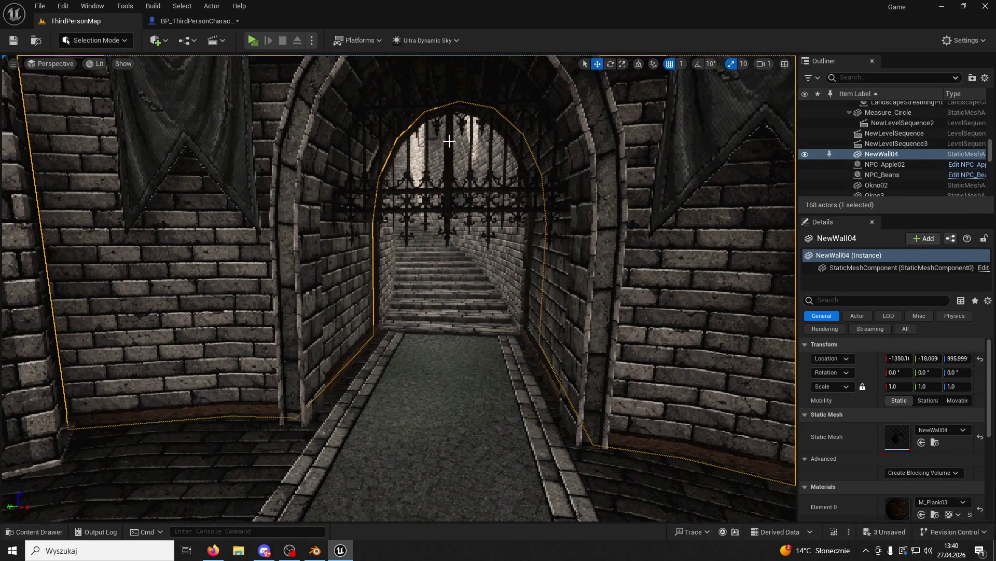
left_click(449, 141)
scroll(454, 217, "up", 3)
mouse_move(899, 387)
left_mouse_down()
mouse_move(942, 386)
mouse_move(906, 387)
left_mouse_up()
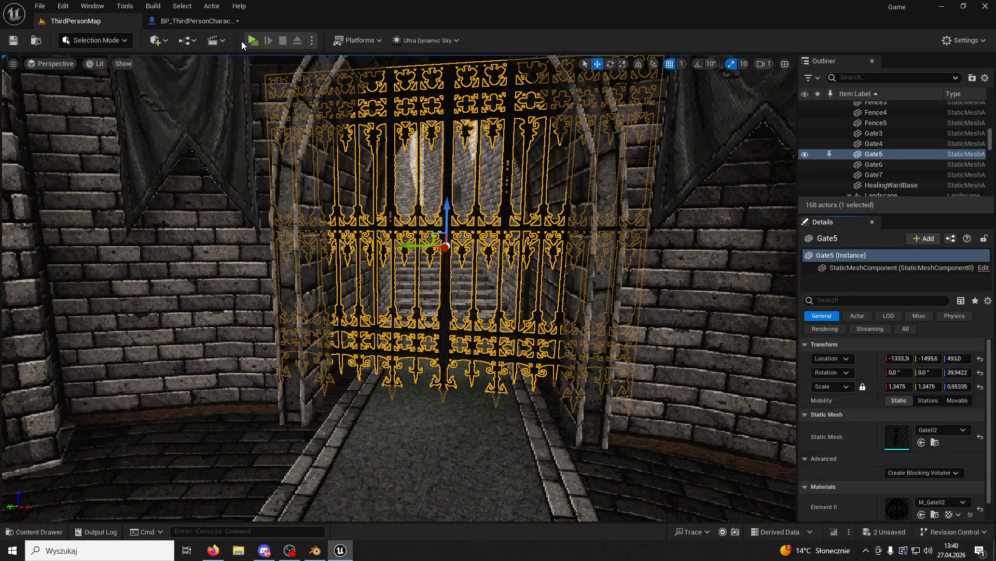
Playtest along the corridor beside Gate5 into the courtyard, jumping up the stairs onto the round platform.
left_click(253, 40)
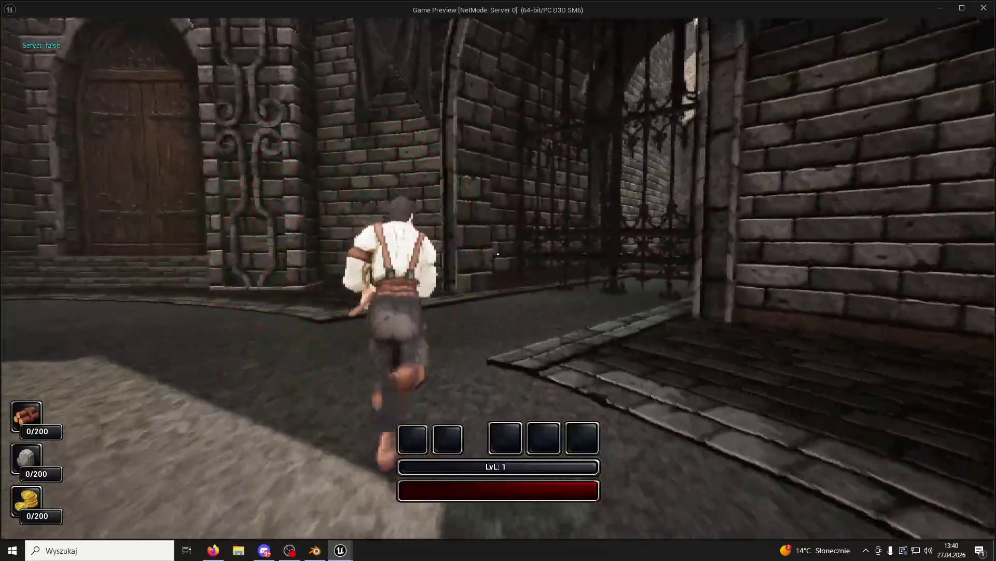
key("w")
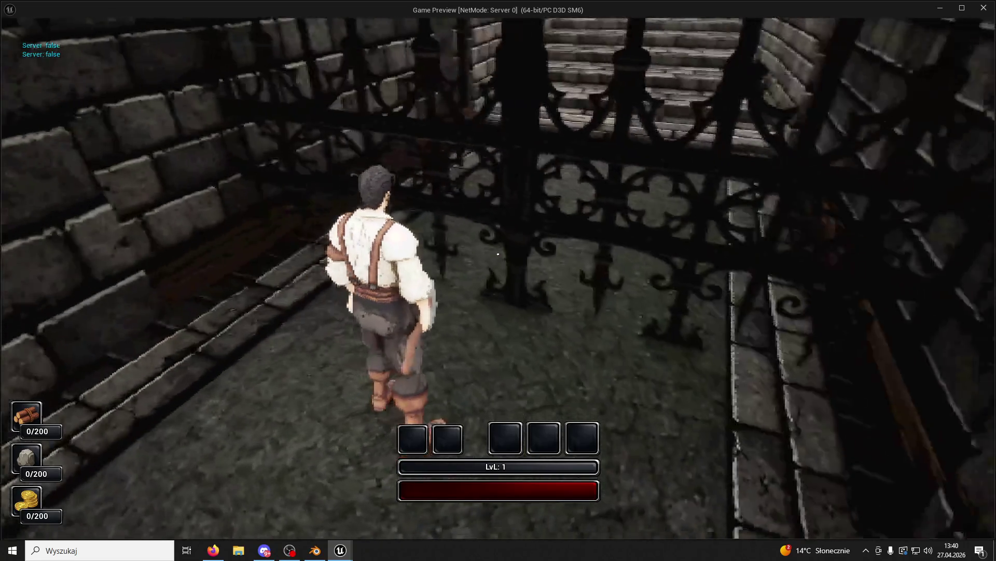
key("w")
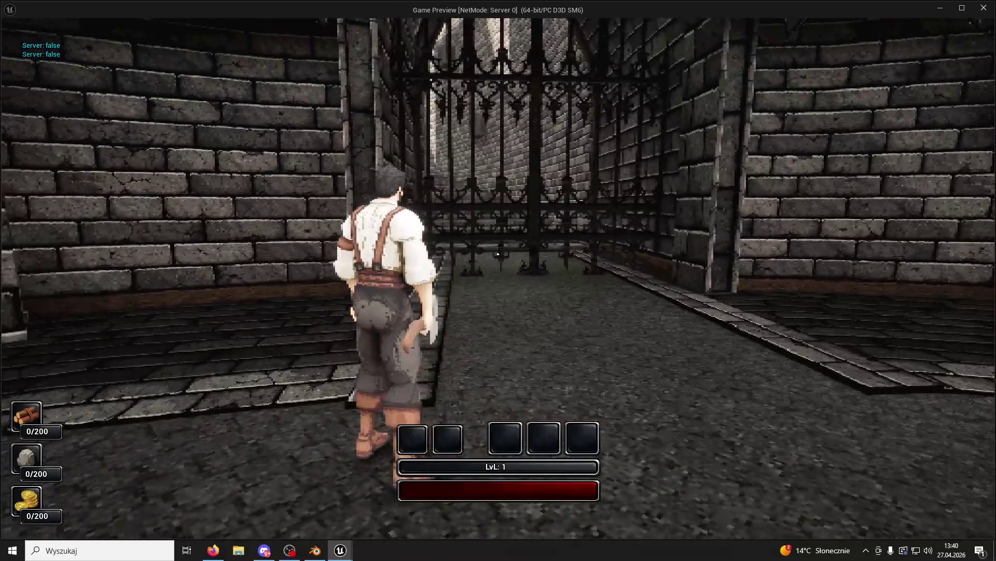
key("w")
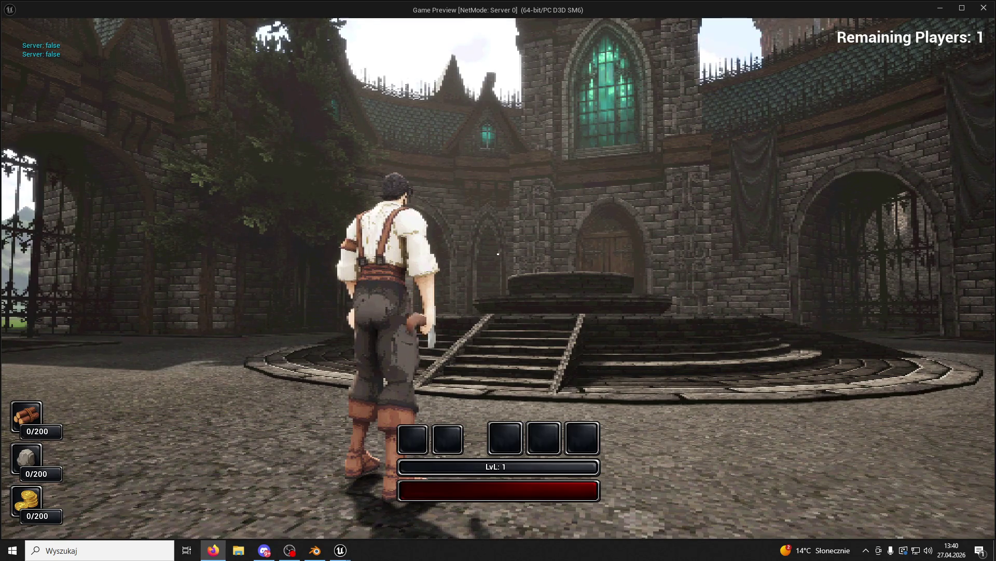
left_click(649, 205)
key("w")
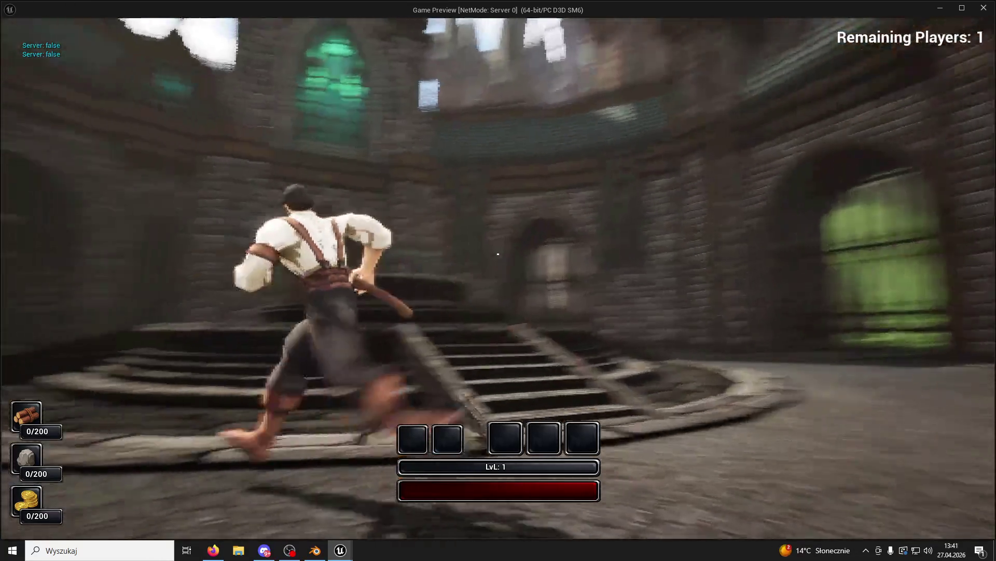
key("space")
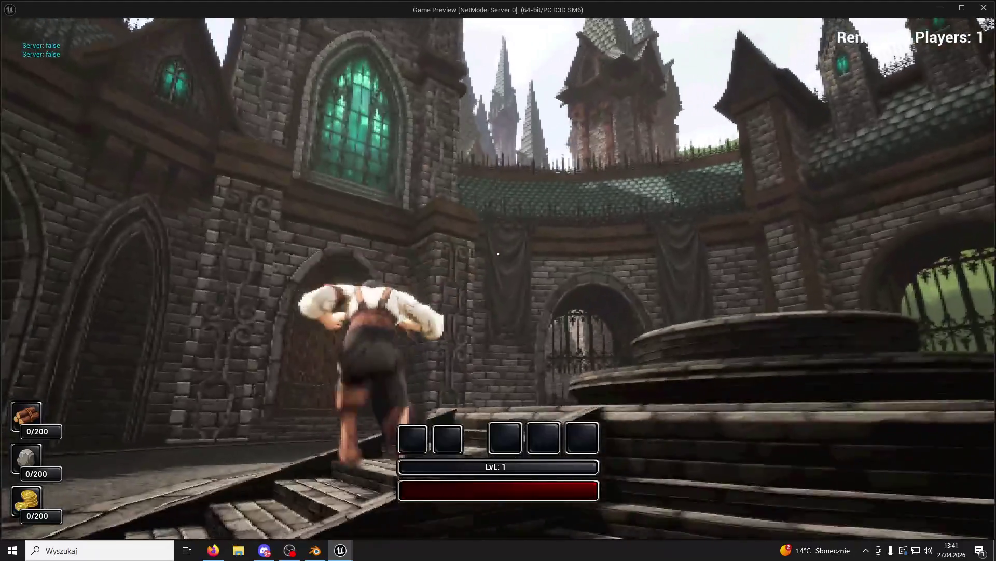
key("space")
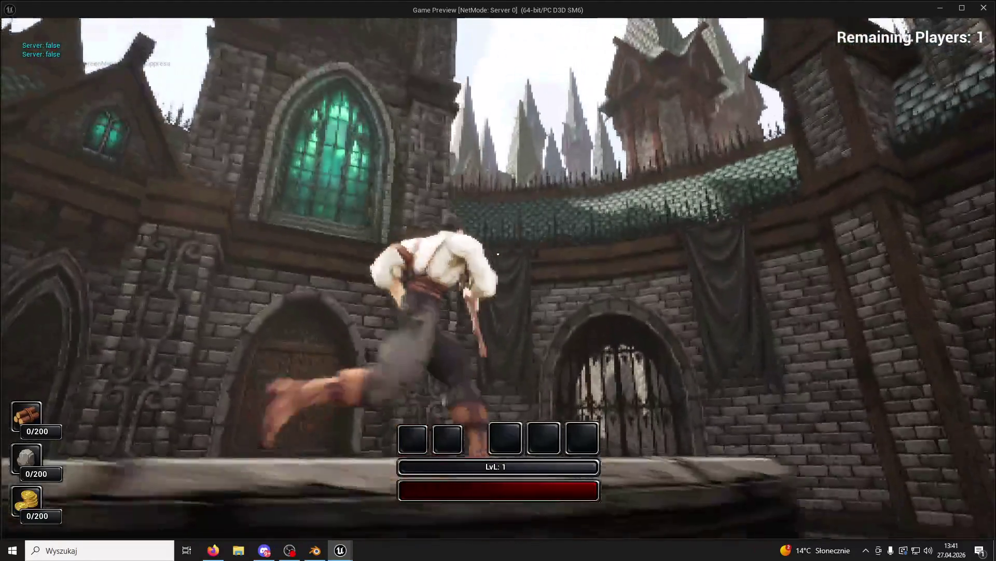
key("super+shift+s")
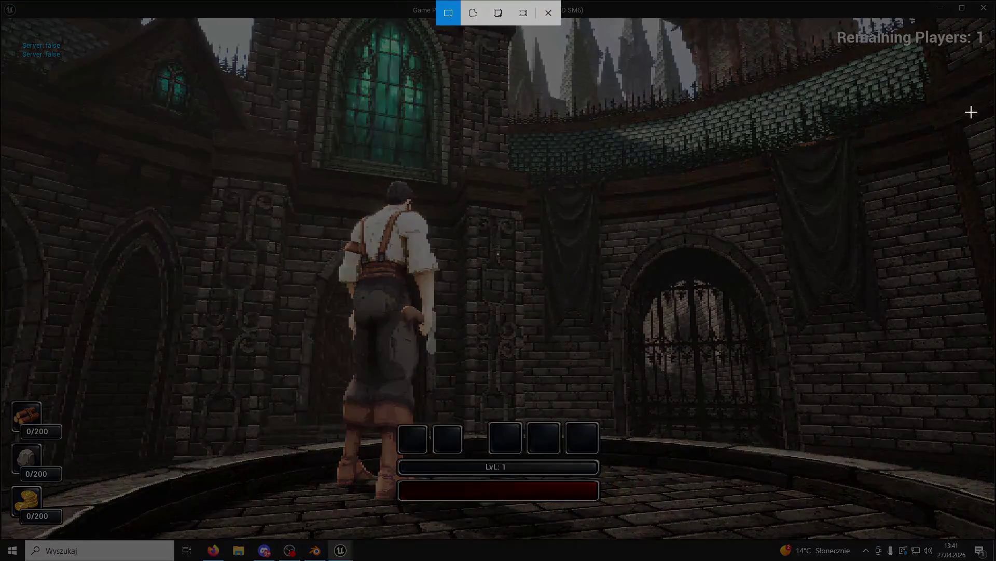
Snip the whole game window and paste the screenshot into Paint.
mouse_move(988, 25)
left_mouse_down()
mouse_move(192, 470)
mouse_move(15, 514)
left_mouse_up()
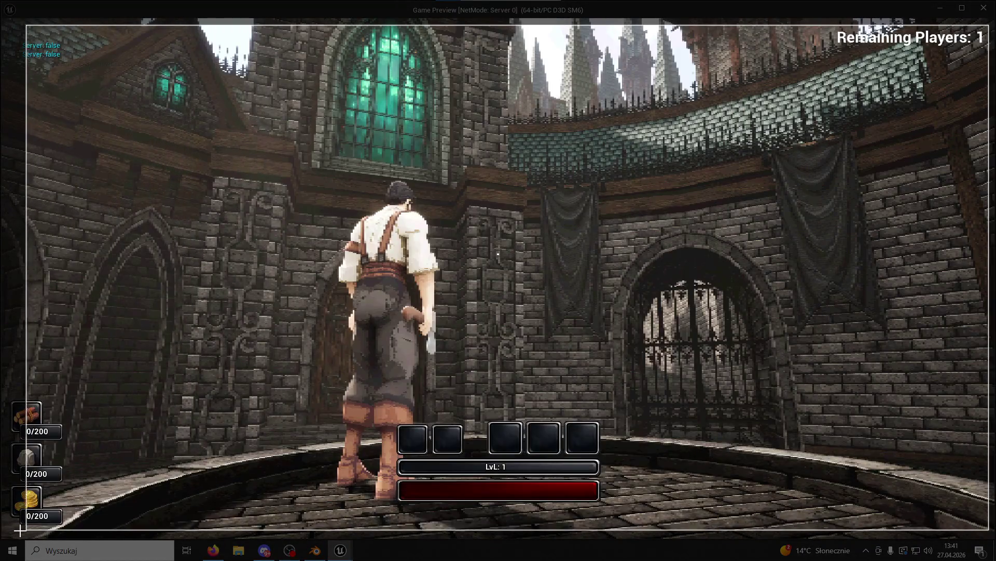
key("super")
left_click(63, 558)
type("paint")
key("Return")
key("ctrl+v")
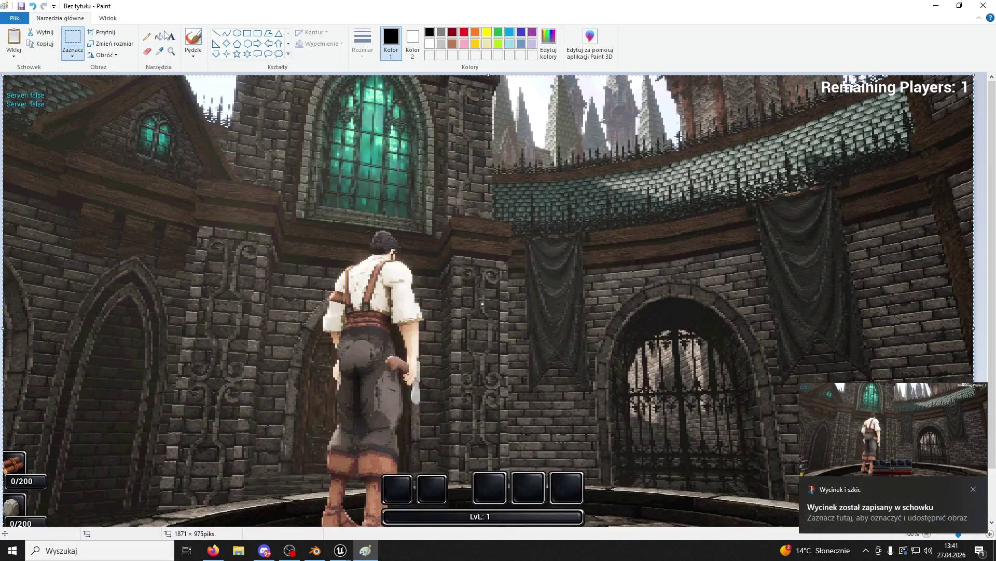
Sketch black brush lines over the spires, then return to the Unreal editor.
left_click(195, 40)
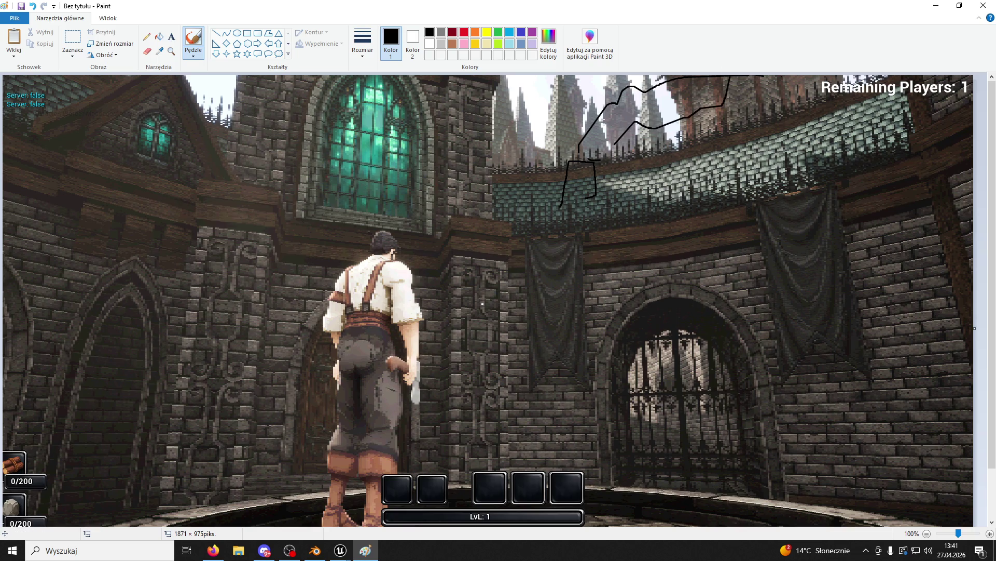
key("alt+Tab")
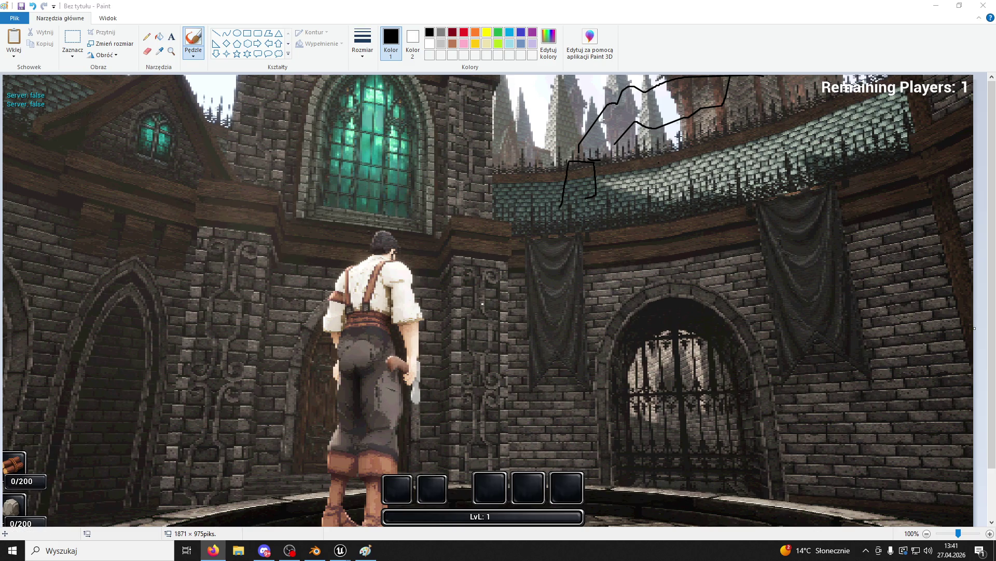
mouse_move(340, 550)
left_click(308, 506)
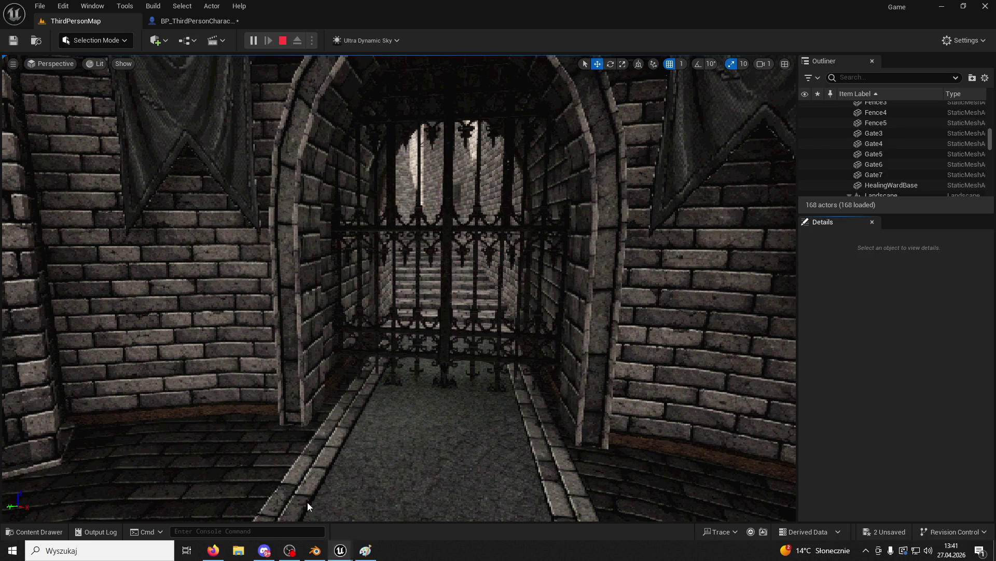
Bring the game preview forward and run across the courtyard toward the tower, jumping onto and off the stone well.
key("F8")
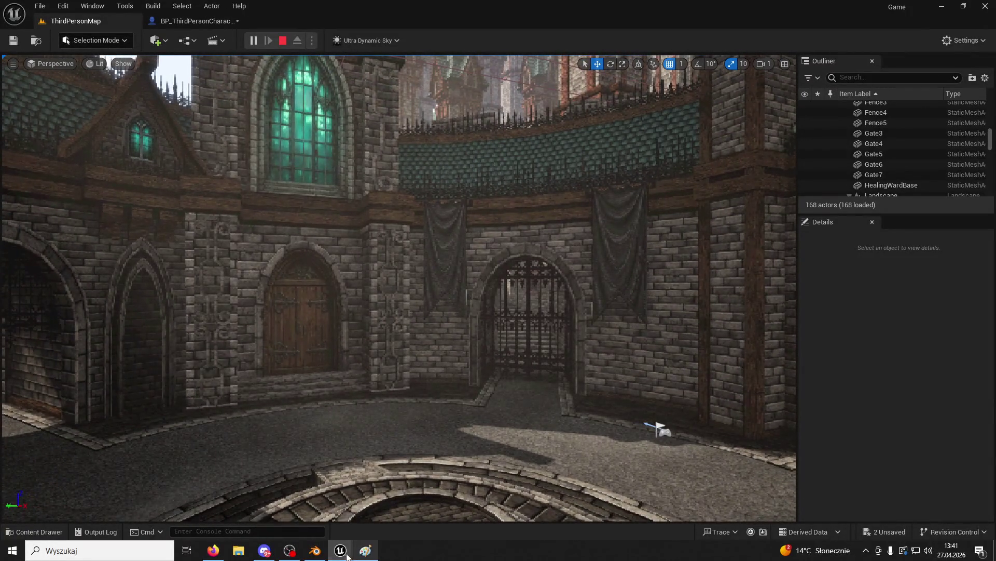
left_click(390, 528)
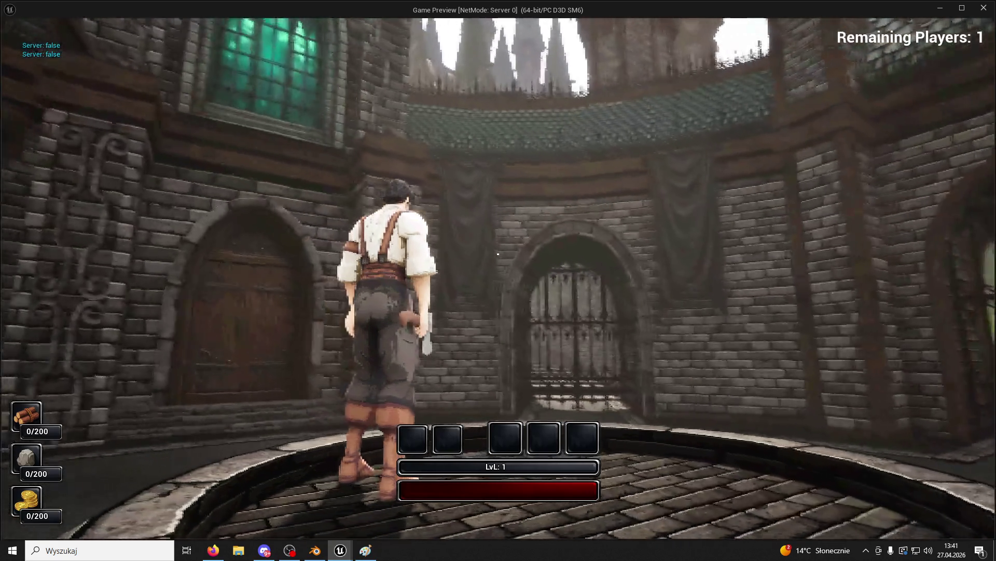
key("space")
key("w")
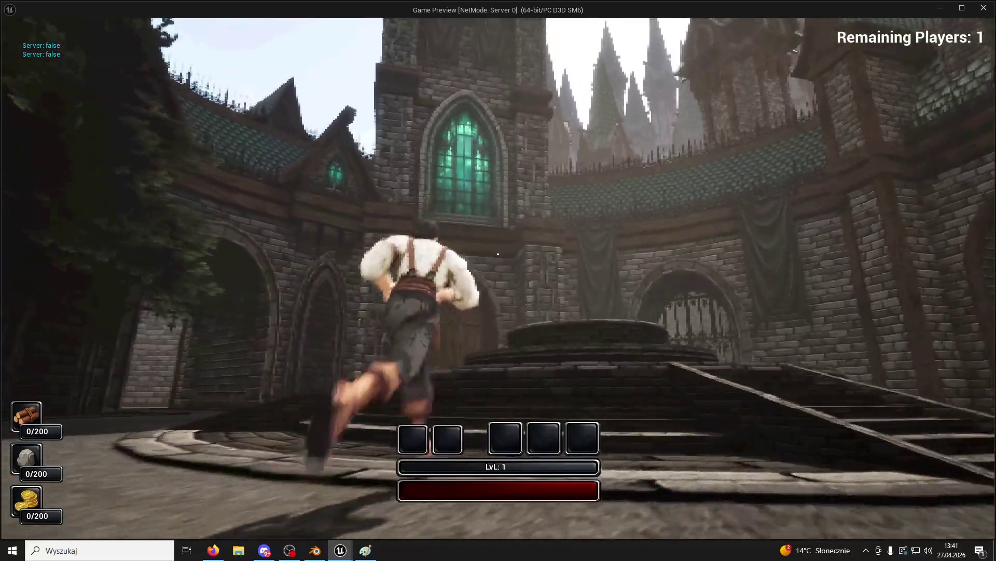
key("space")
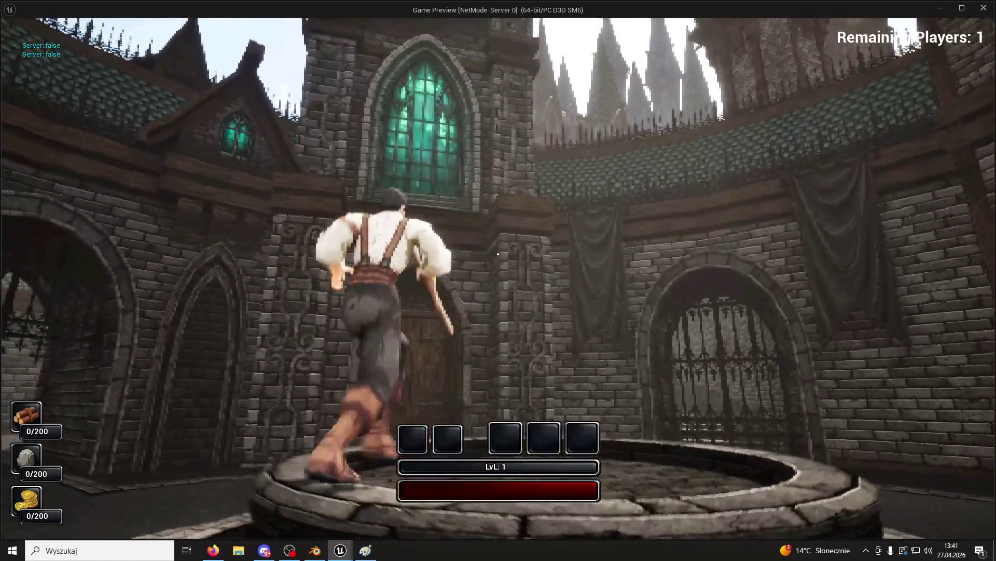
key("space")
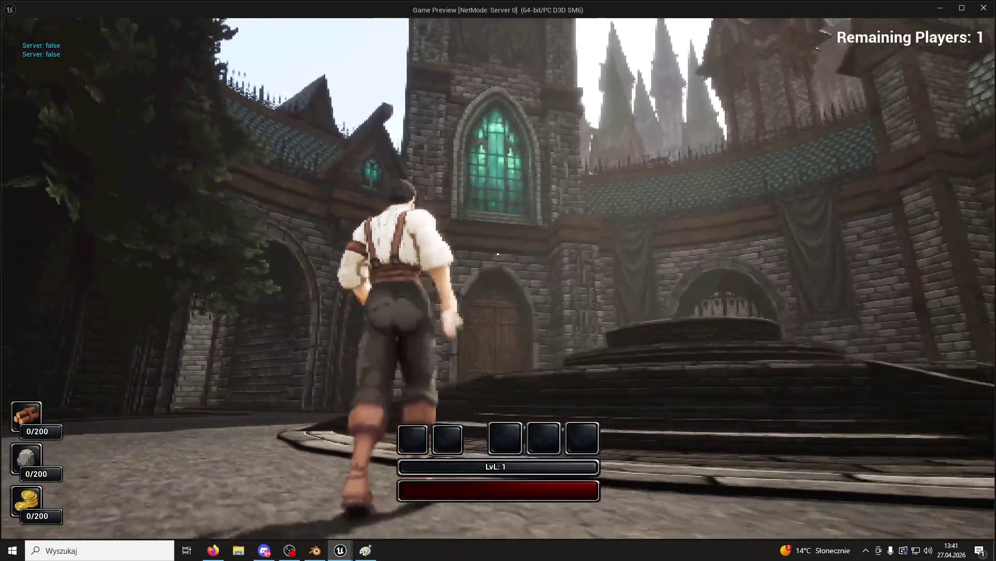
key("super")
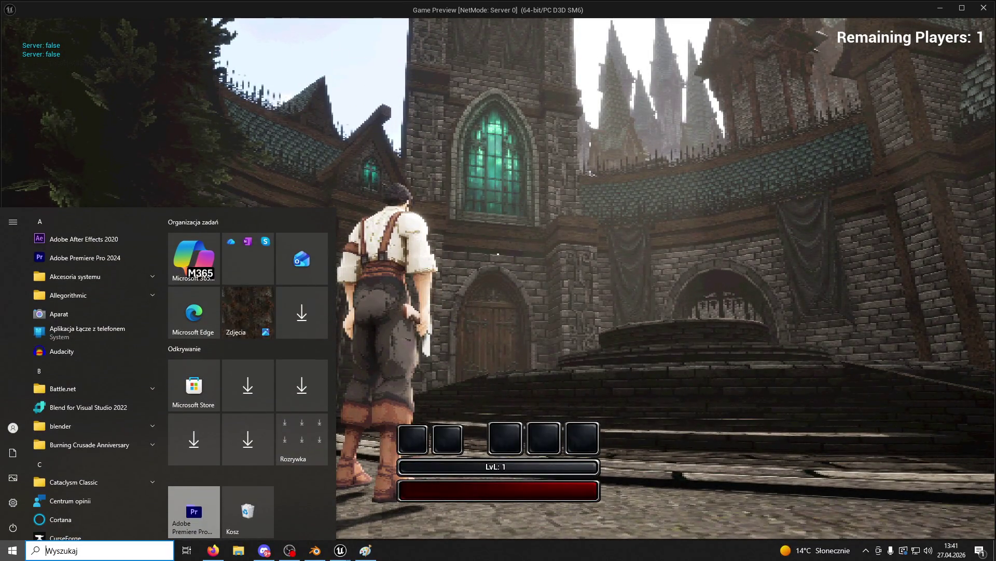
Dismiss the Start menu and let the game preview run until the courtyard reaches night.
key("super")
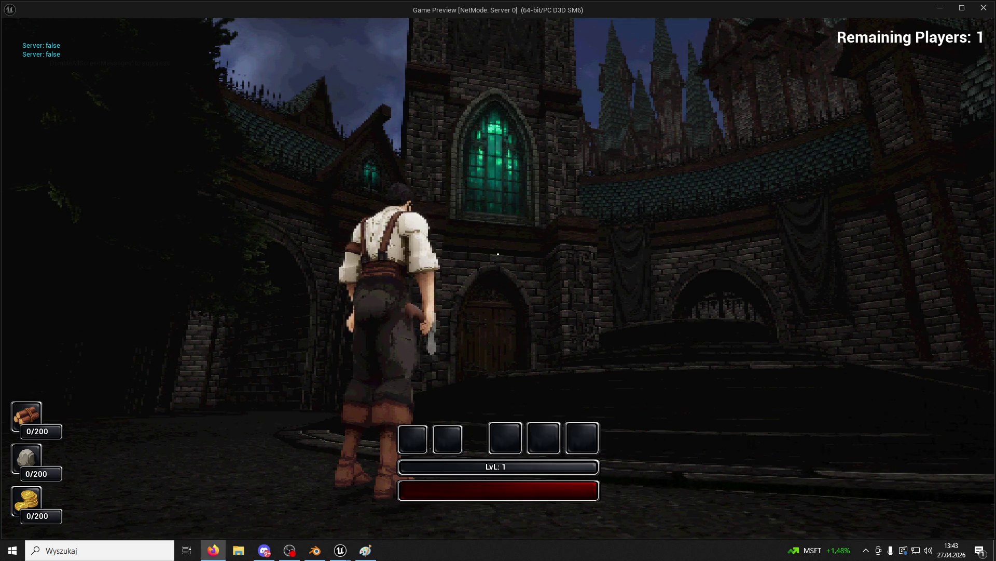
Transform the character into a werewolf with F, then end the play session with Esc.
key("f")
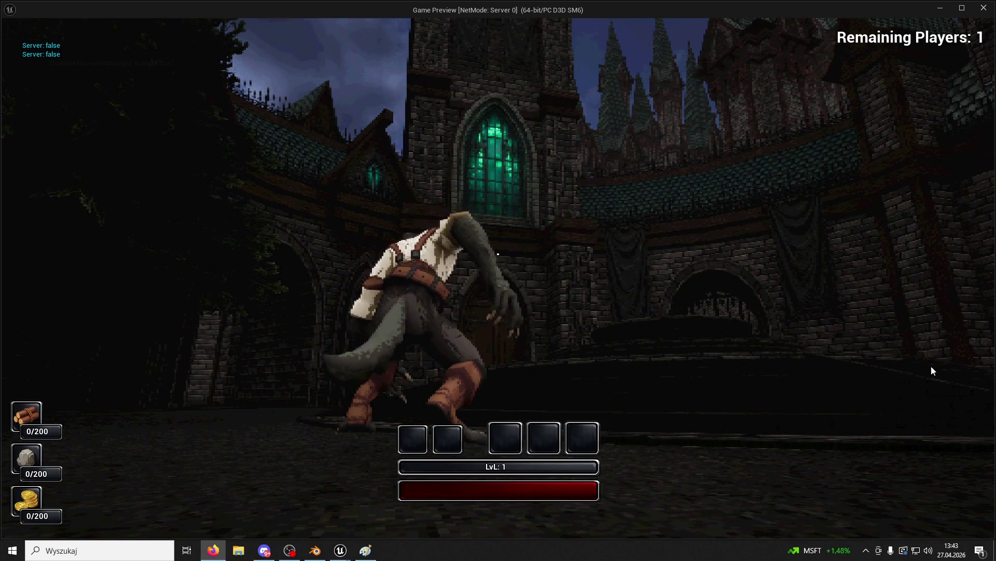
key("Escape")
key("super")
key("super")
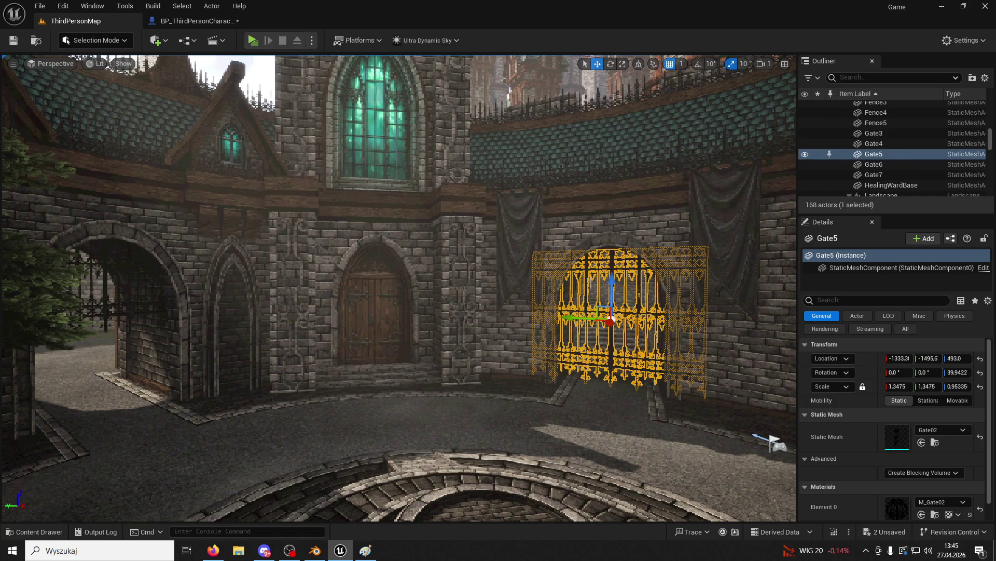
left_click(625, 131)
key("f")
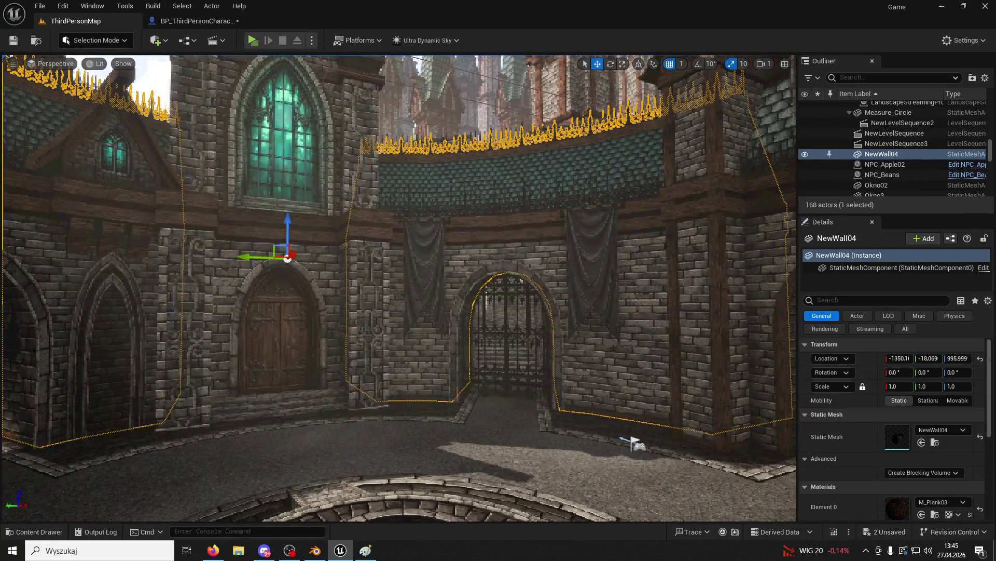
scroll(727, 163, "up", 2)
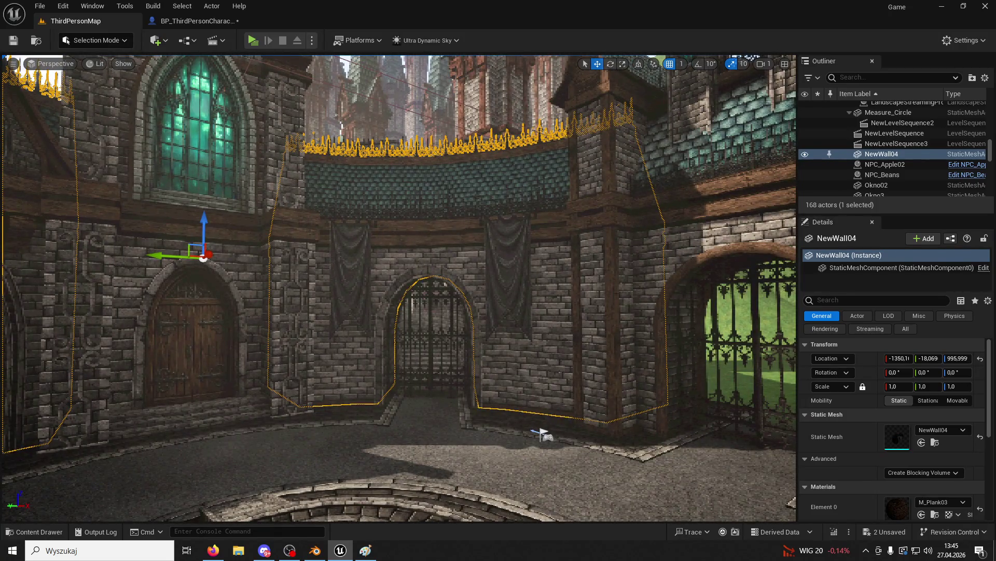
left_click_drag(661, 220, 659, 186)
key("alt+Tab")
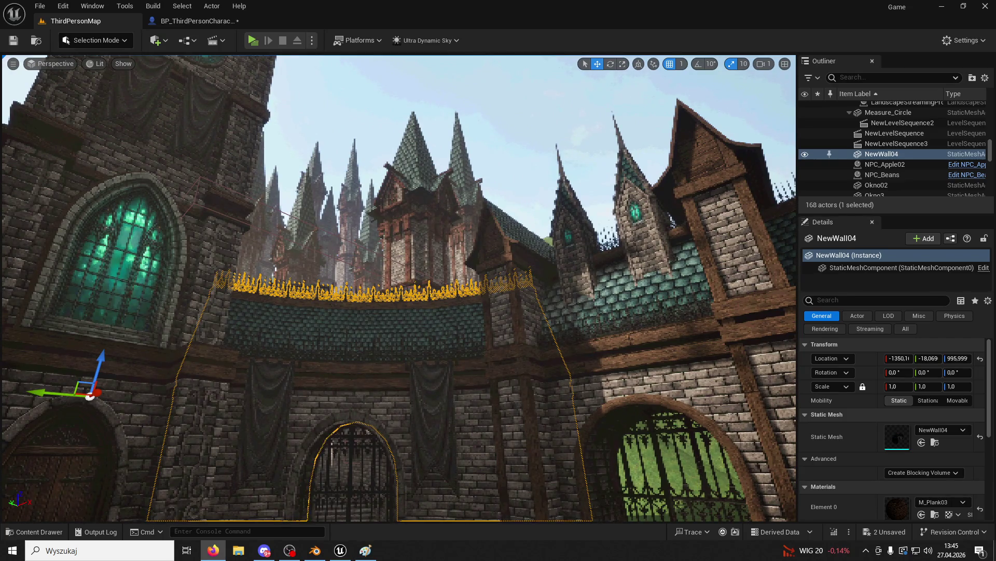
left_click_drag(590, 183, 590, 218)
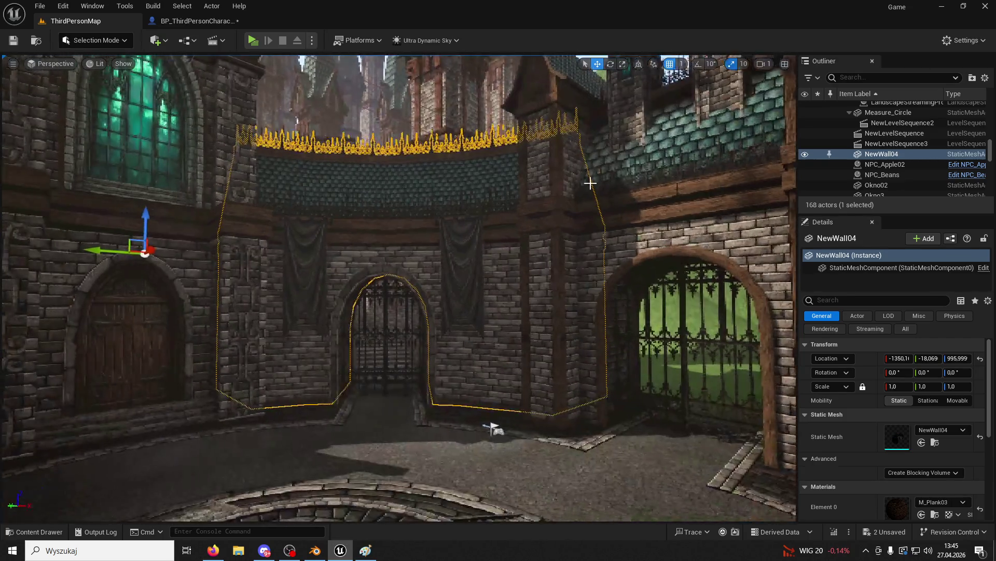
left_click(36, 531)
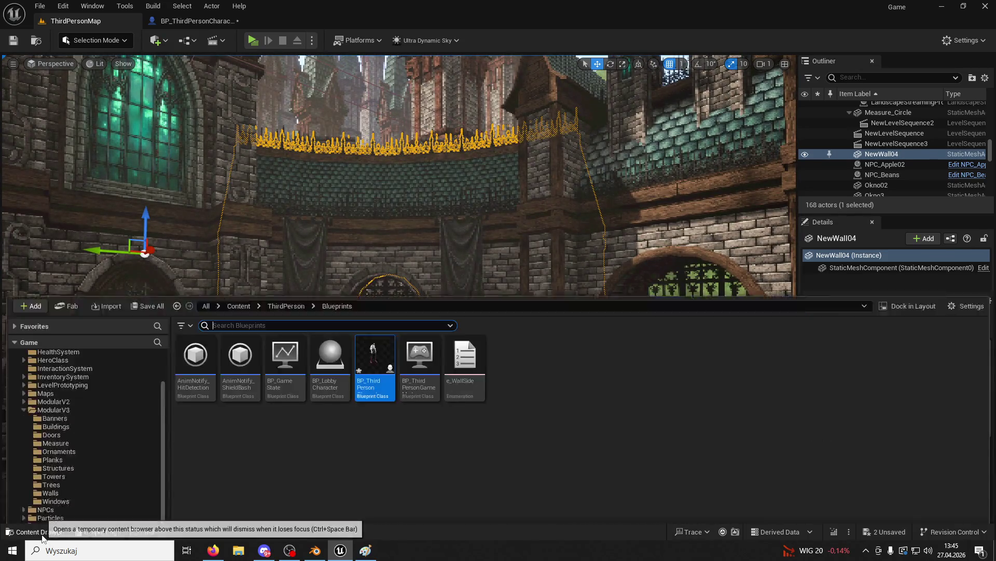
left_click(286, 213)
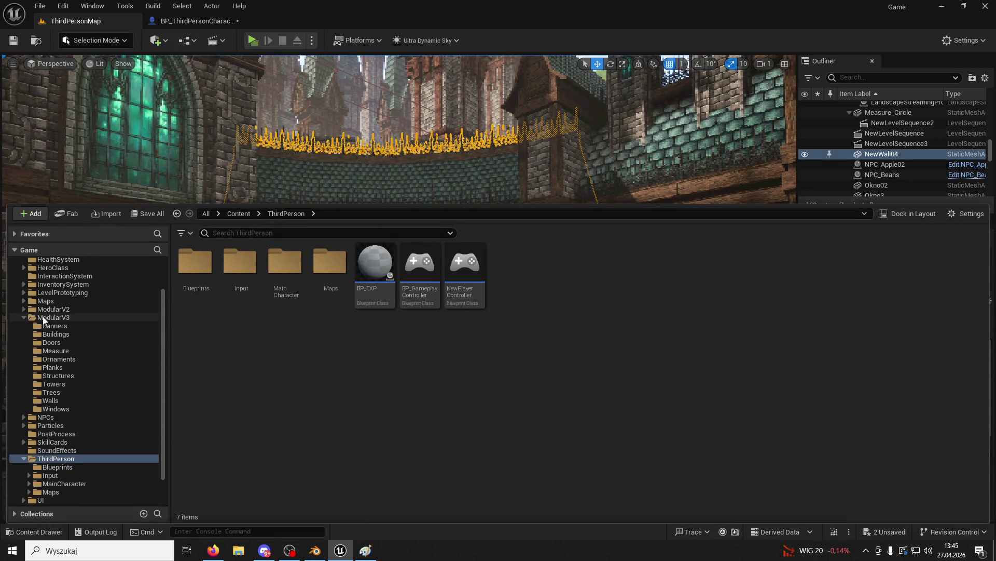
left_click(24, 317)
left_click(394, 164)
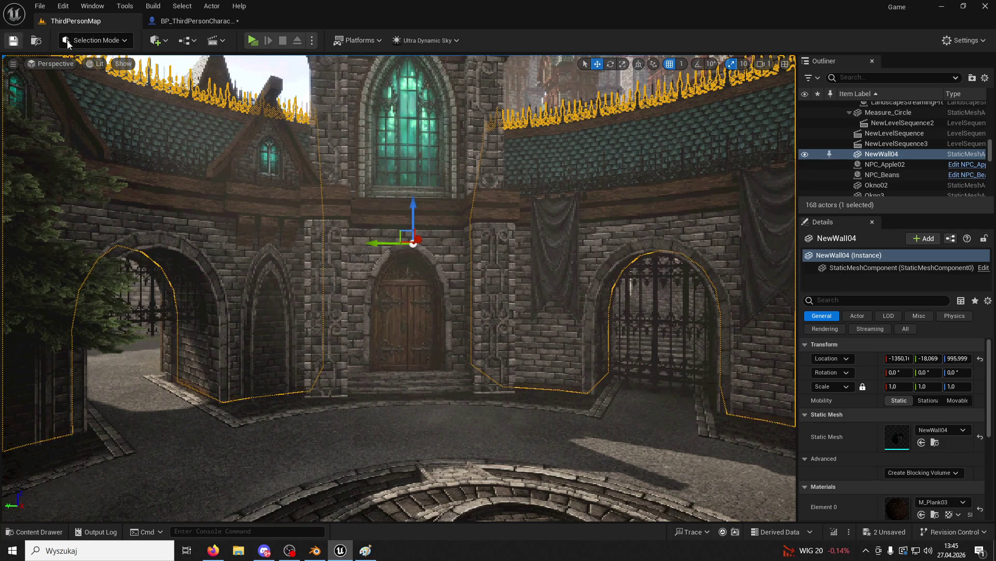
left_click(253, 40)
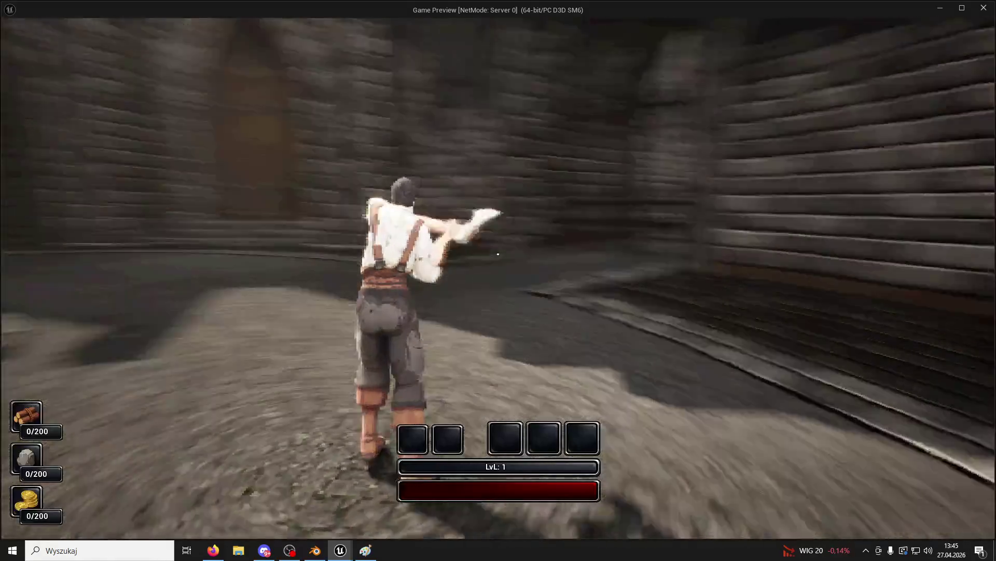
key("w")
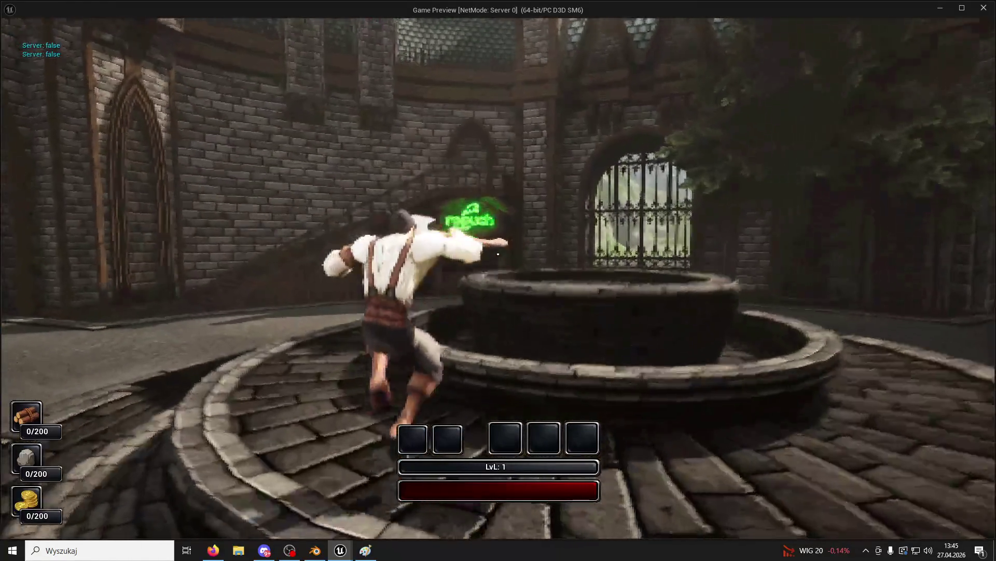
key("space")
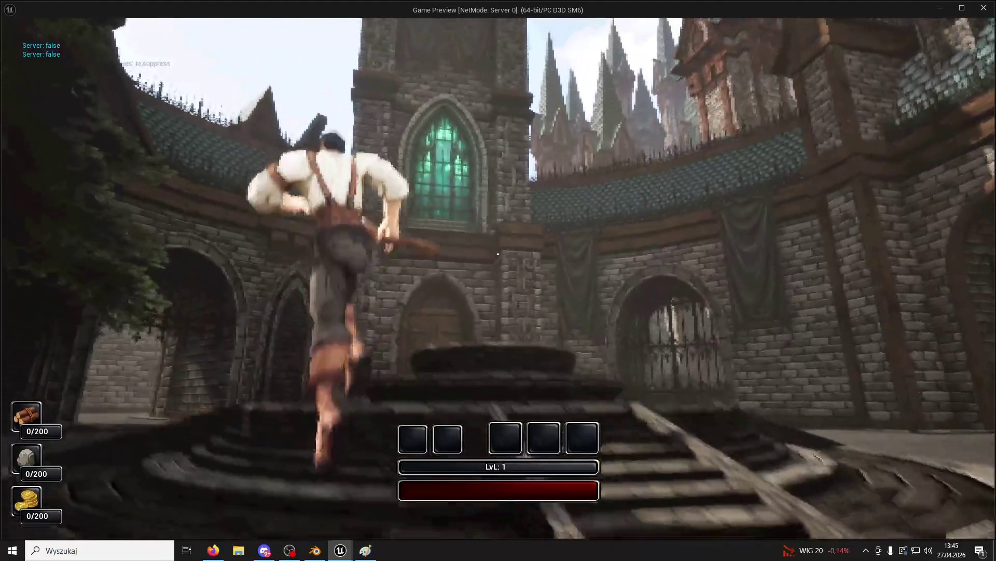
key("w")
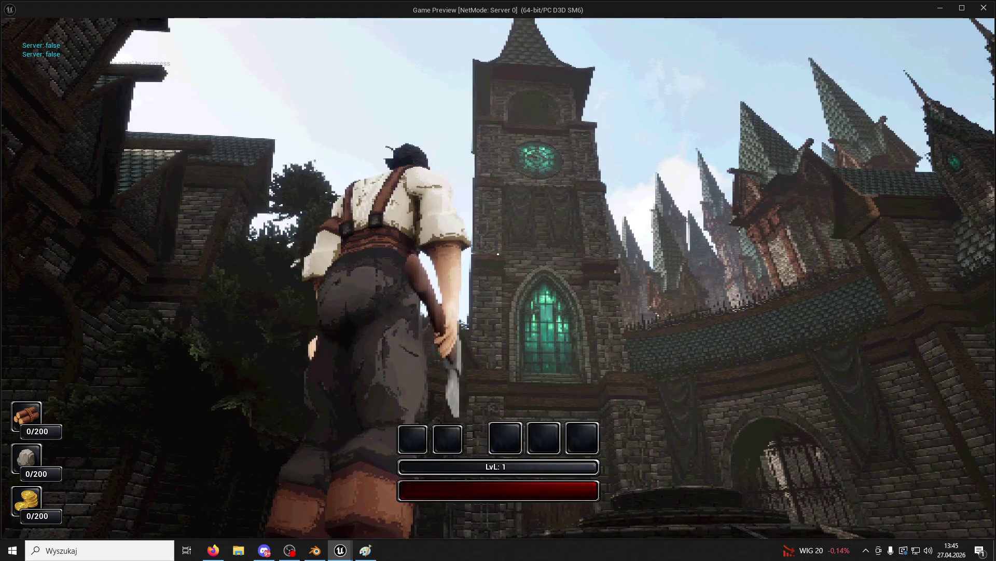
key("w")
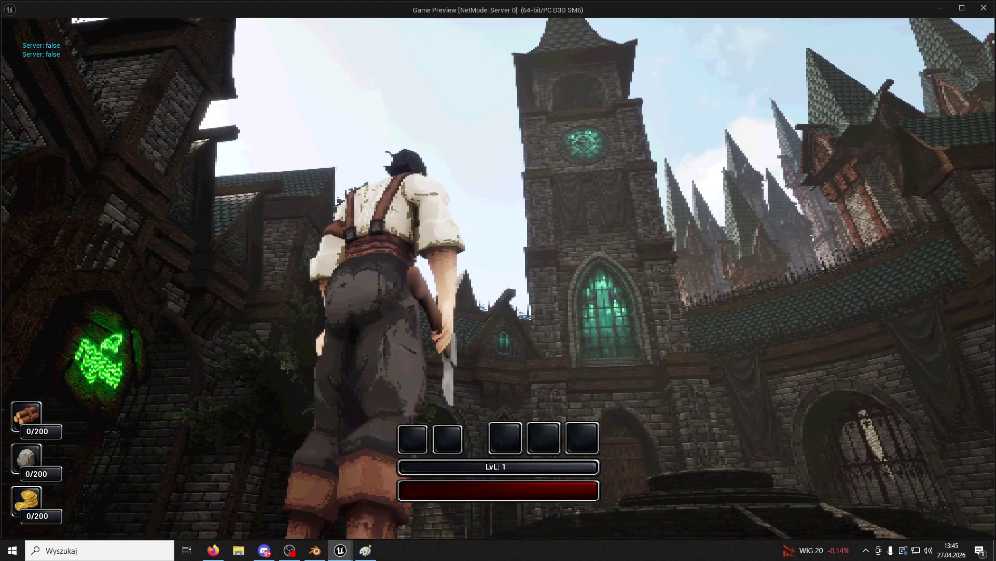
key("w")
key("w")
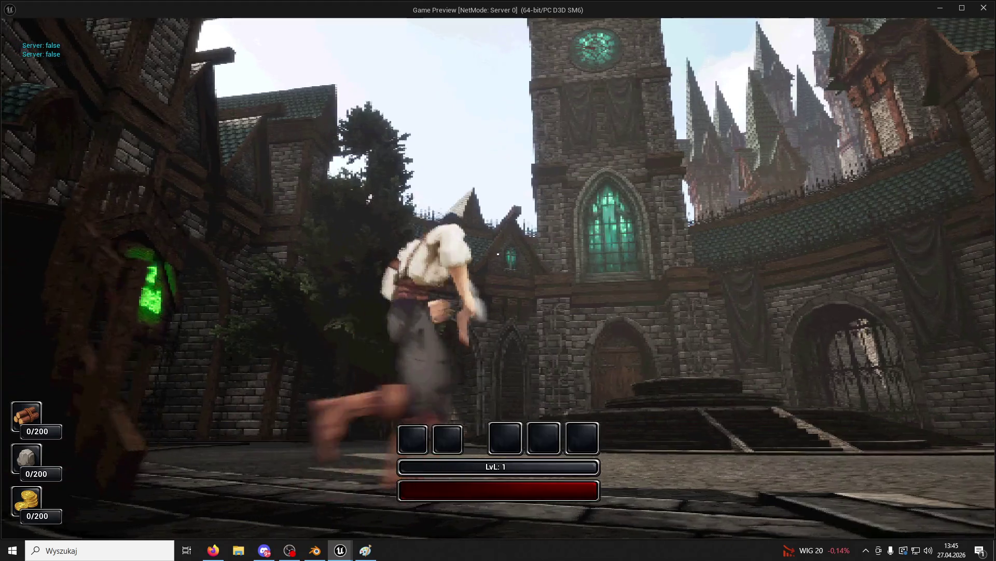
key("w")
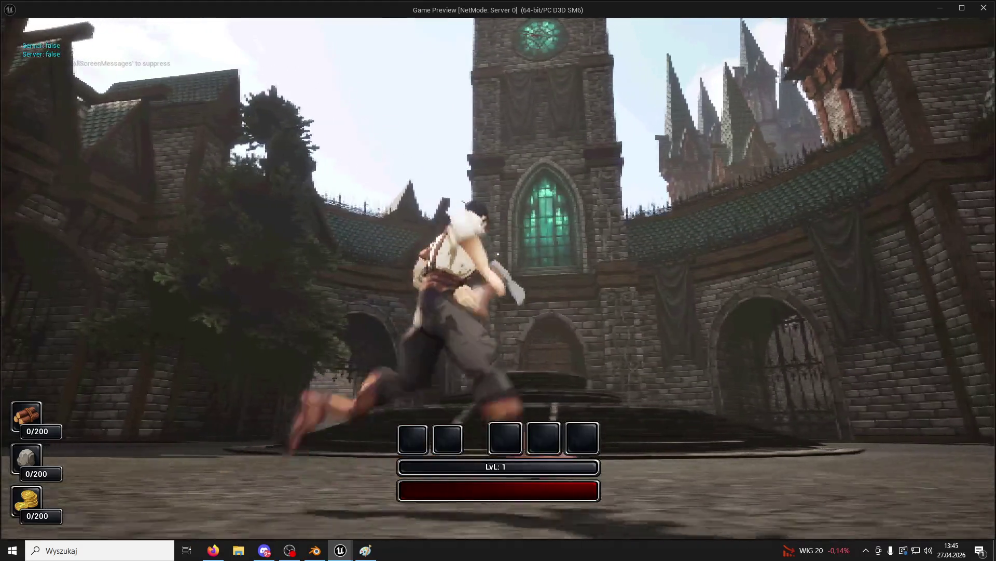
key("Escape")
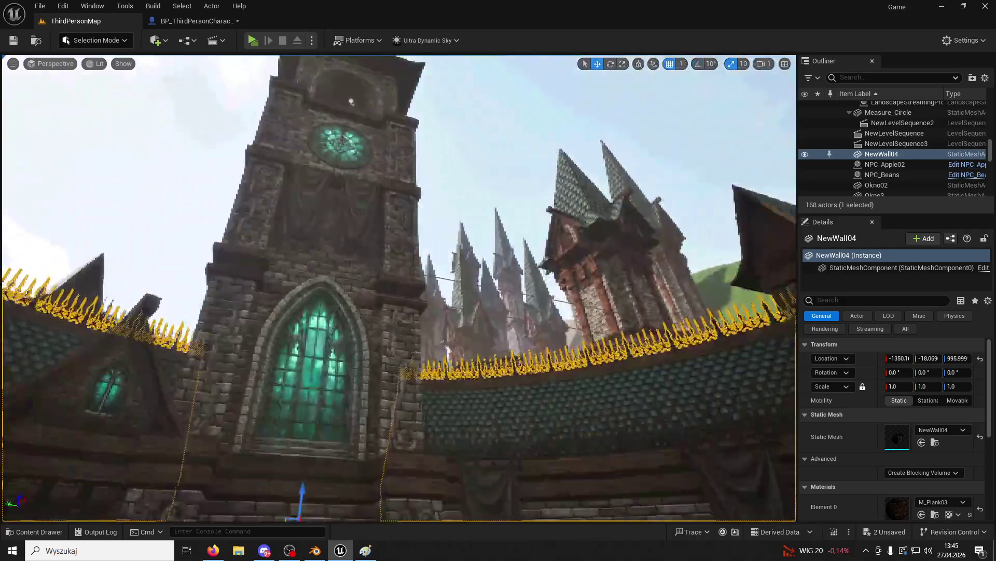
Fly over the castle roofs and select the cathedral tower CathedralWithInside2.
key("w")
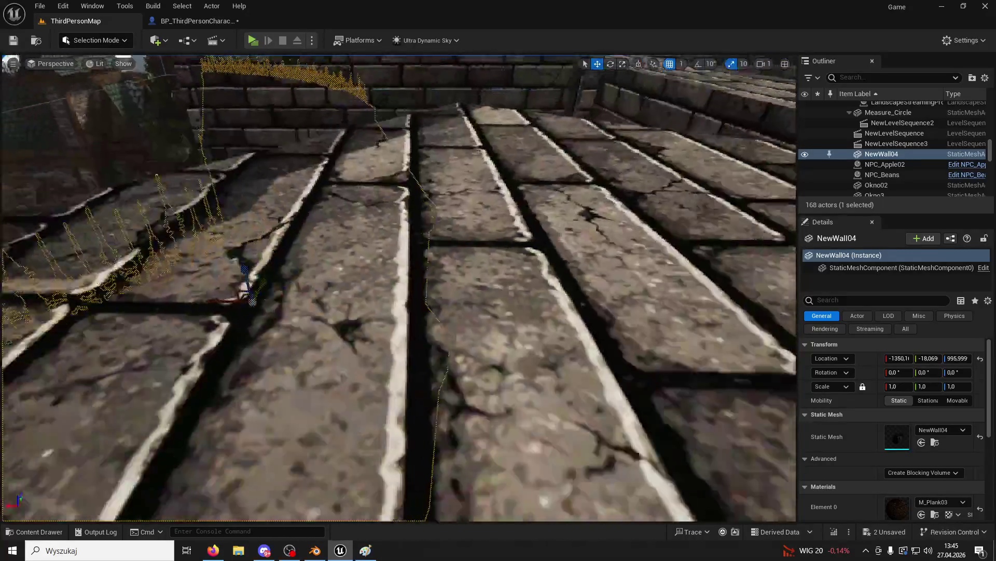
key("w")
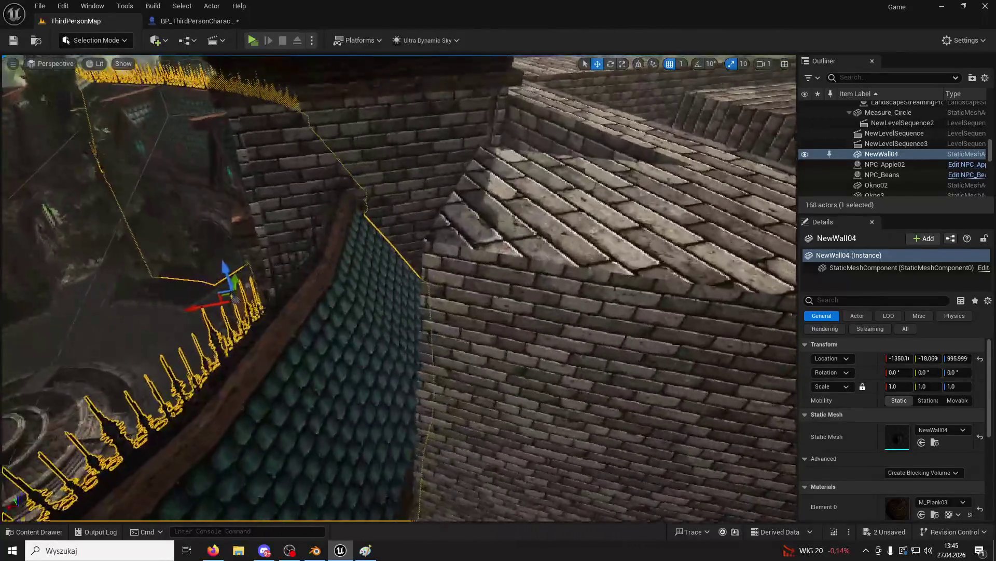
key("w")
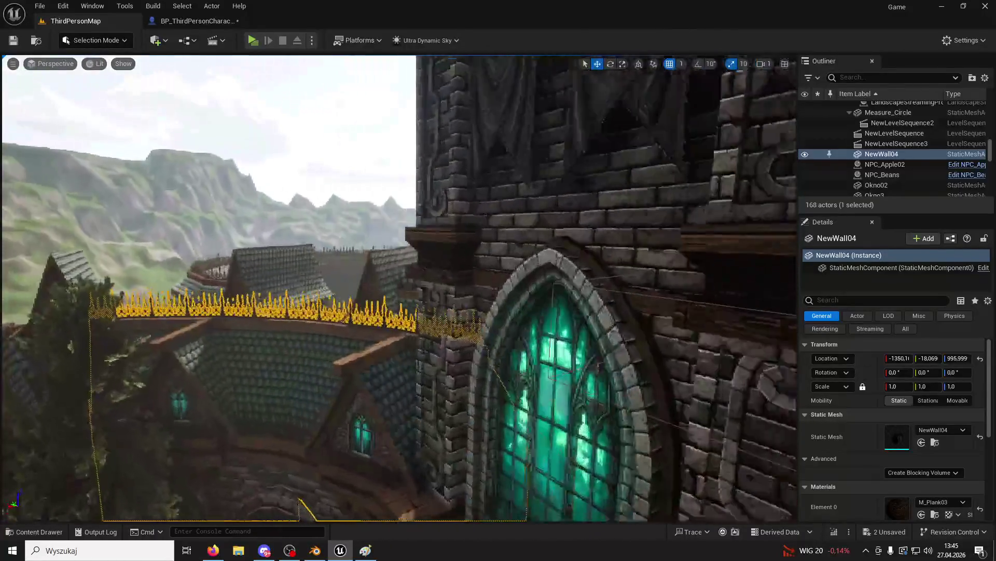
key("w")
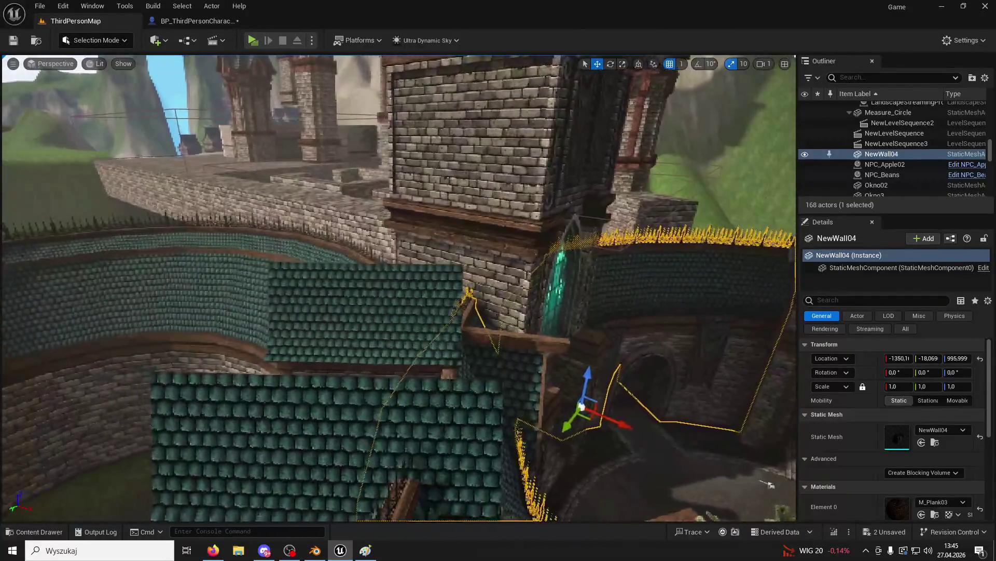
key("w")
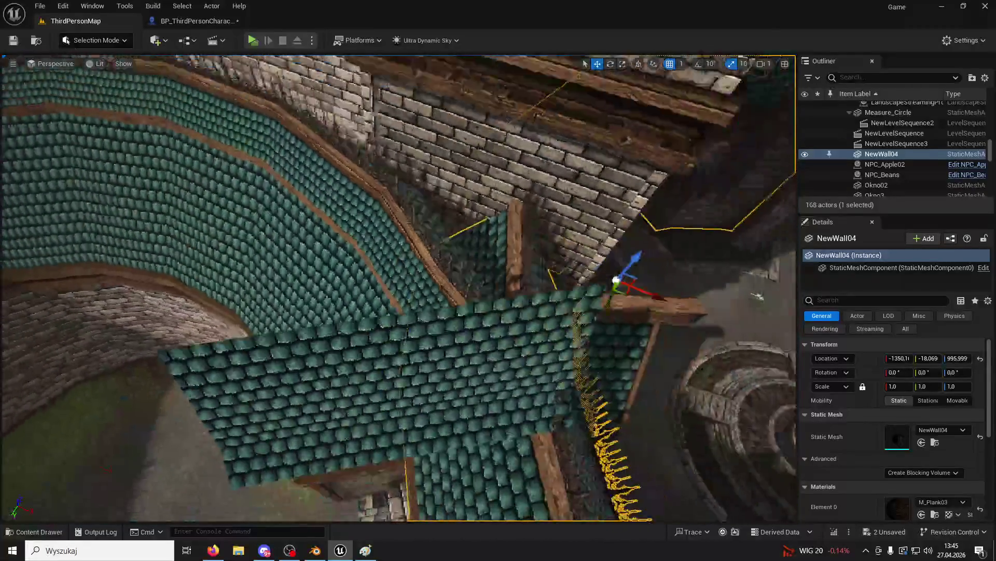
key("w")
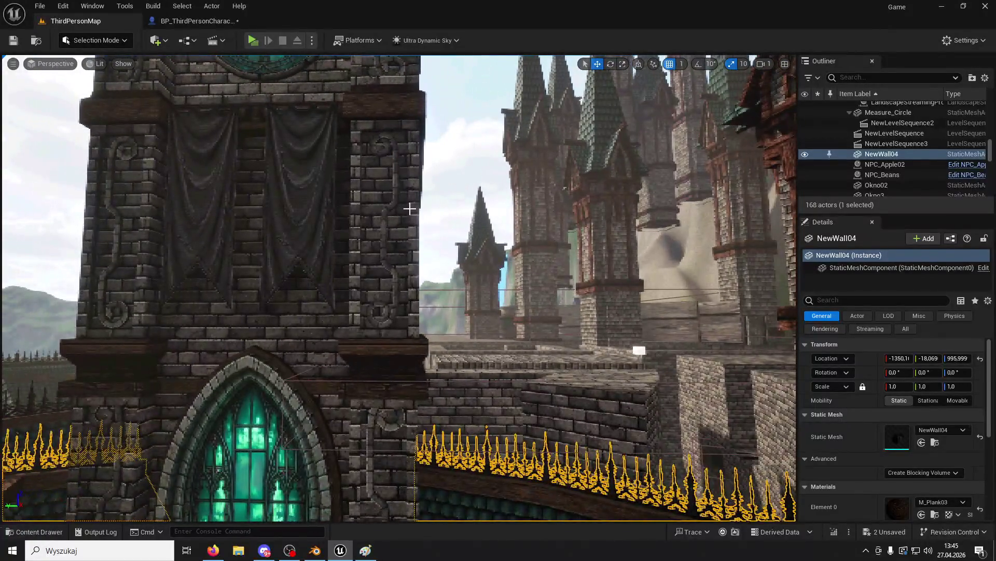
left_click(234, 79)
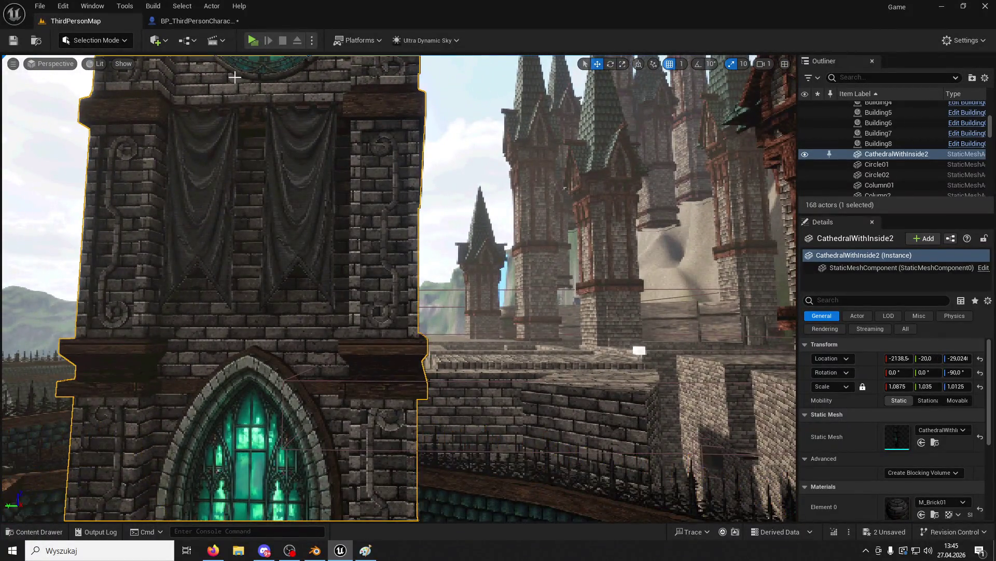
Place a new cube from Quick Add > Shapes and roughly stretch it along Y.
left_click(166, 43)
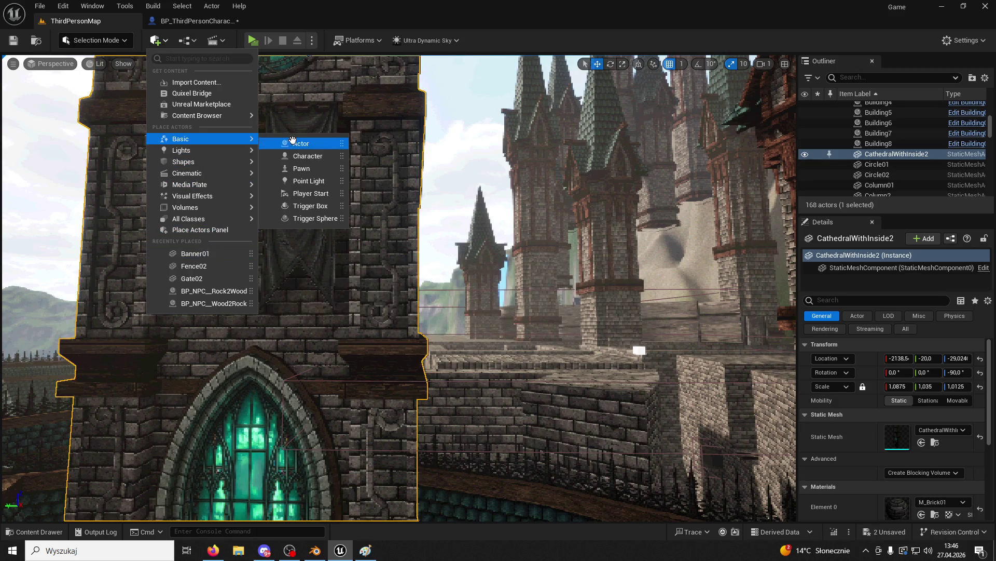
mouse_move(191, 162)
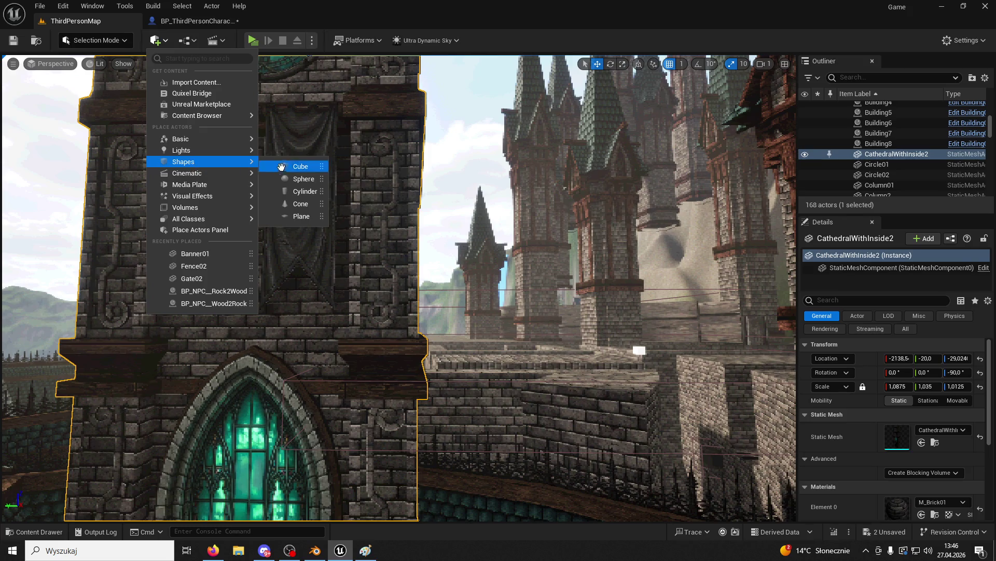
left_click(283, 162)
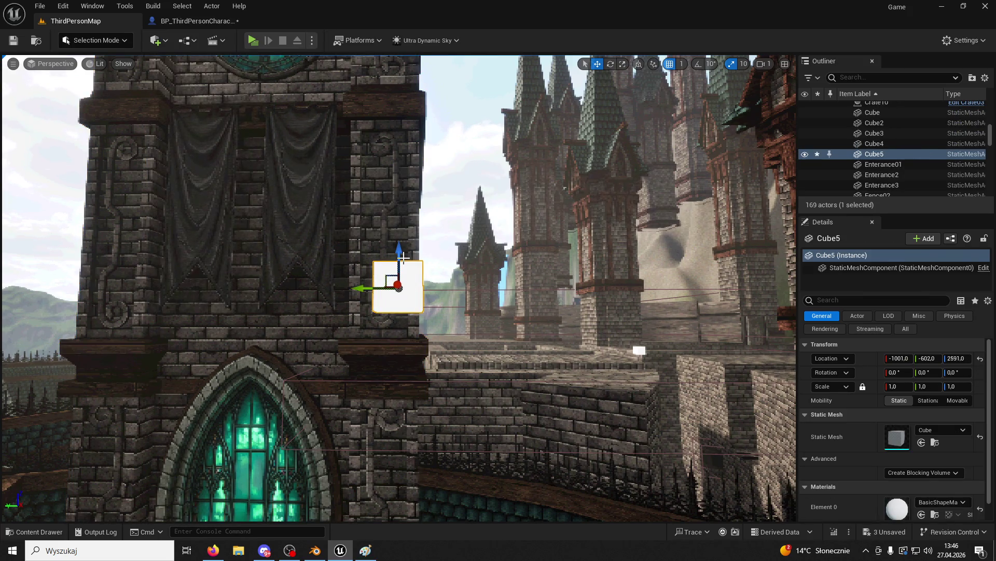
left_click(622, 64)
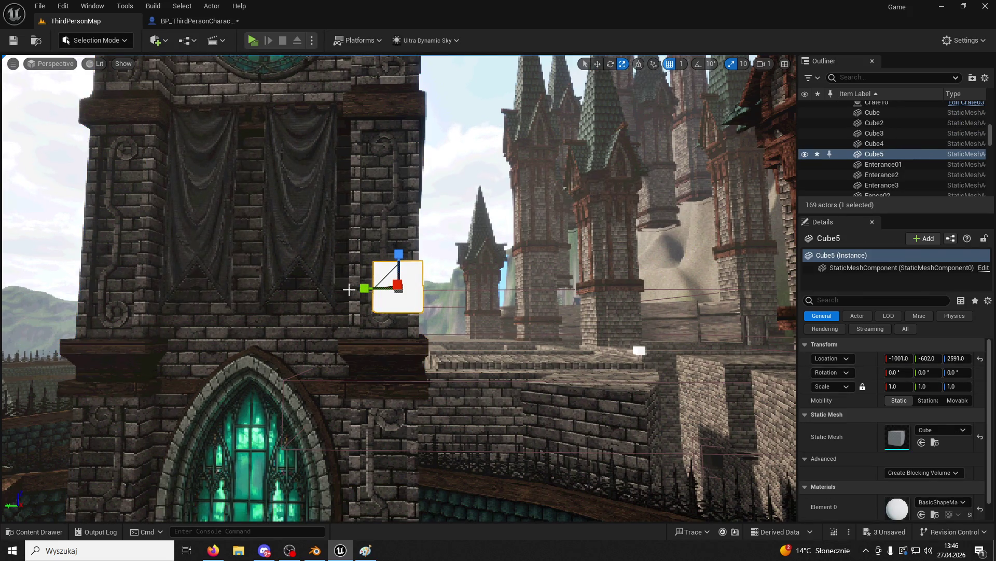
left_click_drag(365, 288, 321, 288)
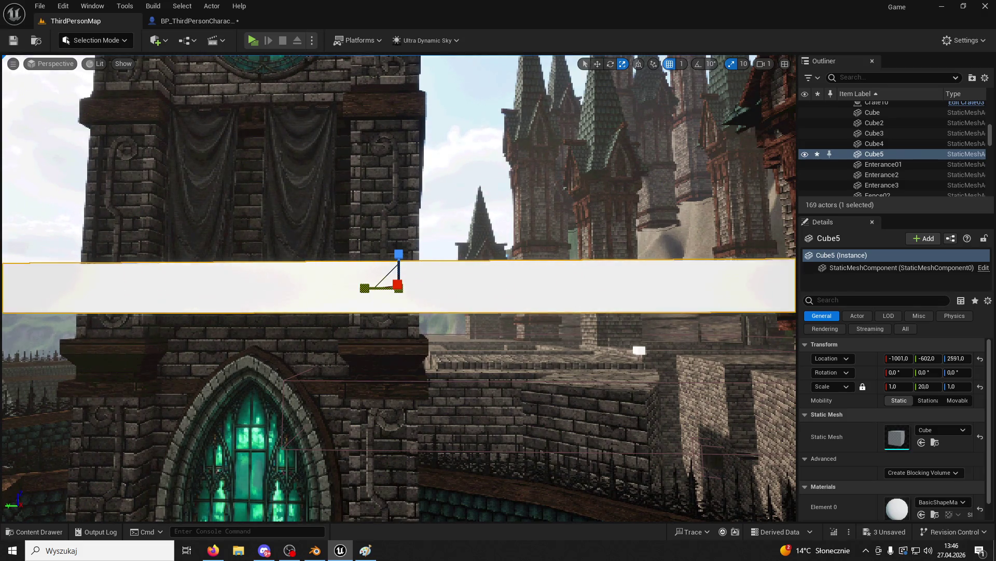
scroll(400, 288, "down", 3)
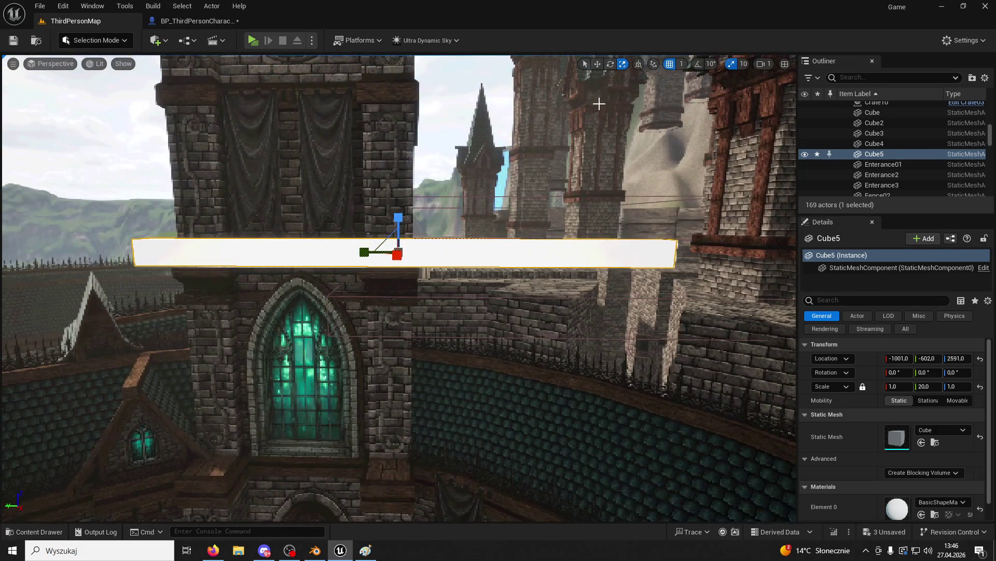
key("Left")
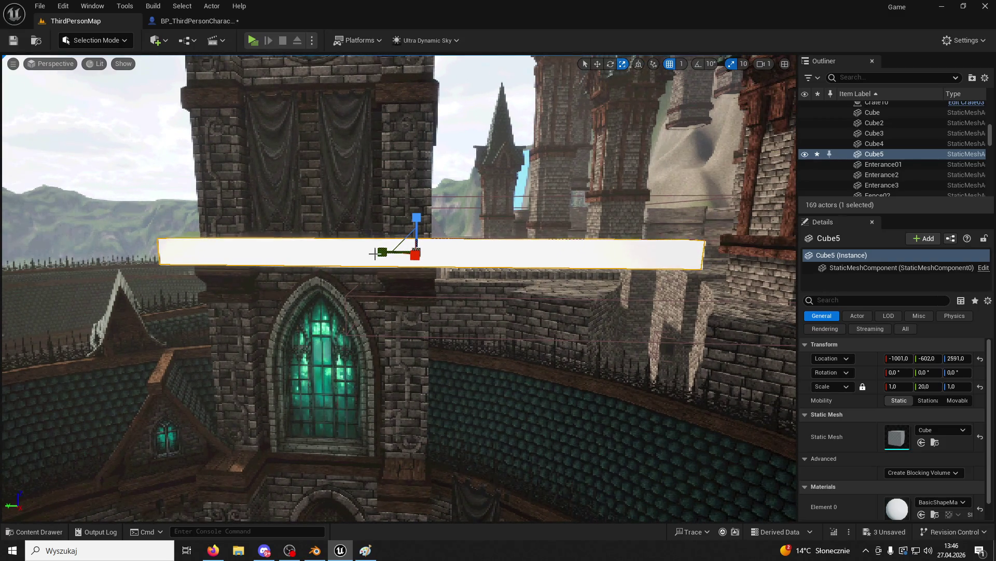
Unlock proportional scaling and set the cube's Y scale to 30.
left_click(939, 388)
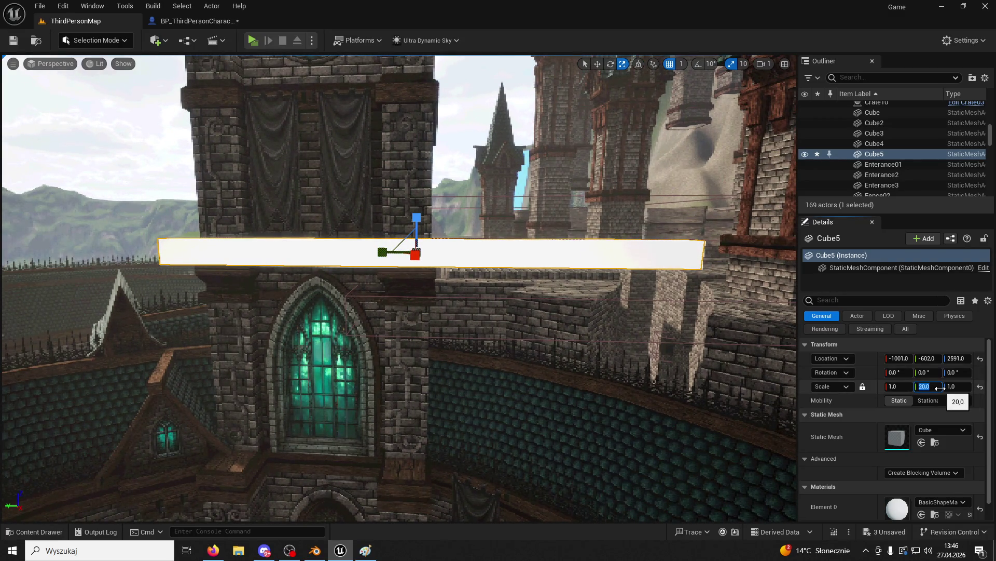
type("35")
key("Return")
left_click(922, 386)
left_click(758, 400)
key("ctrl+z")
key("ctrl+z")
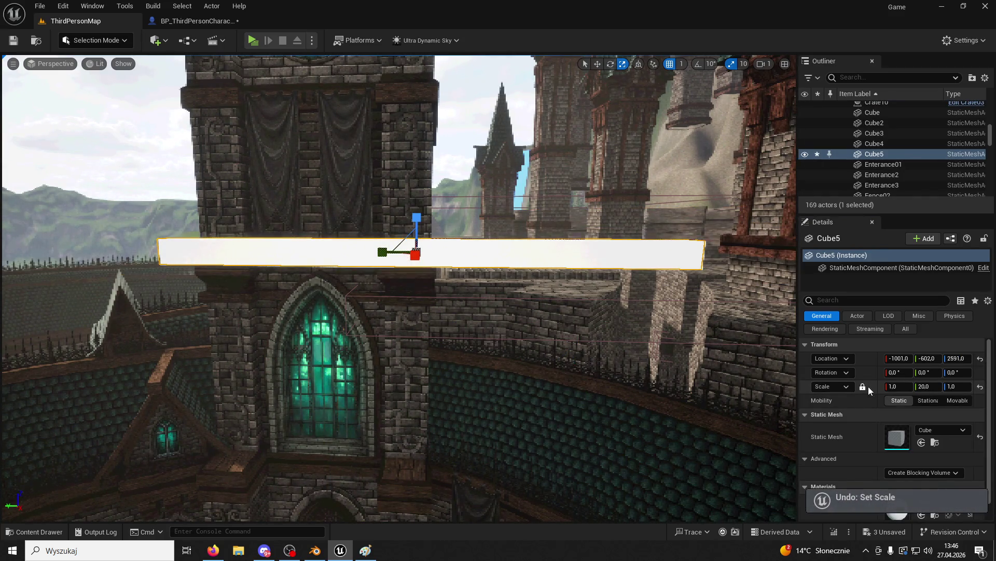
left_click(862, 387)
left_click(929, 386)
type("3")
key("Return")
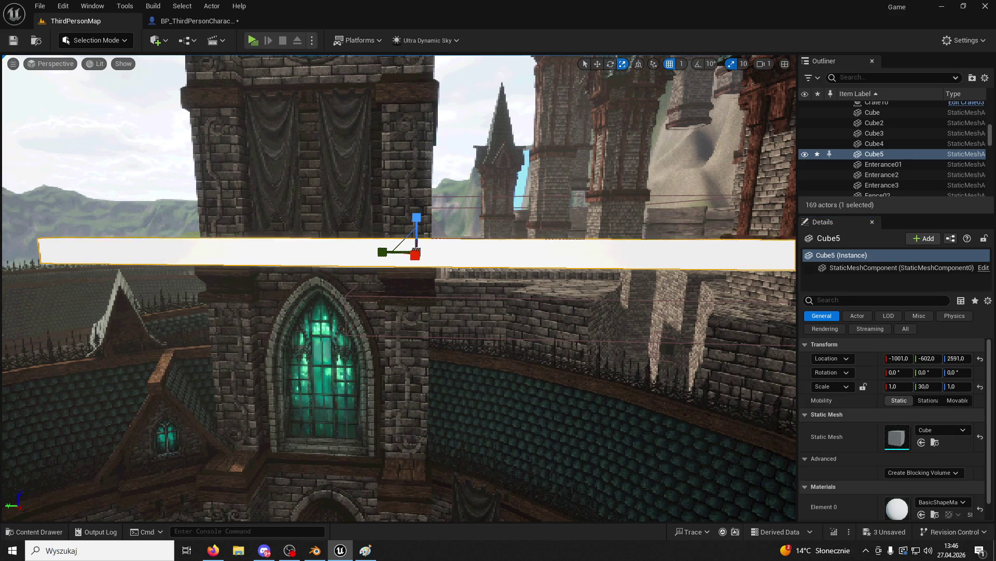
Slide the white slab Cube5 toward the tower and give it a first tilt.
left_click(577, 92)
left_click(476, 260)
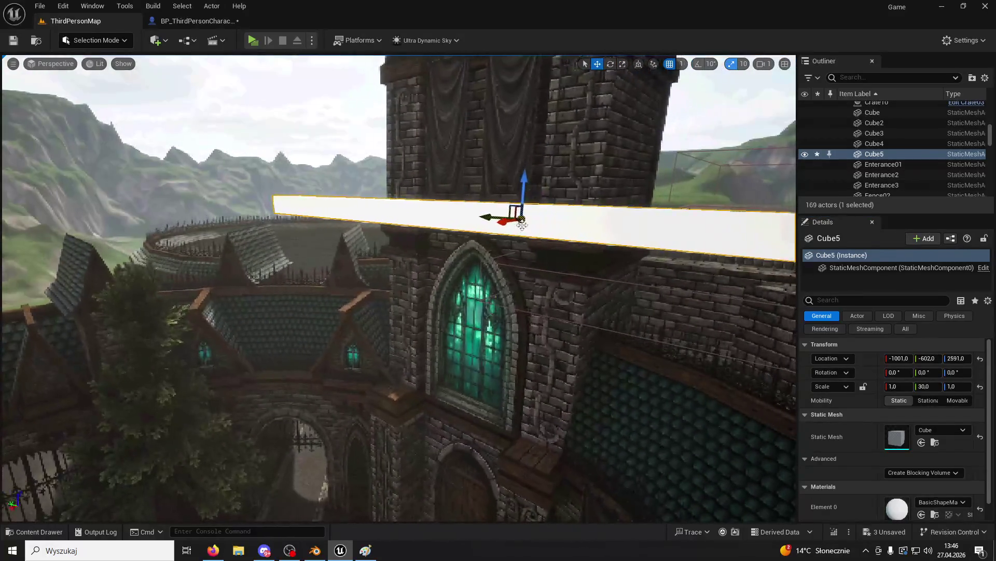
mouse_move(520, 223)
left_mouse_down()
mouse_move(659, 197)
mouse_move(615, 206)
left_mouse_up()
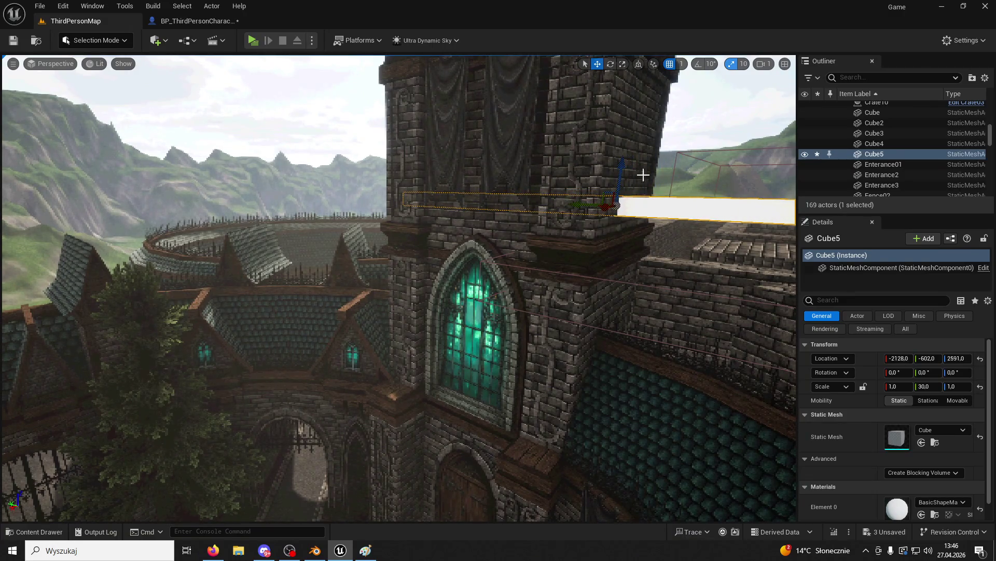
left_click(611, 64)
mouse_move(652, 153)
left_mouse_down()
mouse_move(685, 194)
mouse_move(646, 191)
mouse_move(656, 156)
left_mouse_up()
Undo a bad twist and swing Cube5 about 25° sideways off the tower.
left_click(597, 63)
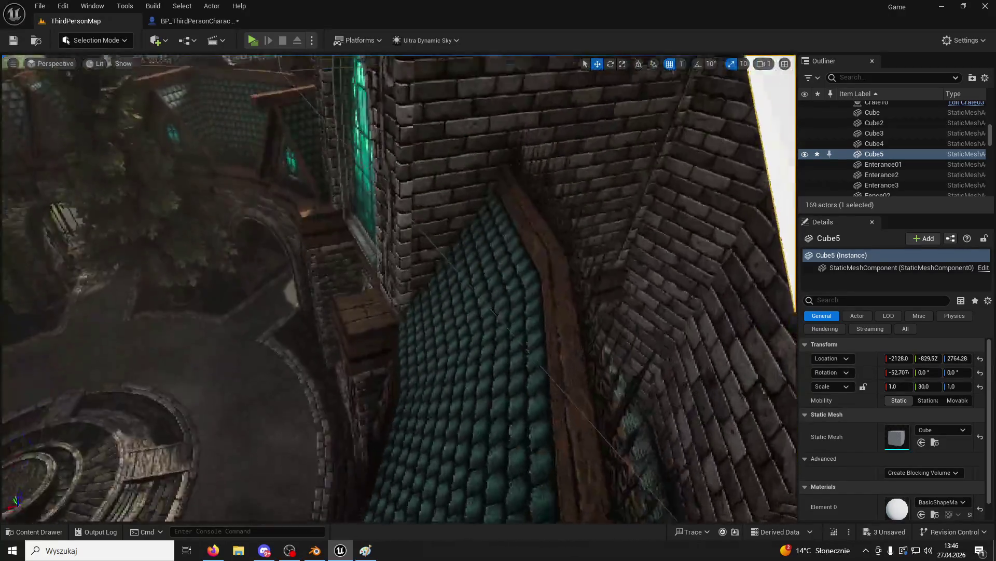
left_click_drag(616, 71, 615, 72)
left_click(610, 64)
mouse_move(545, 117)
left_mouse_down()
mouse_move(513, 141)
mouse_move(469, 277)
left_mouse_up()
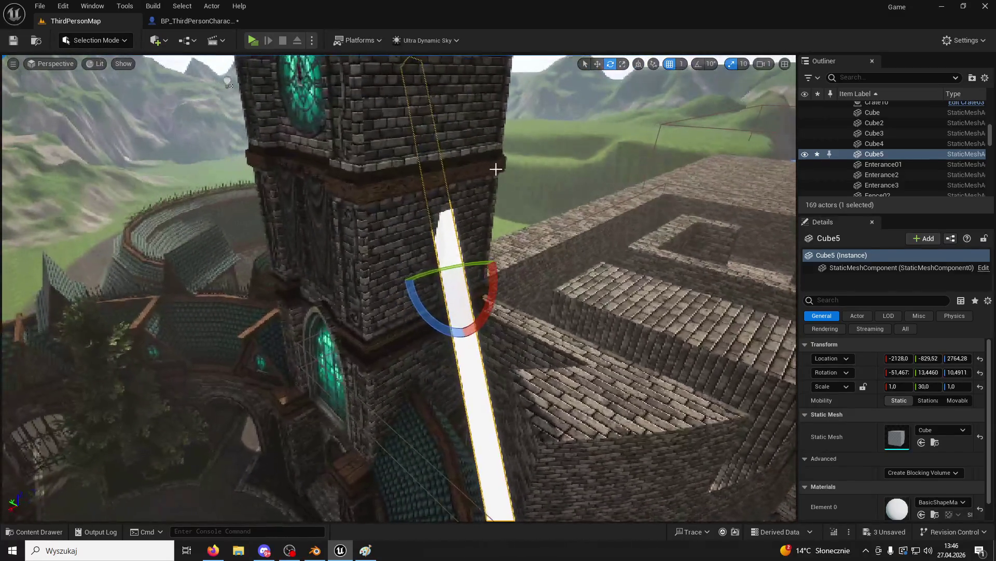
key("ctrl+z")
key("ctrl+z")
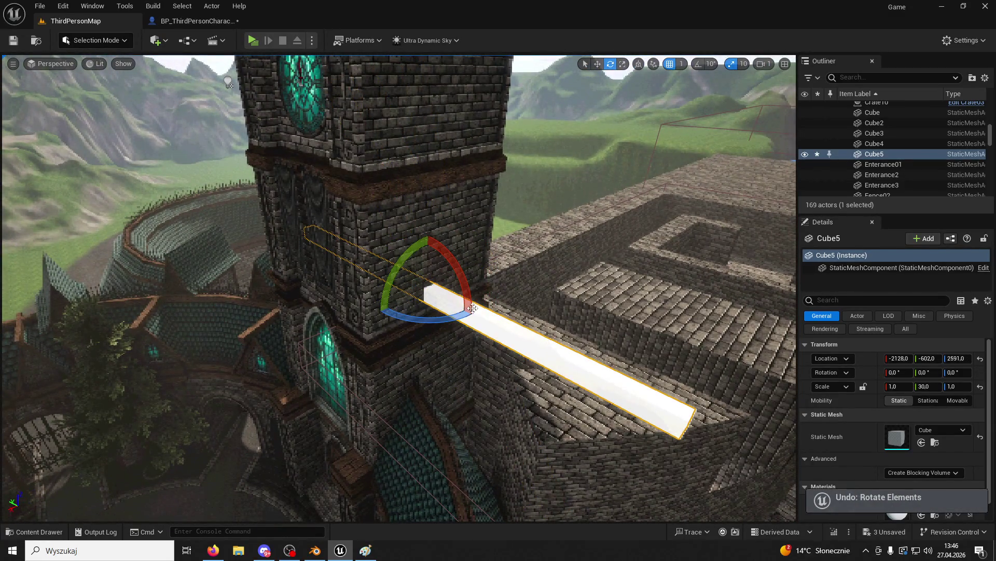
mouse_move(482, 299)
left_mouse_down()
mouse_move(552, 226)
mouse_move(479, 140)
mouse_move(420, 217)
mouse_move(474, 229)
mouse_move(323, 207)
mouse_move(270, 223)
left_mouse_up()
left_click(597, 63)
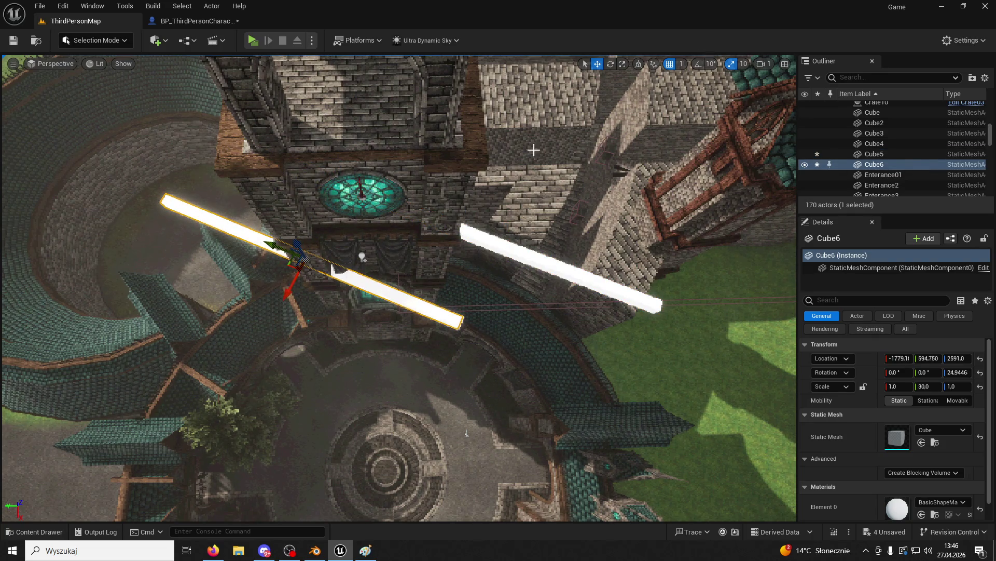
Swing the second beam Cube6 the other way and fly the view toward the tower.
left_click(611, 63)
left_click_drag(319, 315, 254, 312)
left_click_drag(531, 82, 532, 81)
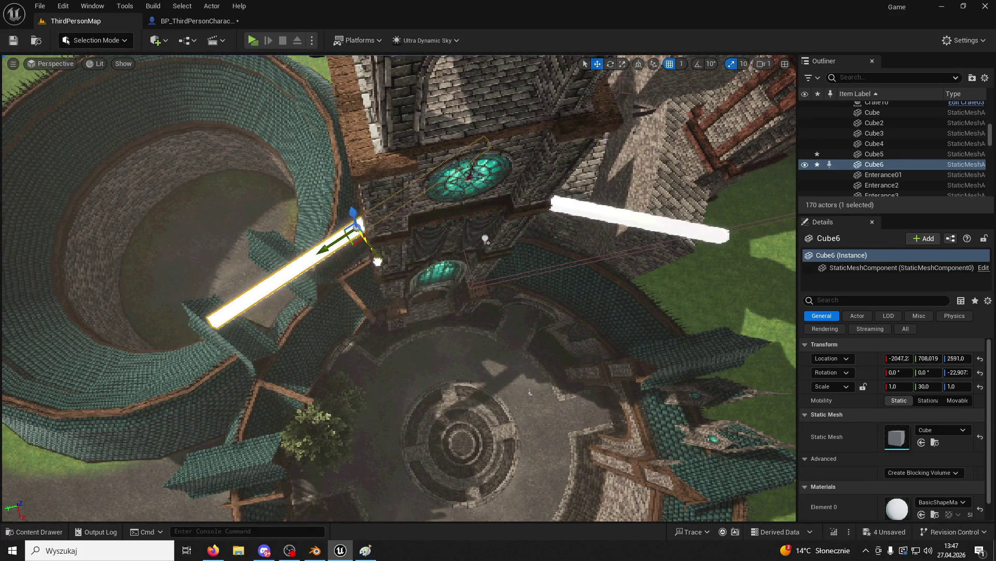
left_click(519, 129)
left_click_drag(519, 130, 571, 161)
mouse_move(646, 293)
left_mouse_down()
mouse_move(589, 291)
mouse_move(431, 243)
mouse_move(758, 123)
left_mouse_up()
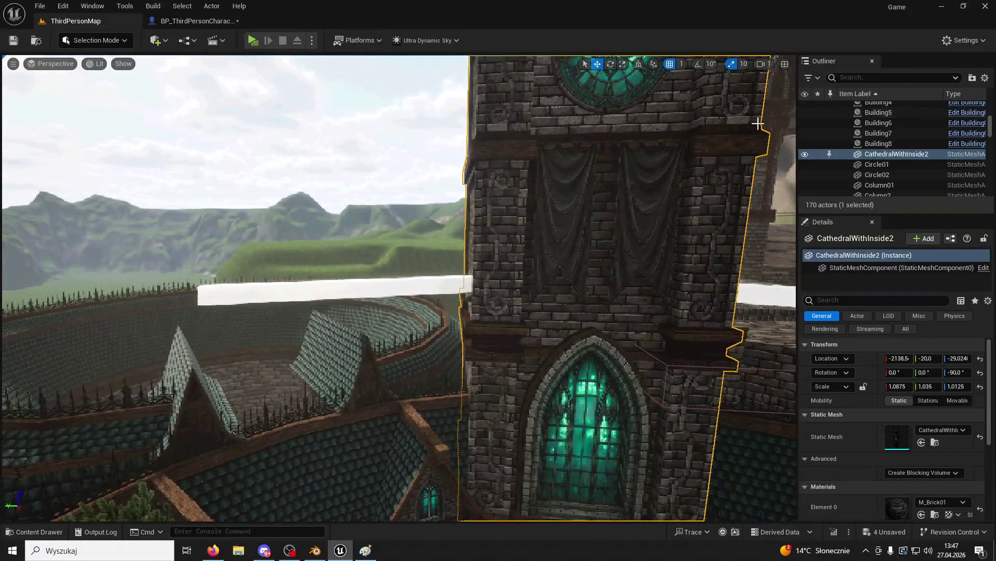
Tilt Cube6 to about 48° and slide it up along its slant.
left_click(627, 70)
left_click(601, 75)
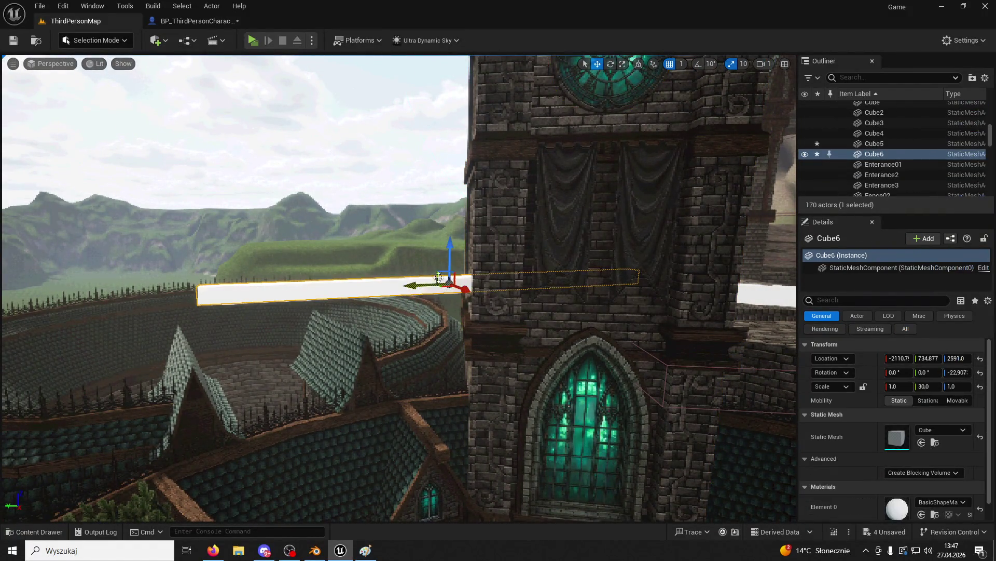
mouse_move(433, 241)
left_mouse_down()
mouse_move(436, 229)
mouse_move(410, 322)
left_mouse_up()
key("w")
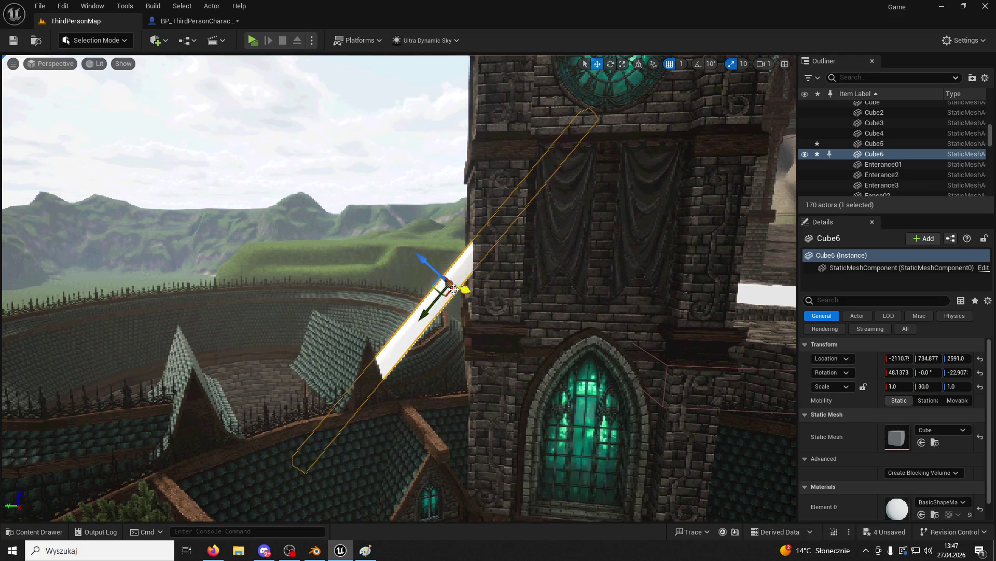
left_click_drag(443, 285, 391, 255)
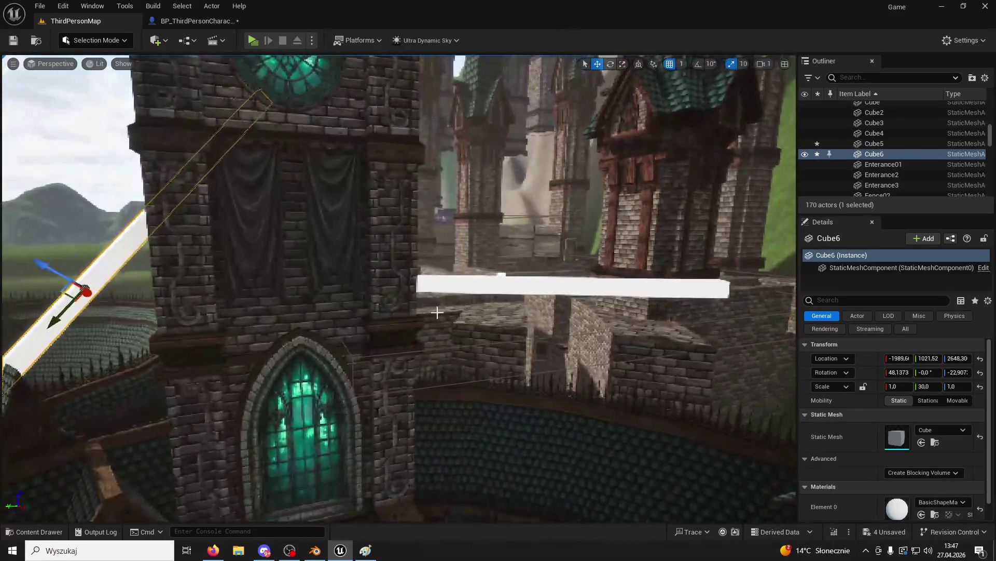
Tilt Cube5 to about -49° and launch the game preview.
left_click(477, 285)
left_click_drag(425, 250, 427, 176)
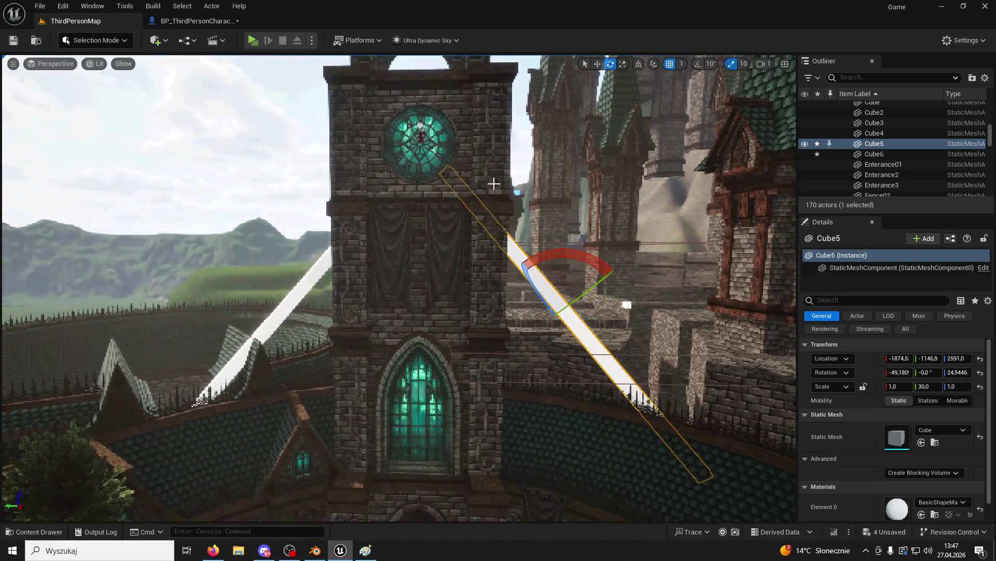
left_click(495, 184)
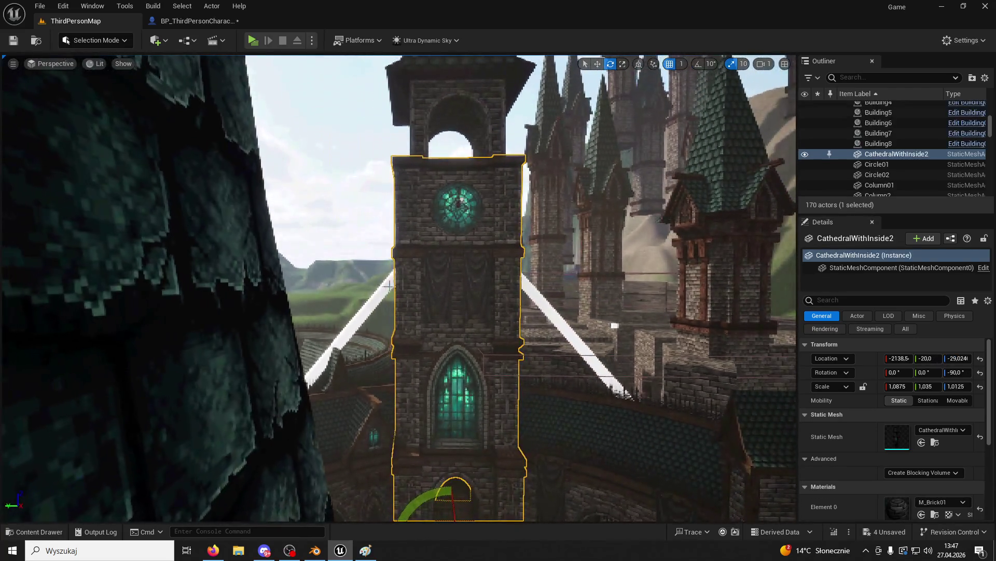
left_click(385, 287)
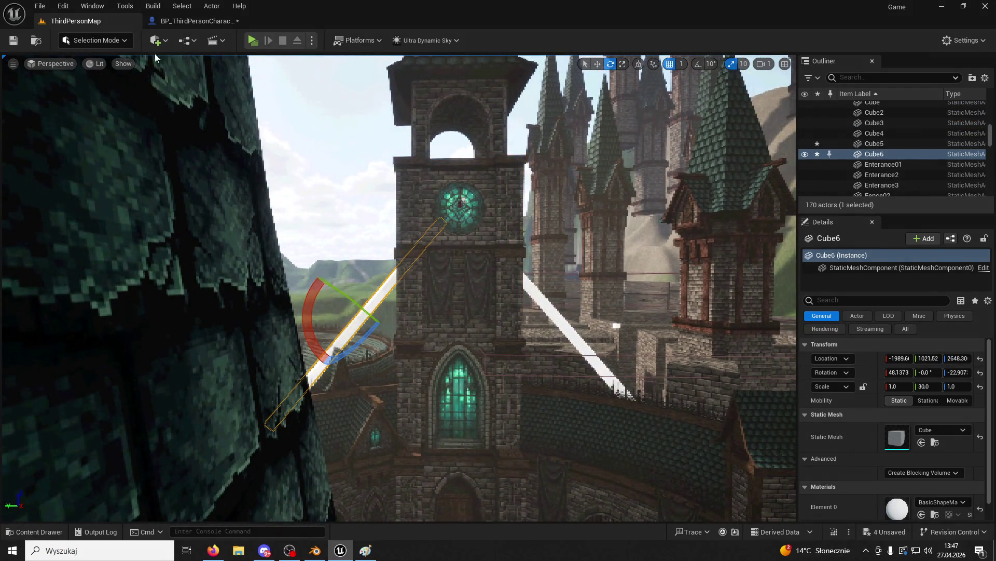
left_click(253, 40)
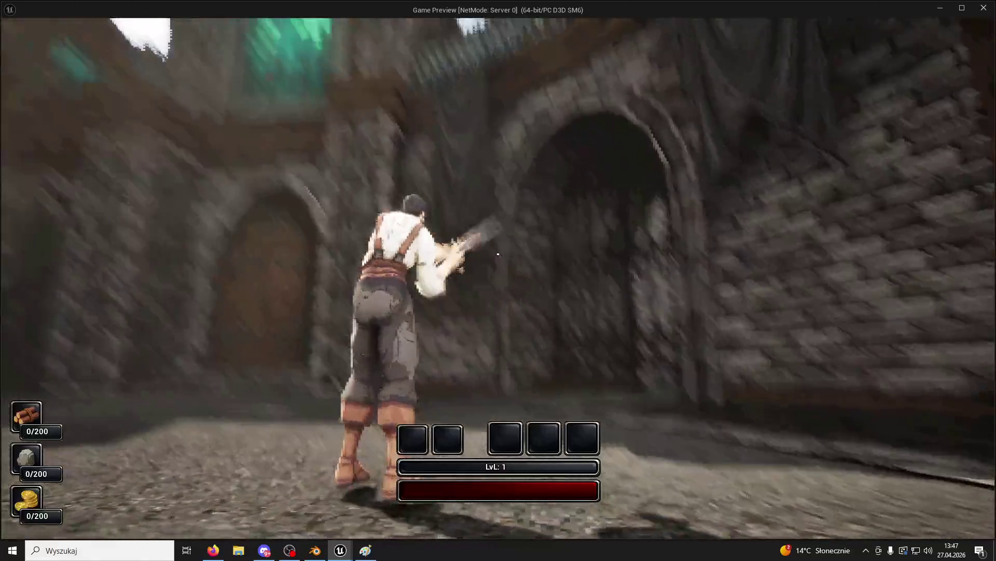
Stop play, lower Cube6 to height 2514.30, and run the game preview again.
key("space")
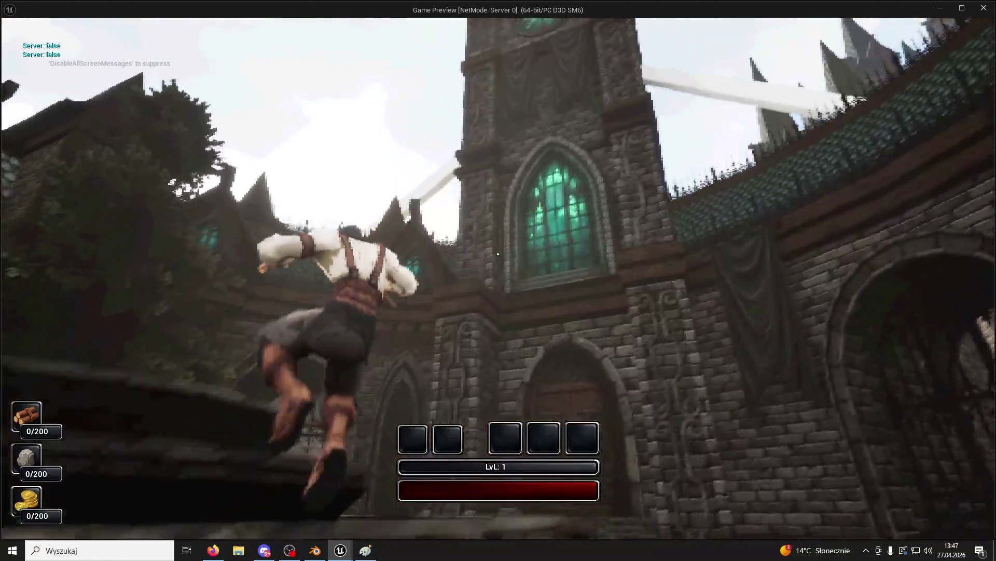
key("w")
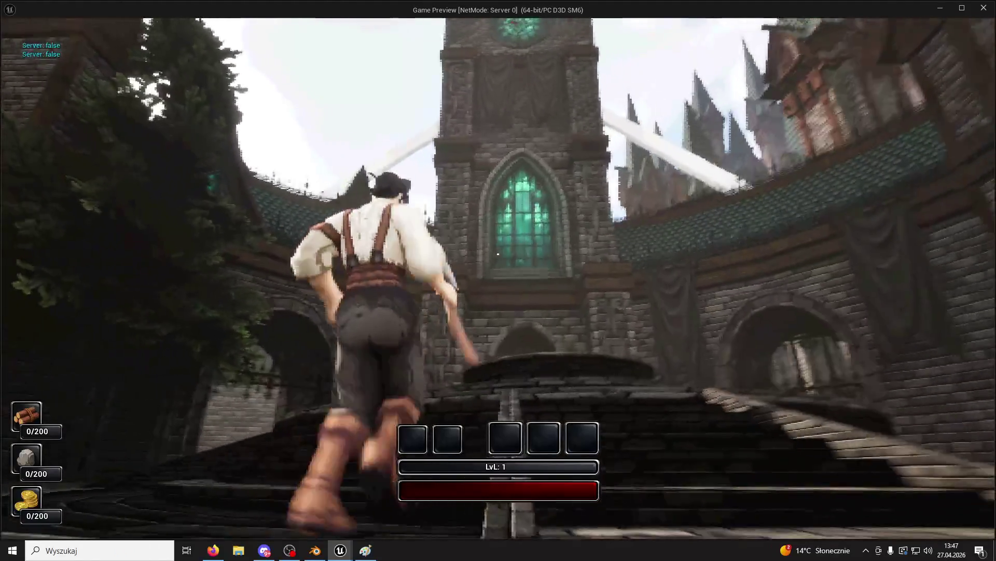
key("Escape")
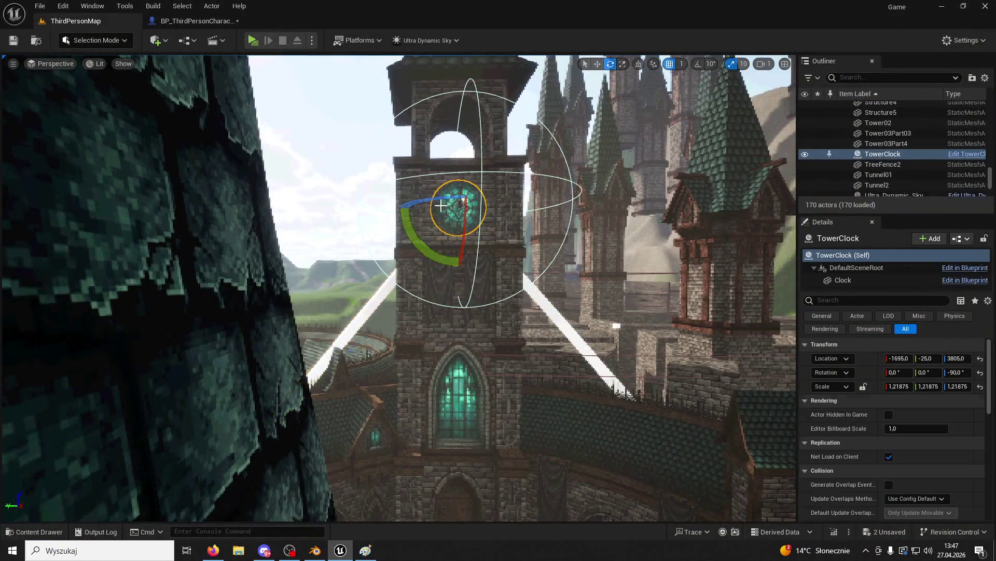
left_click(358, 323)
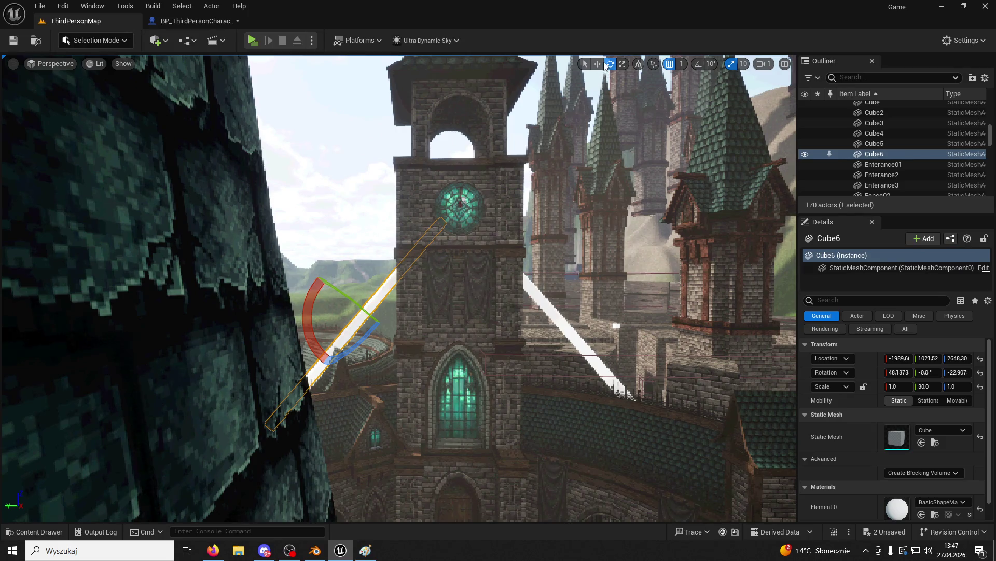
key("r")
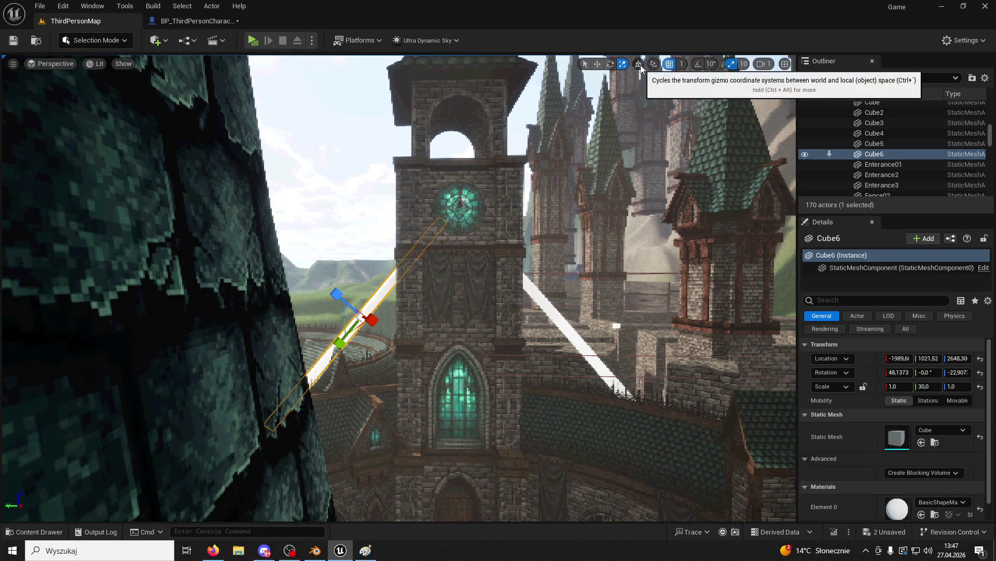
key("w")
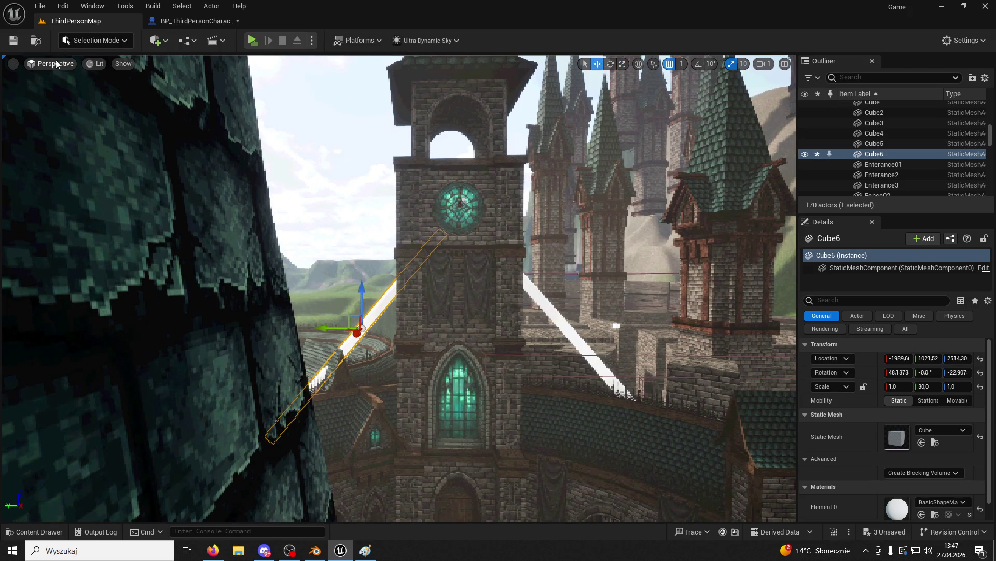
left_click(251, 37)
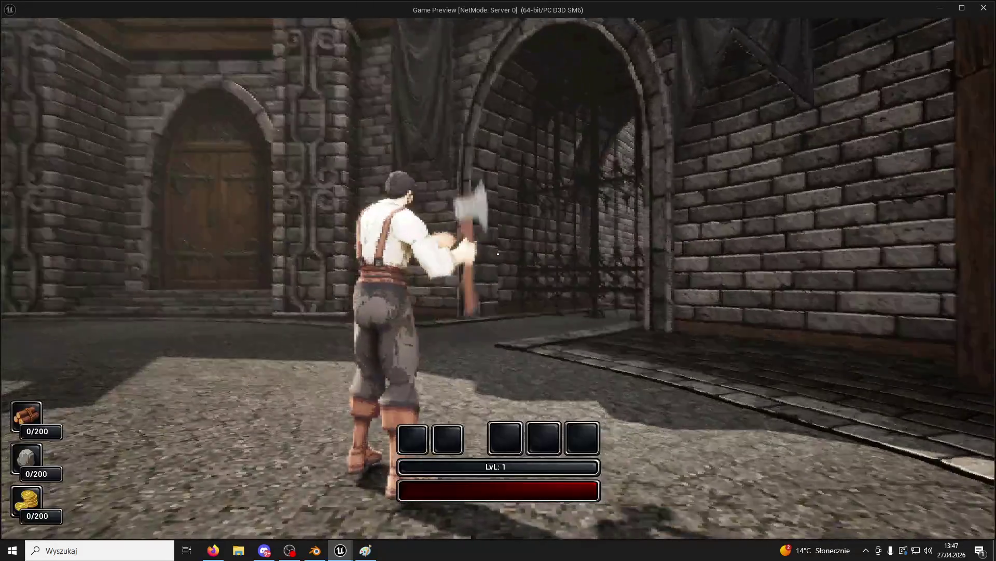
Run the character across the courtyard and up the stairs to the clock tower doors, then exit play.
key("w")
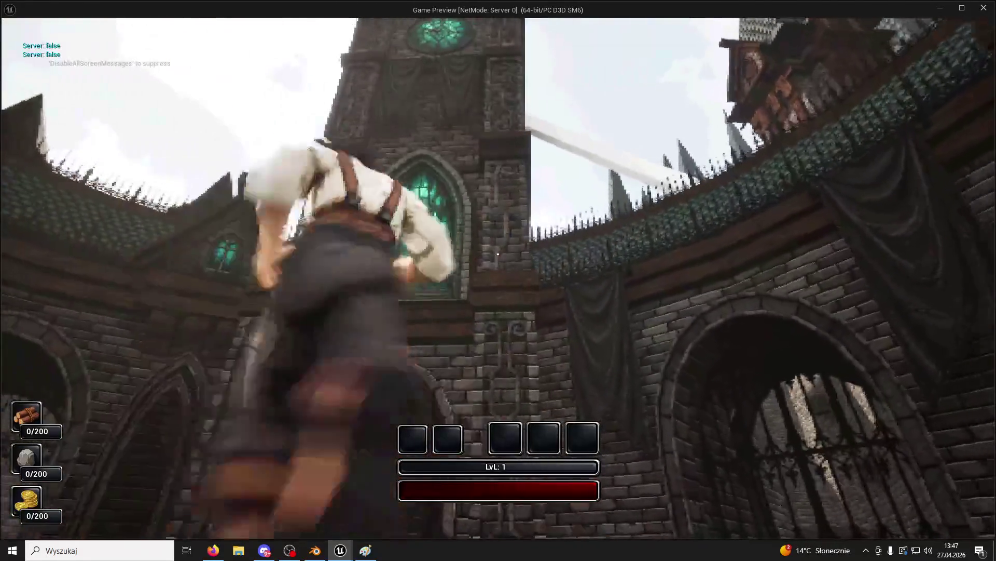
key("w")
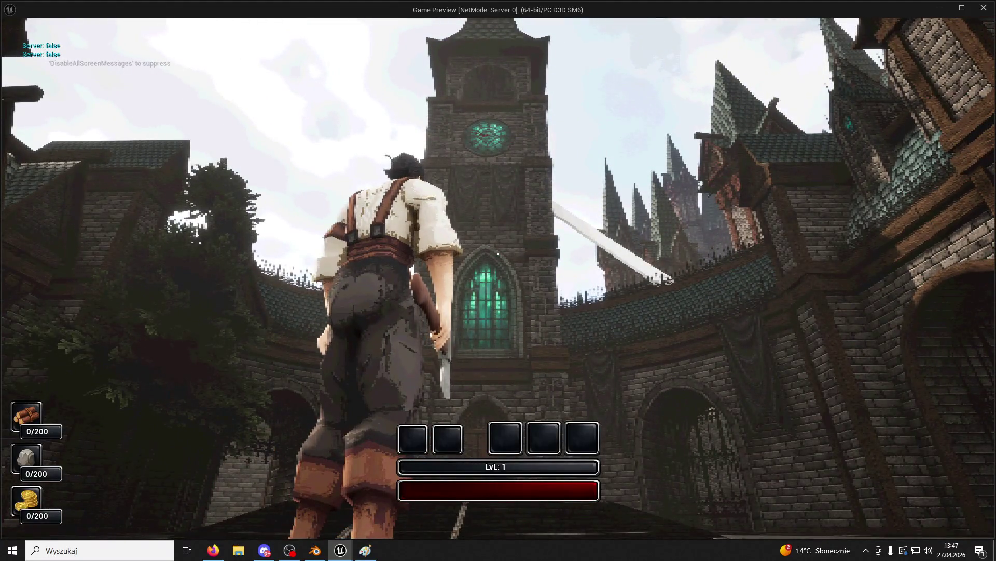
key("w")
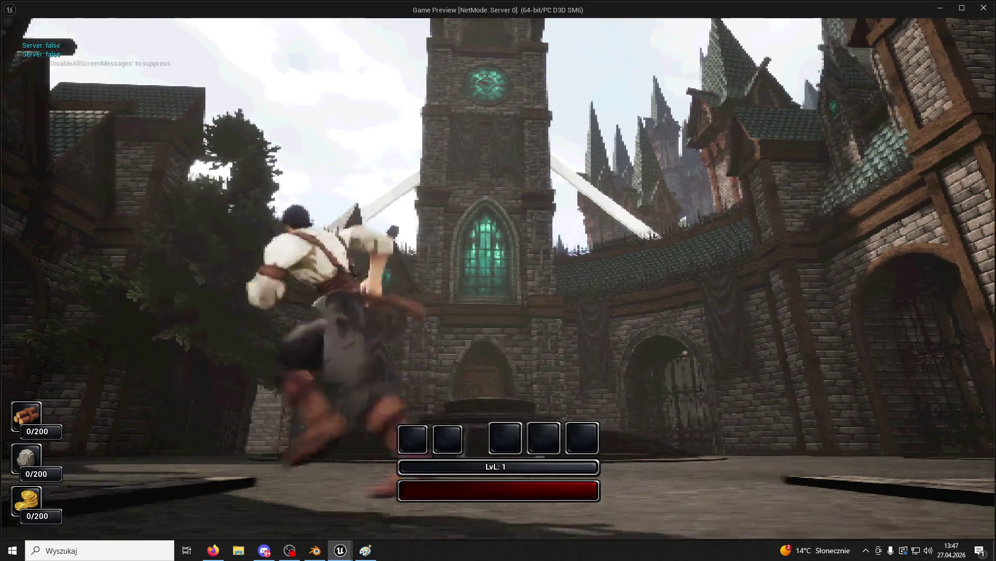
key("w")
key("w")
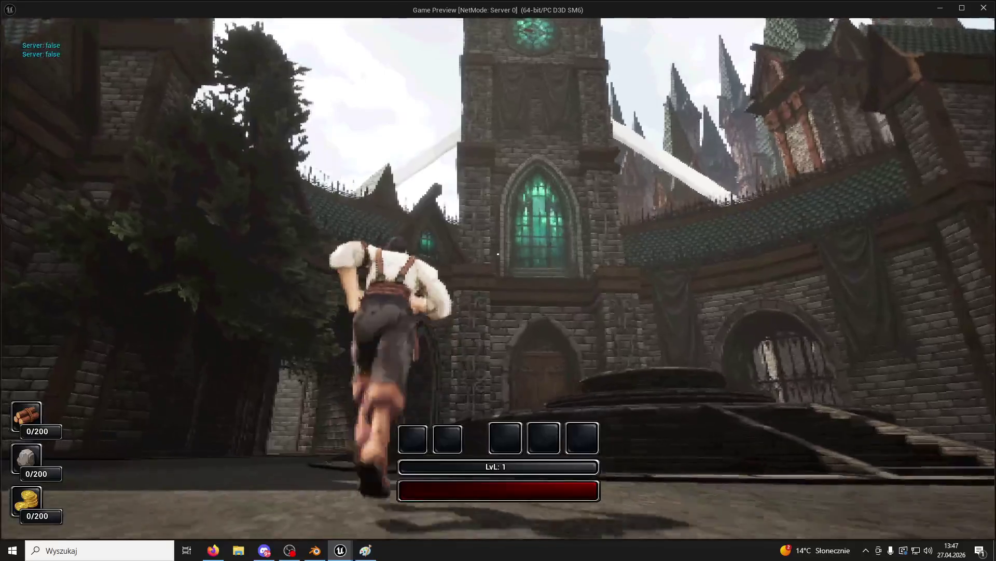
key("w")
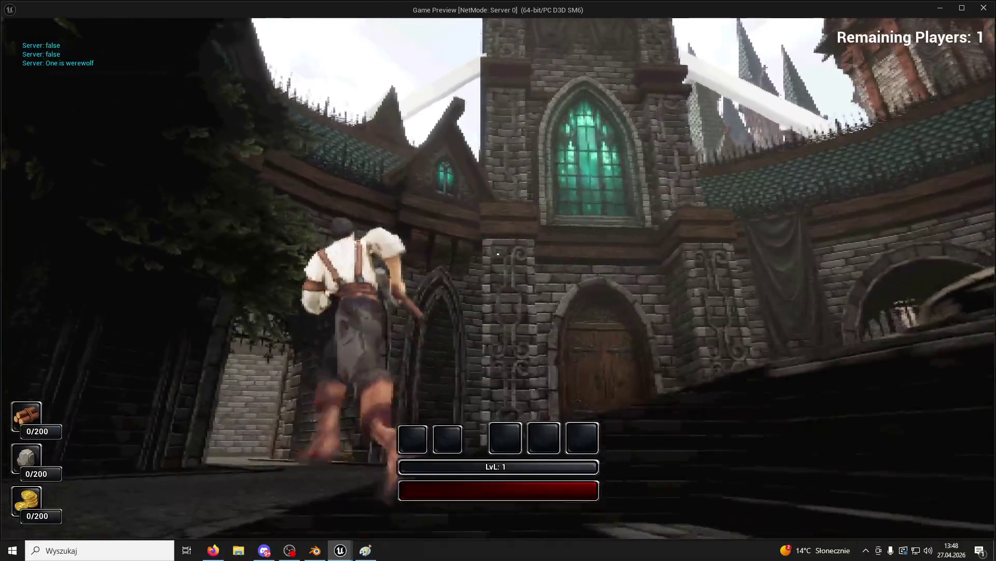
key("w")
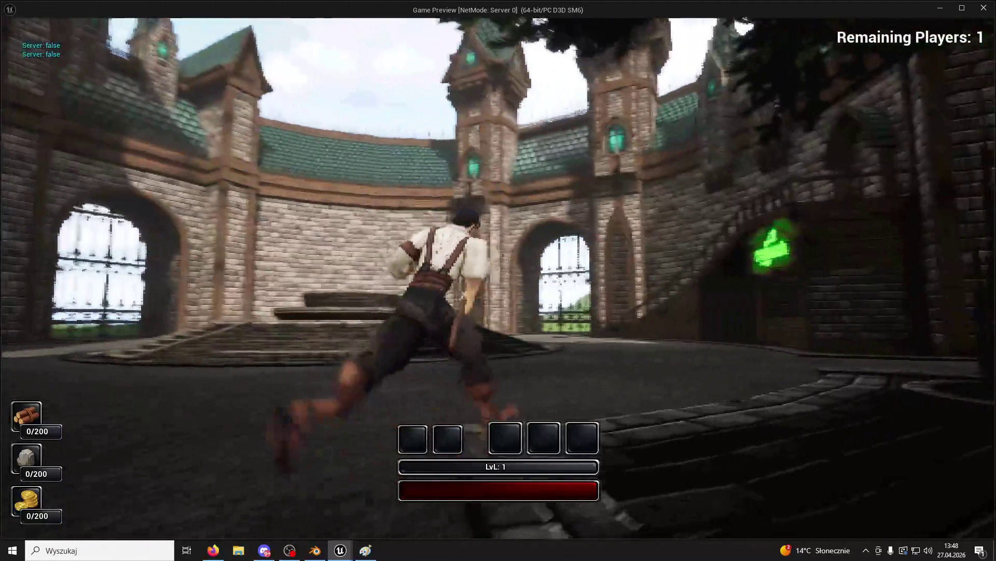
key("Escape")
Restart the preview, walk and leap toward the clock tower, then open the Start menu.
left_click(251, 41)
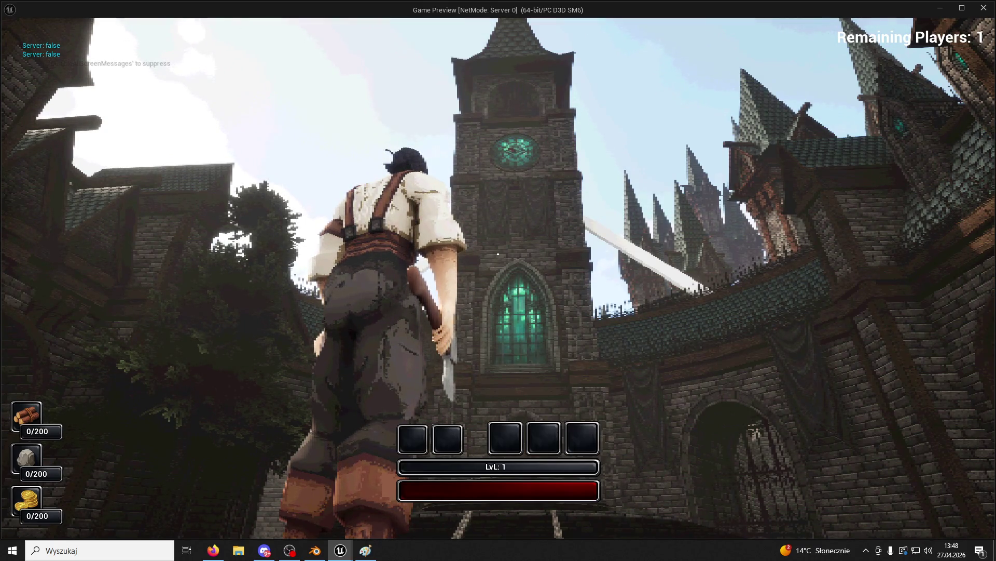
key("w")
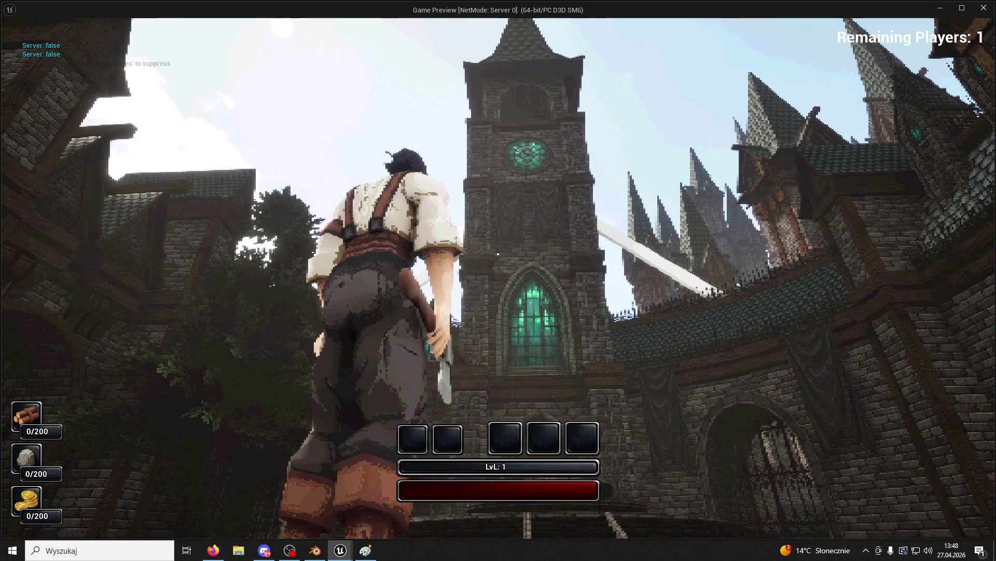
key("space")
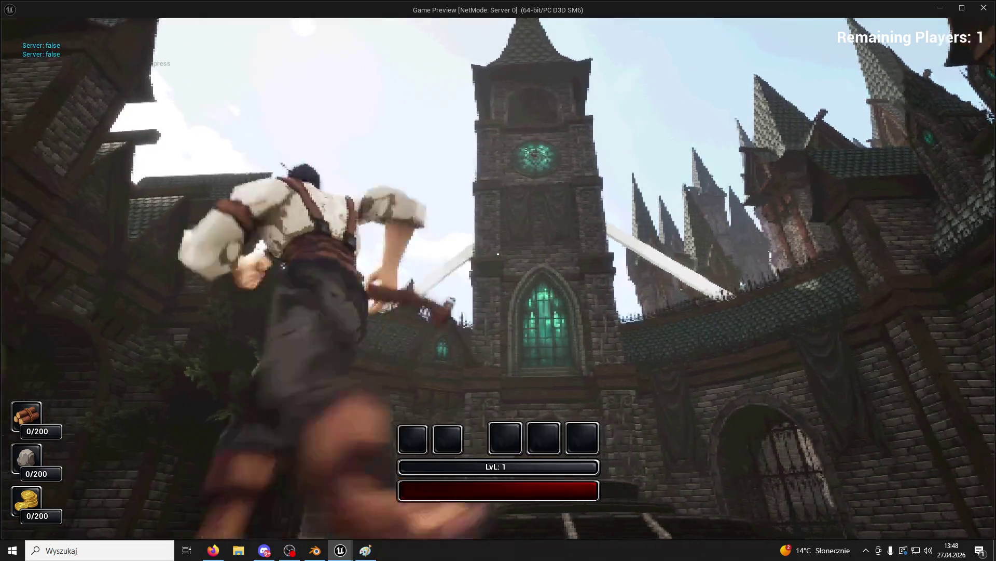
key("space")
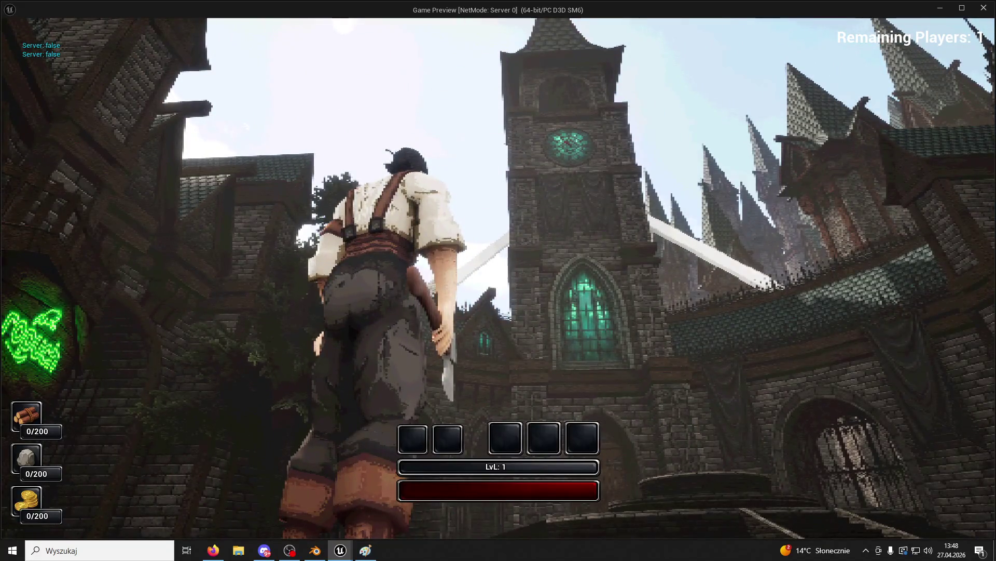
key("super")
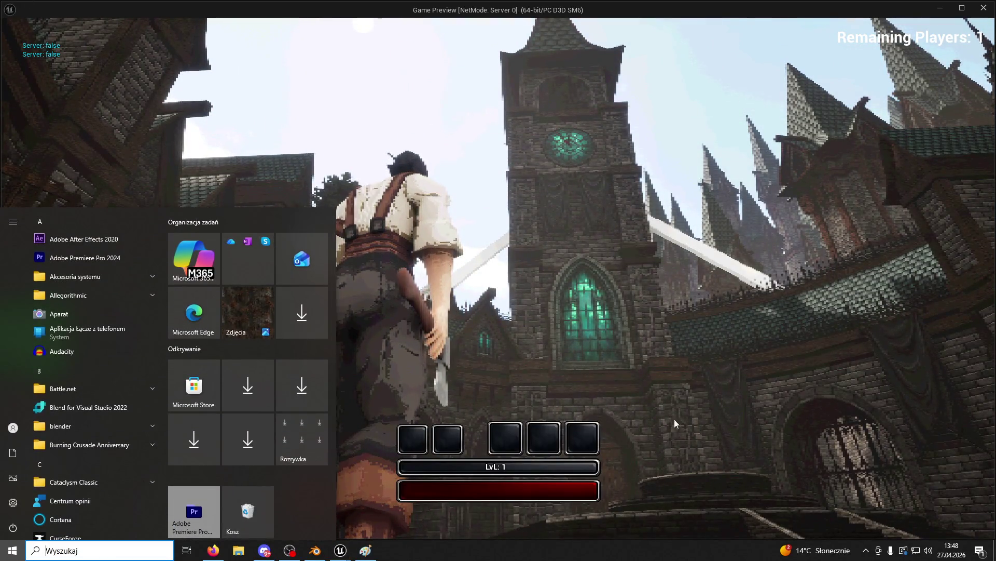
Close the Start menu and Alt+Tab to the Discord server chat.
key("super")
key("super")
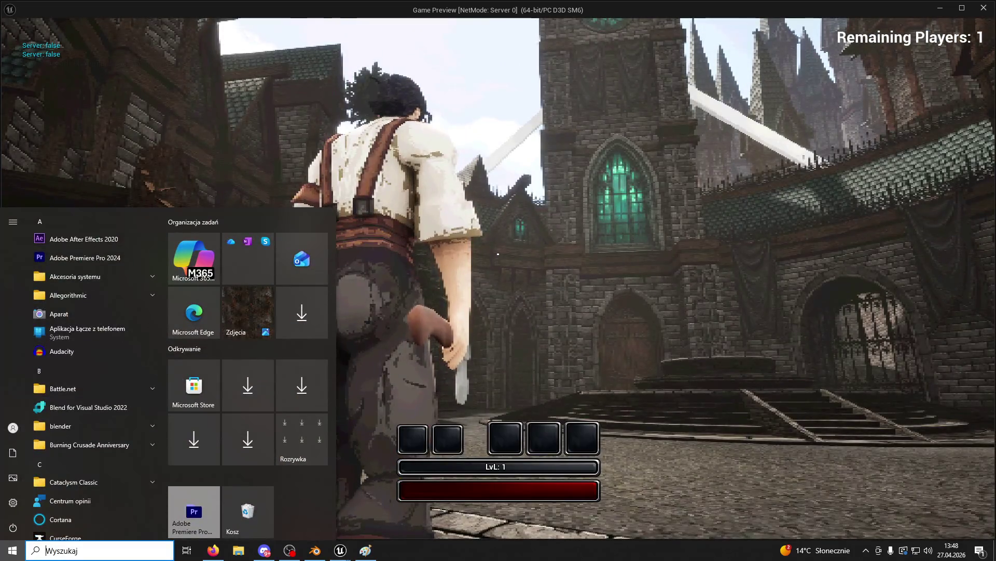
key("super")
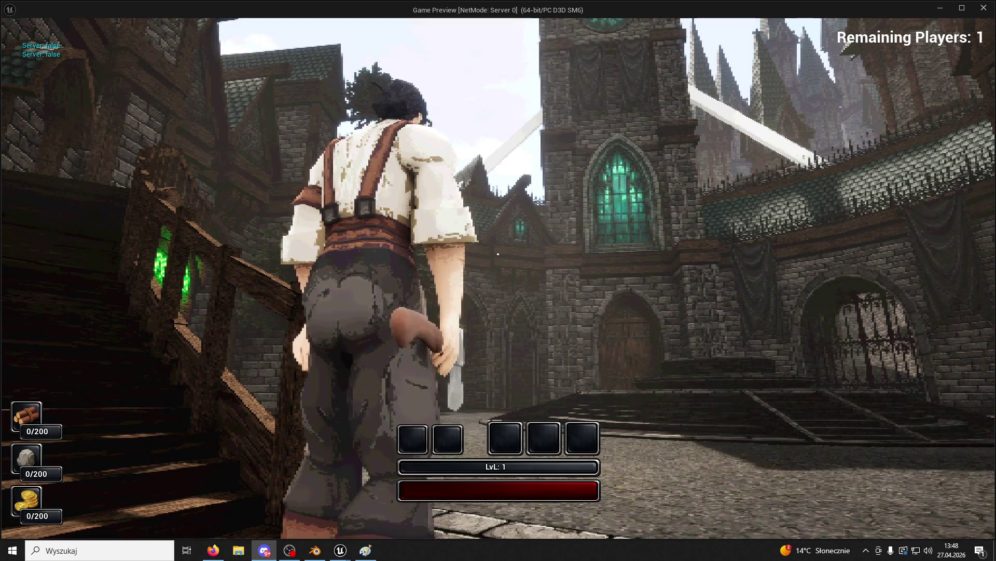
key("alt+Tab")
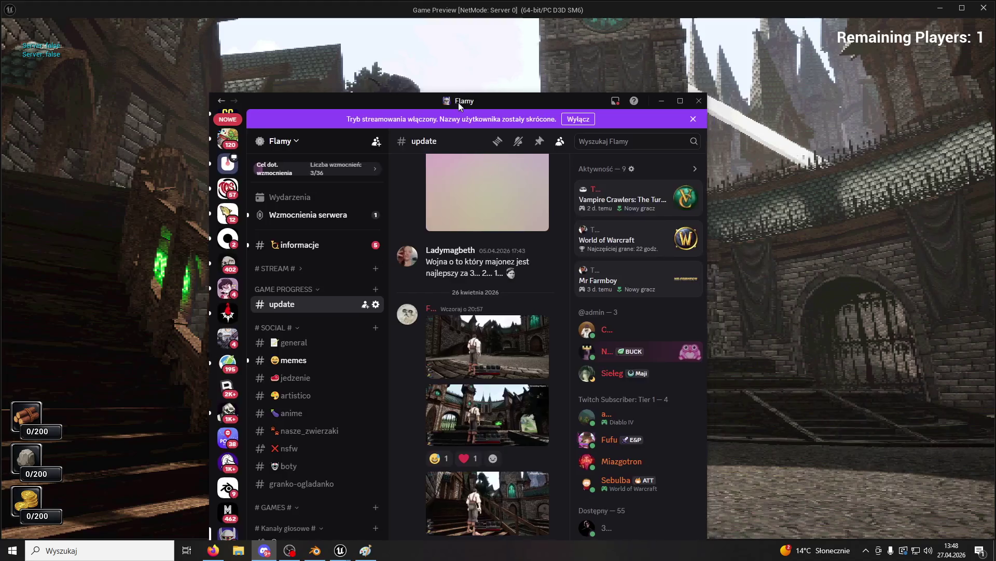
Maximize Discord and scroll the #update channel back to the 06.12.2025 werewolf render post.
left_click(683, 101)
scroll(646, 319, "up", 10)
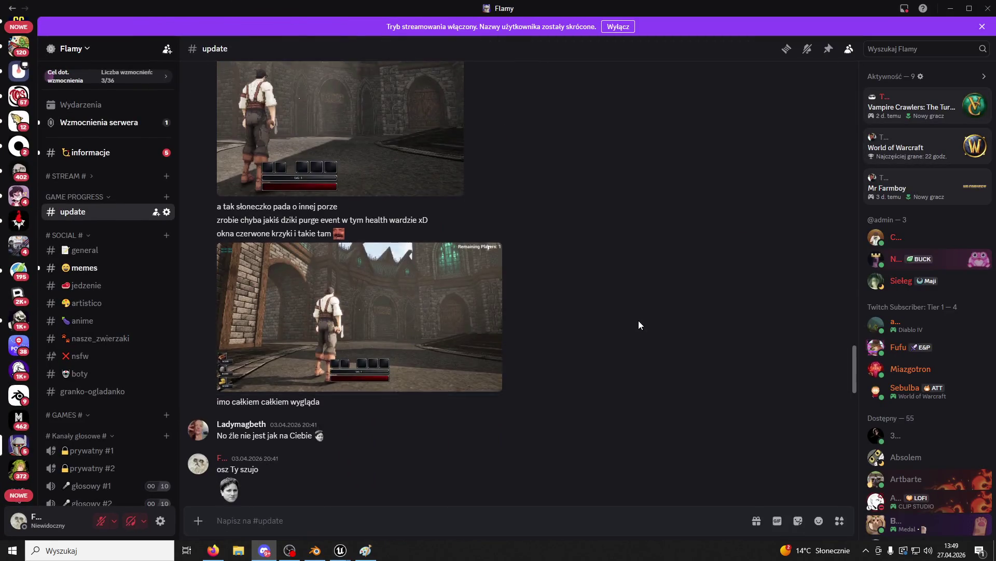
scroll(622, 323, "down", 10)
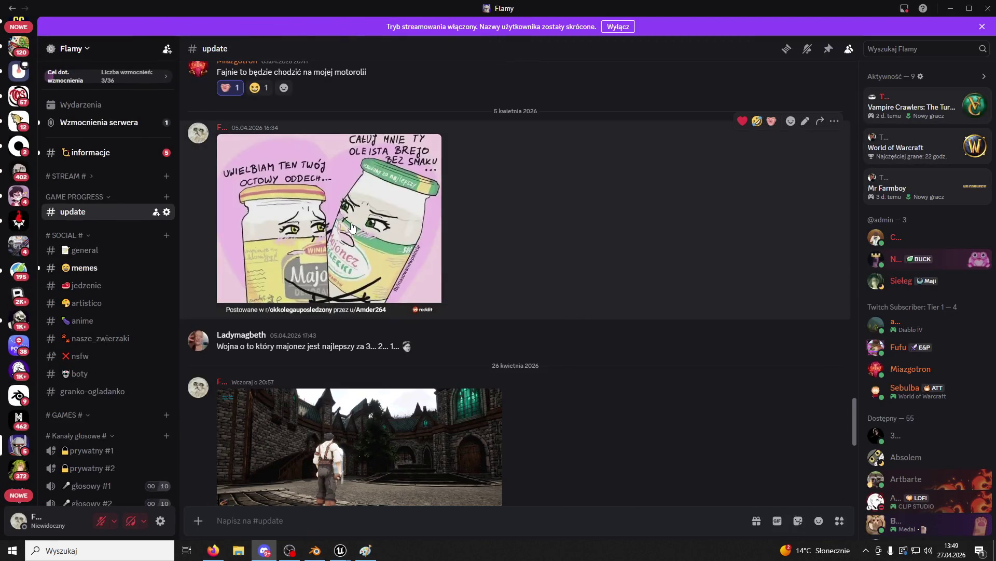
scroll(353, 228, "up", 15)
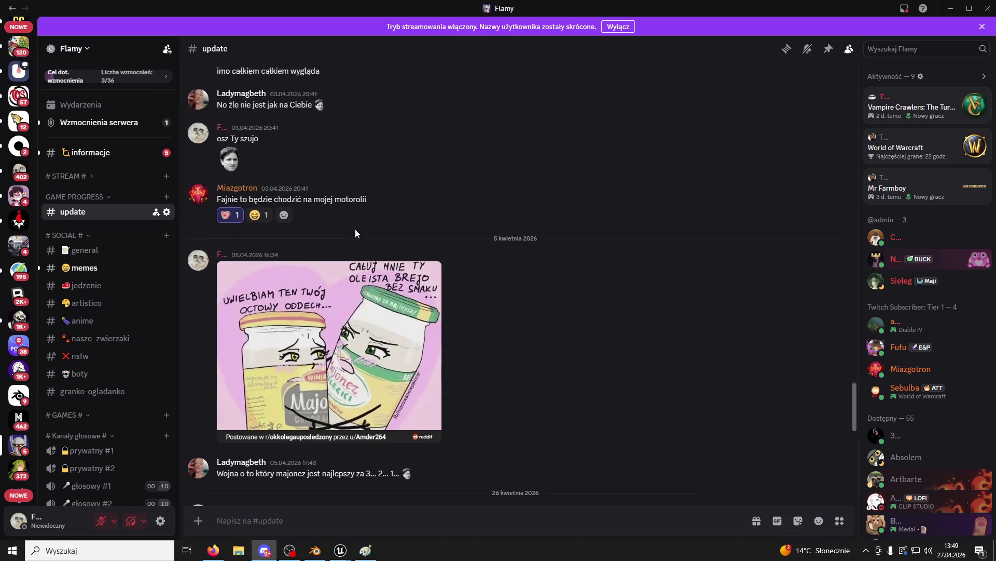
scroll(665, 253, "up", 10)
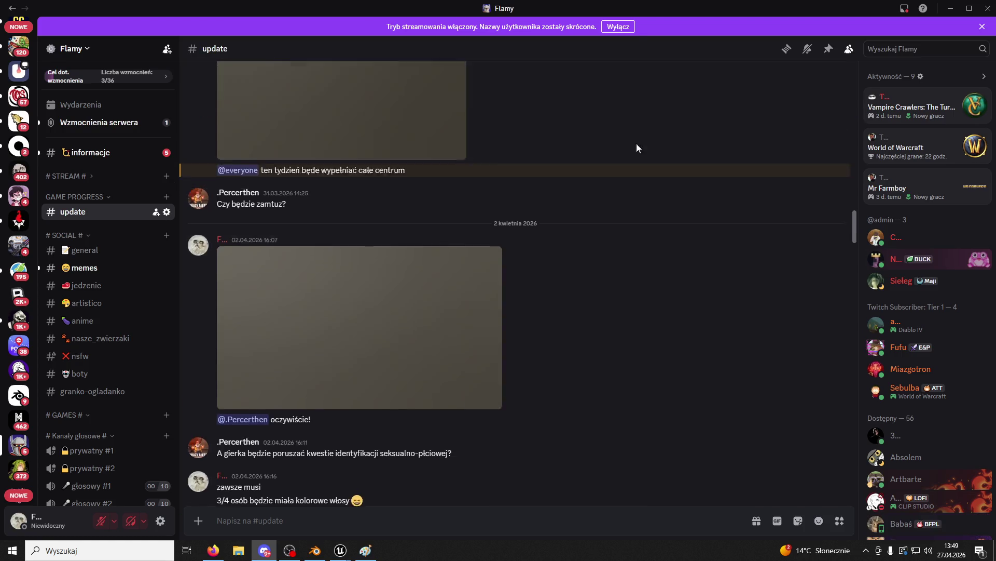
scroll(658, 143, "up", 20)
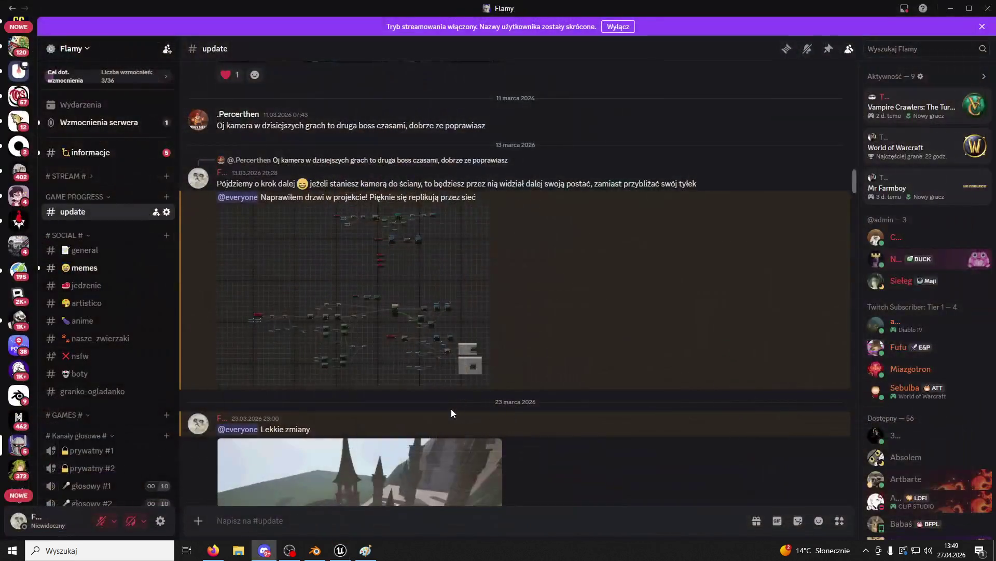
scroll(559, 339, "up", 15)
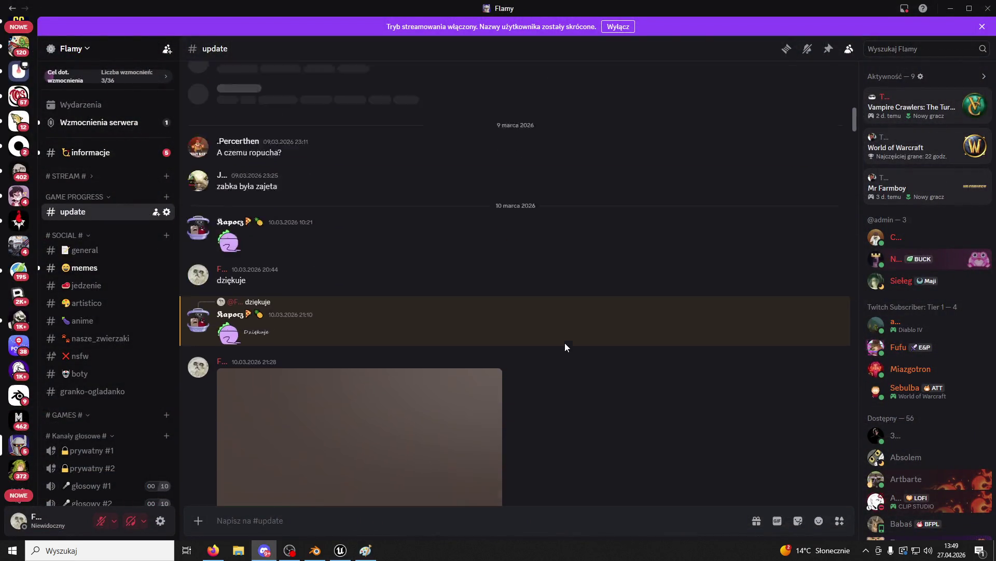
scroll(660, 312, "up", 10)
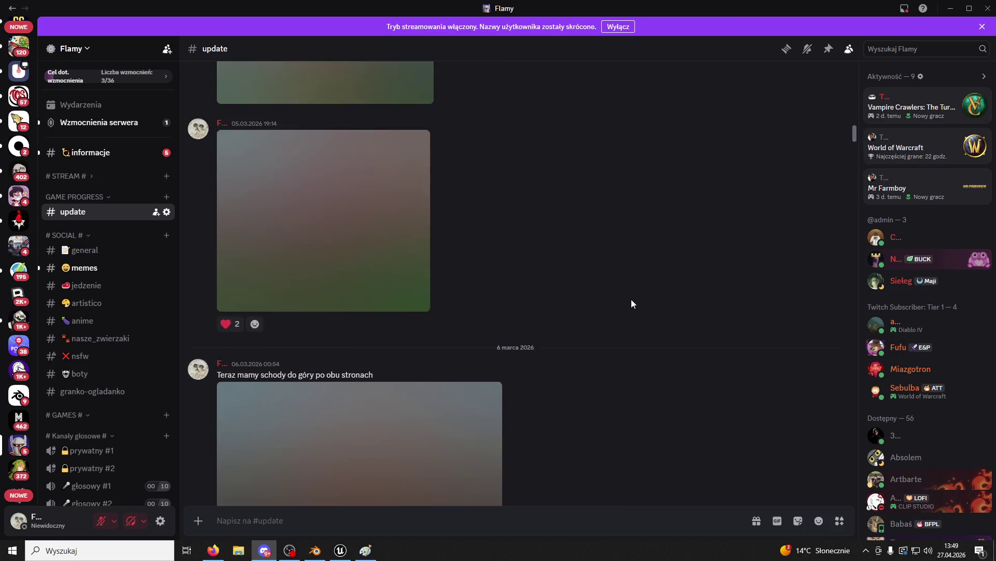
scroll(631, 301, "up", 15)
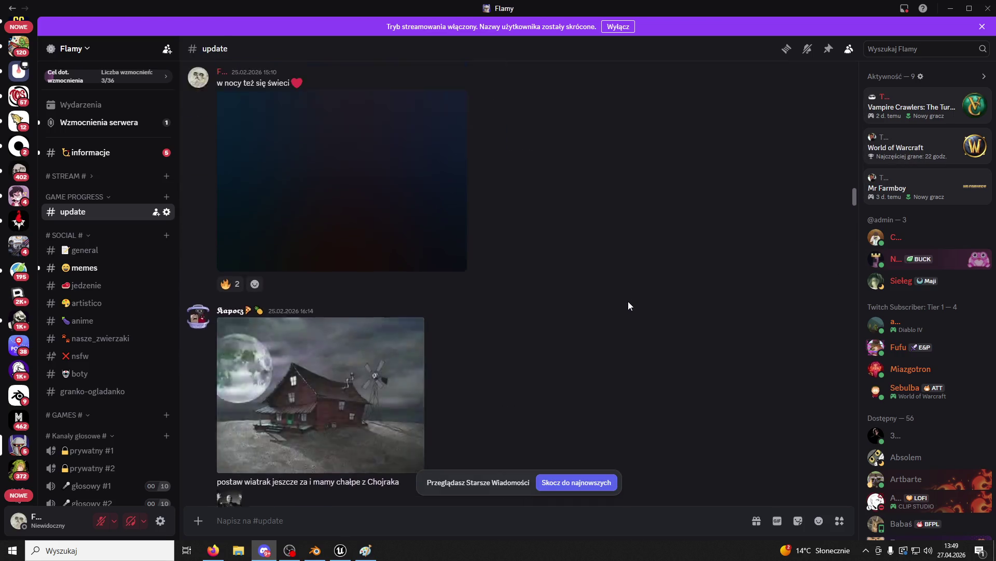
scroll(625, 305, "up", 15)
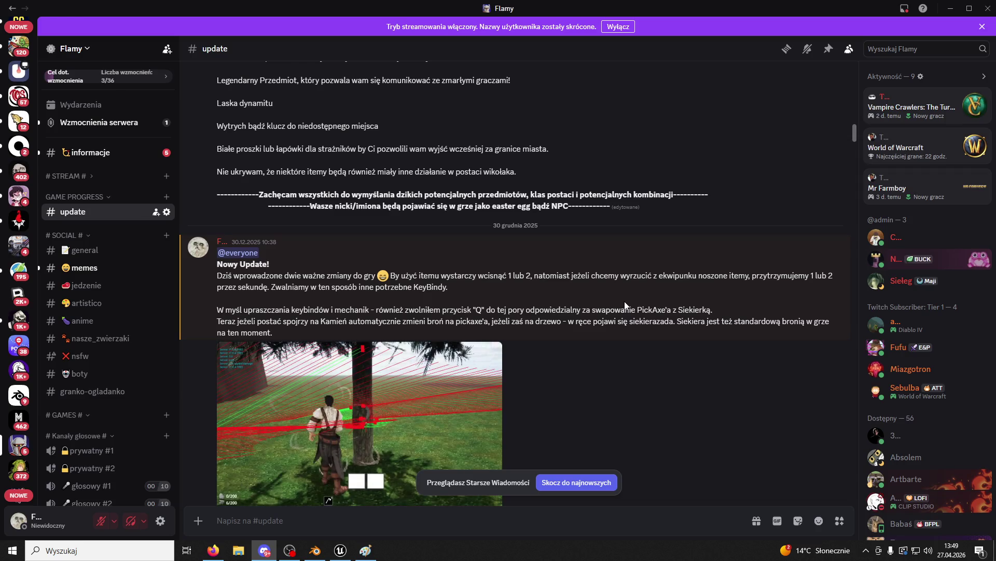
scroll(622, 304, "up", 15)
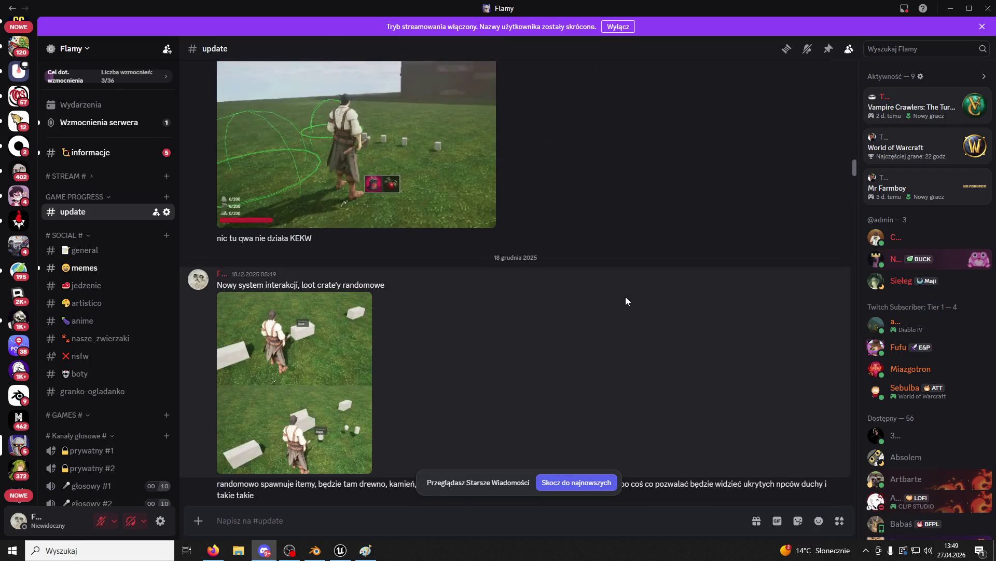
scroll(625, 299, "up", 12)
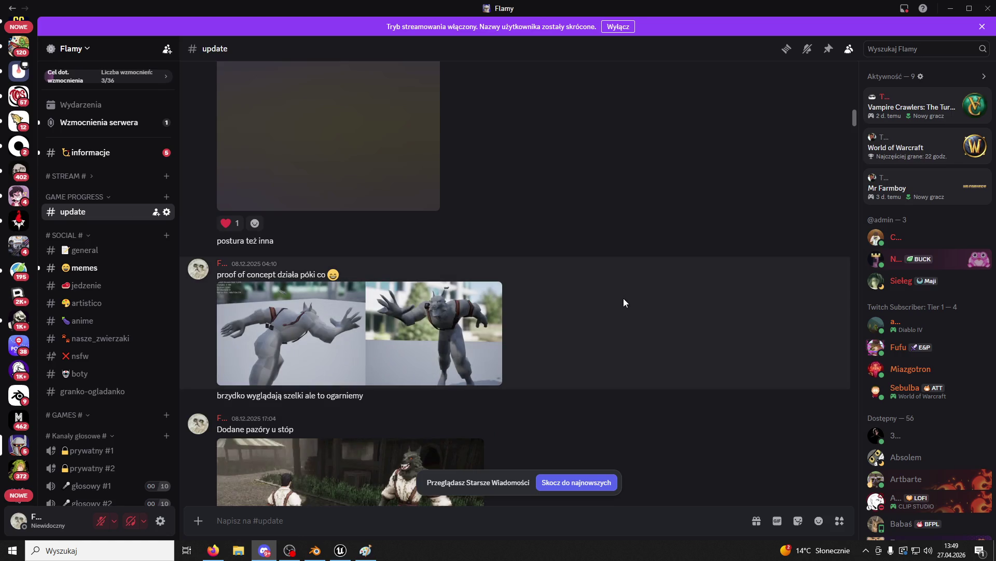
scroll(623, 298, "up", 6)
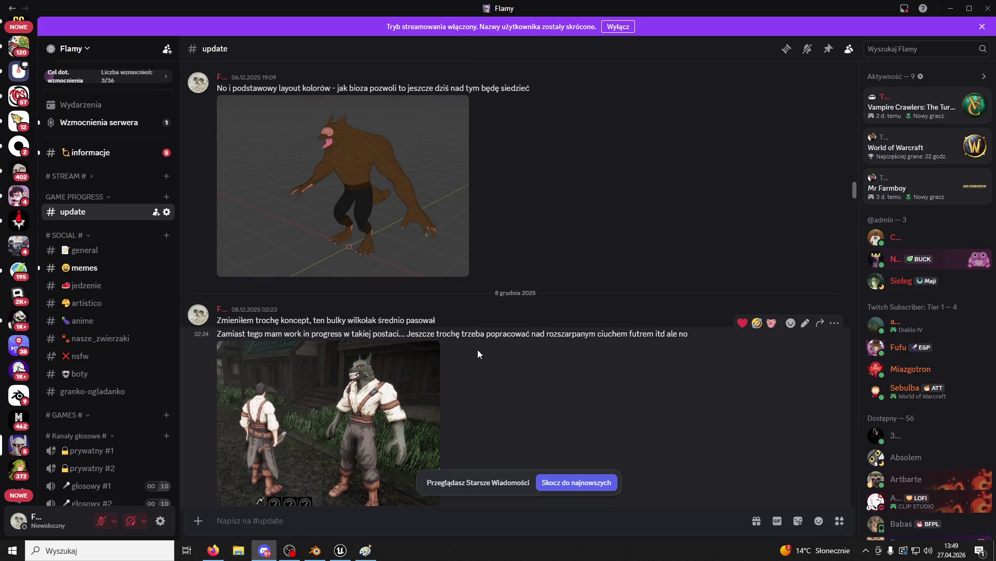
left_click(387, 214)
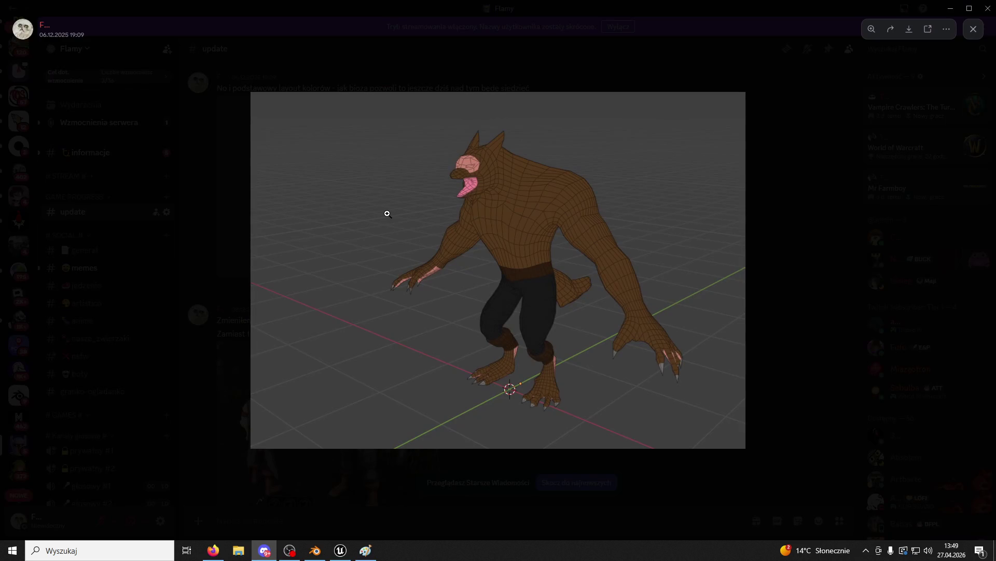
left_click(798, 219)
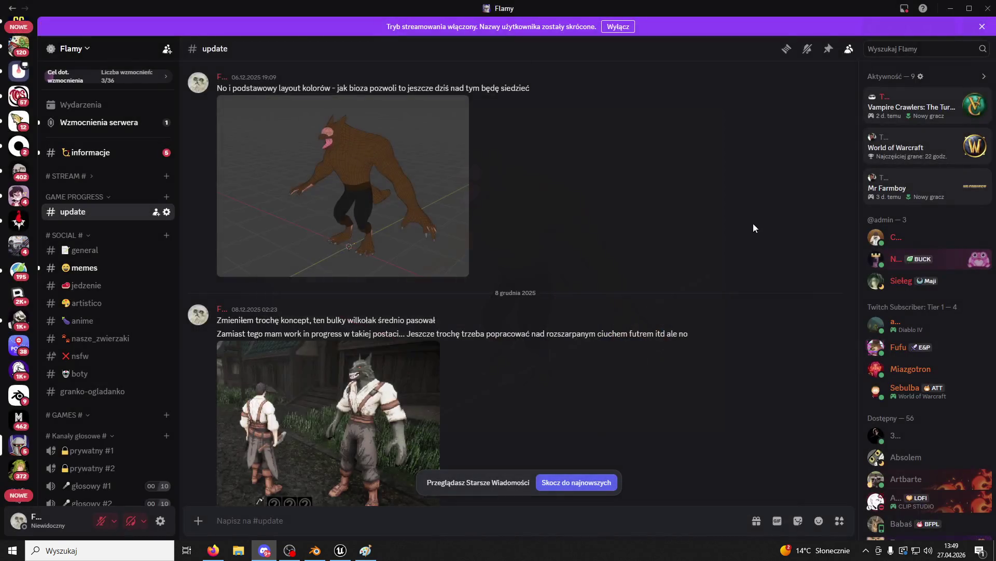
scroll(726, 231, "up", 10)
scroll(727, 234, "up", 10)
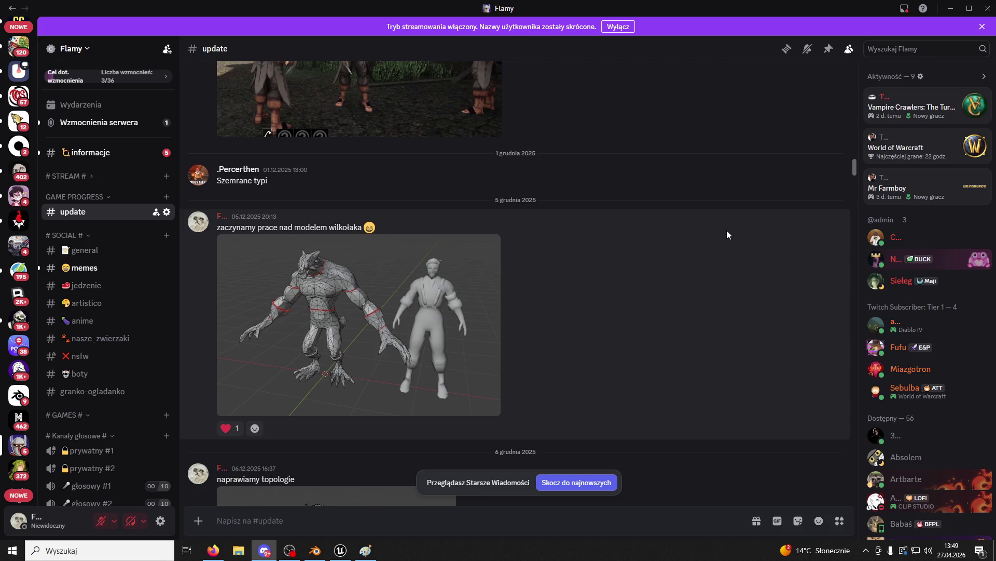
scroll(727, 234, "up", 5)
left_click(469, 232)
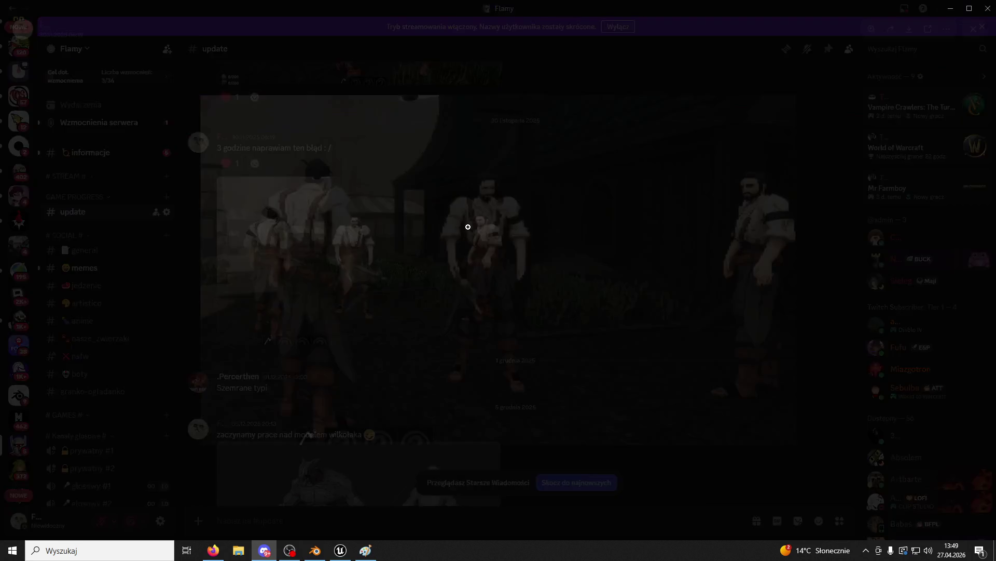
left_click(657, 509)
scroll(622, 367, "up", 10)
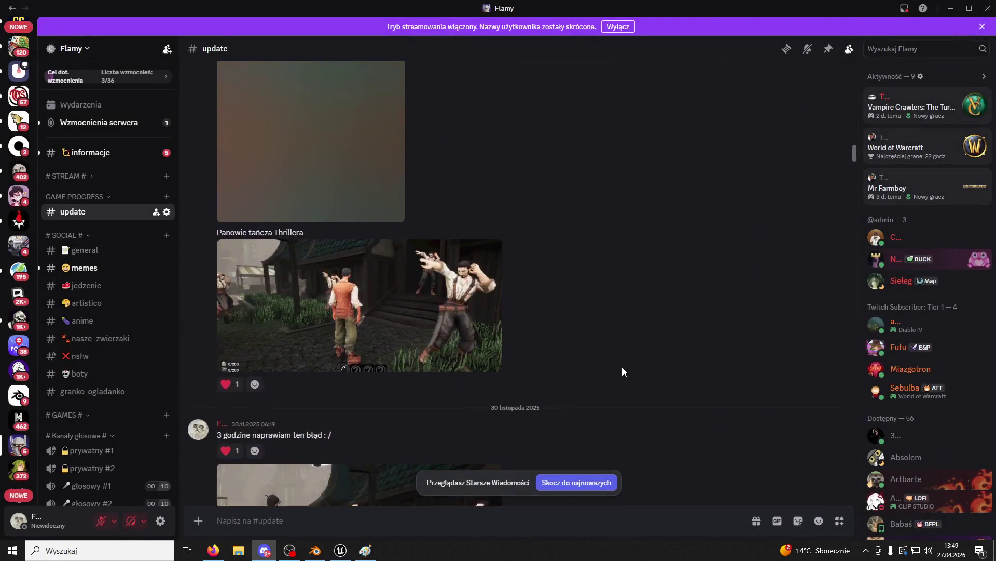
scroll(621, 359, "up", 10)
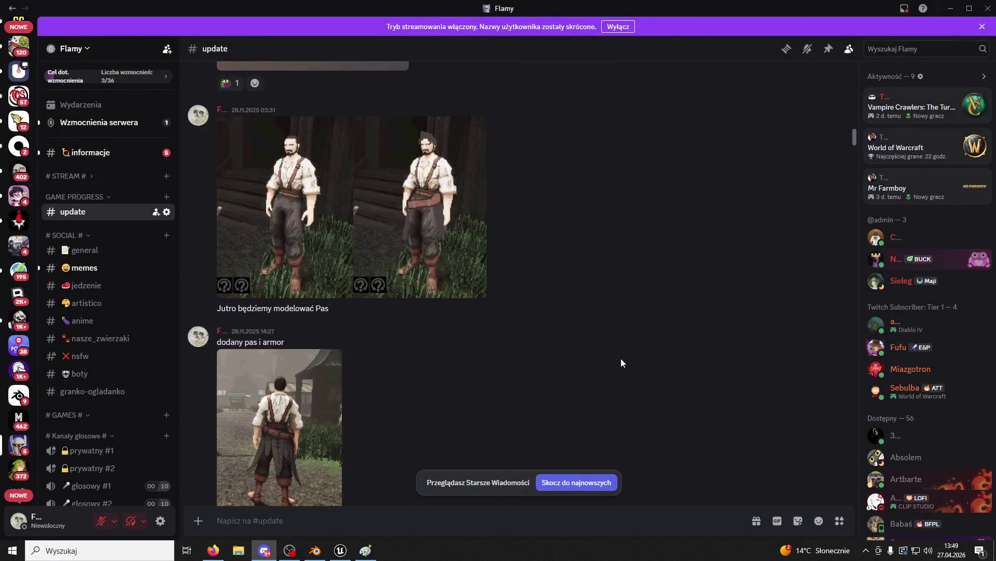
scroll(620, 358, "up", 5)
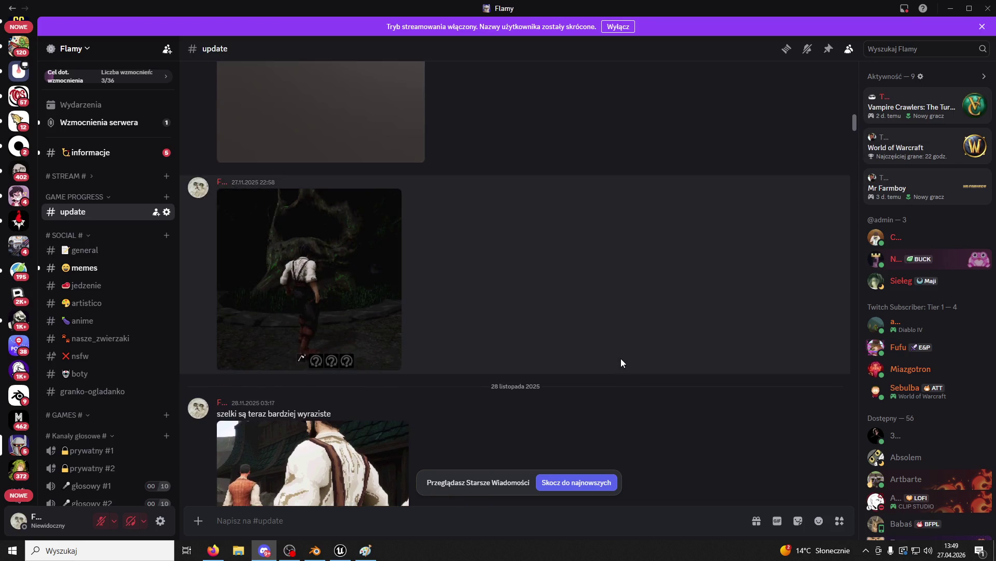
scroll(621, 358, "up", 3)
scroll(620, 358, "down", 5)
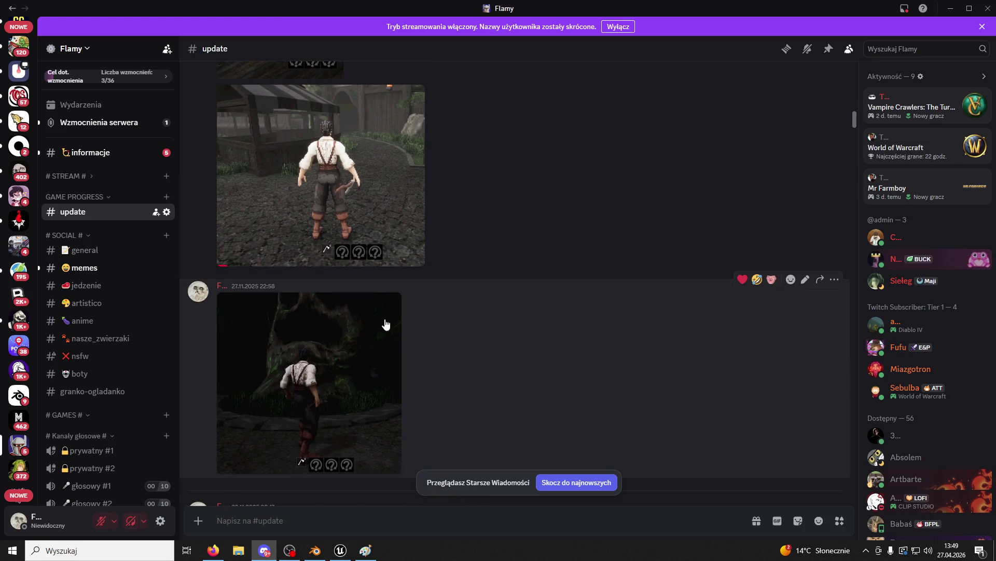
left_click(334, 309)
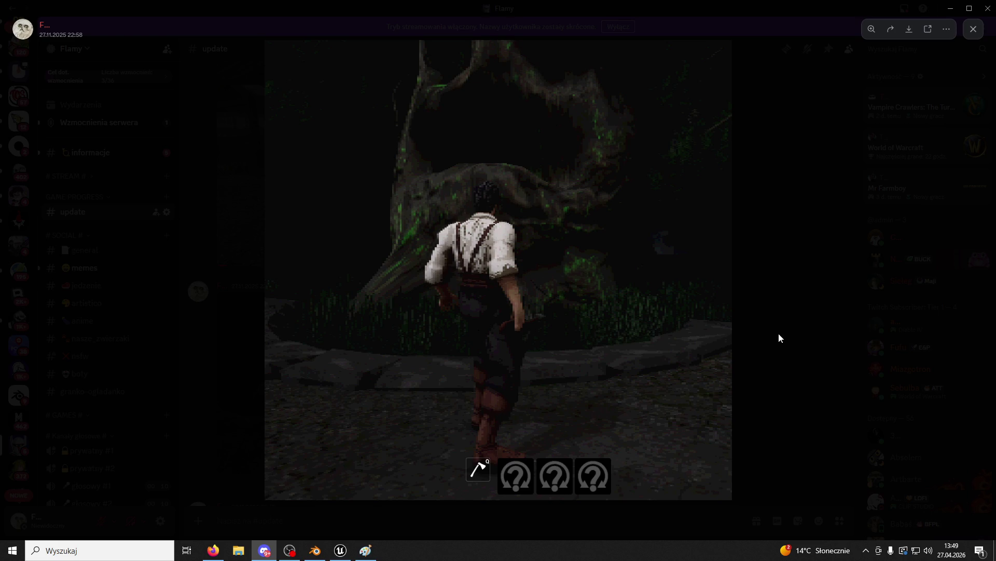
left_click(779, 332)
scroll(651, 319, "up", 3)
scroll(651, 318, "up", 10)
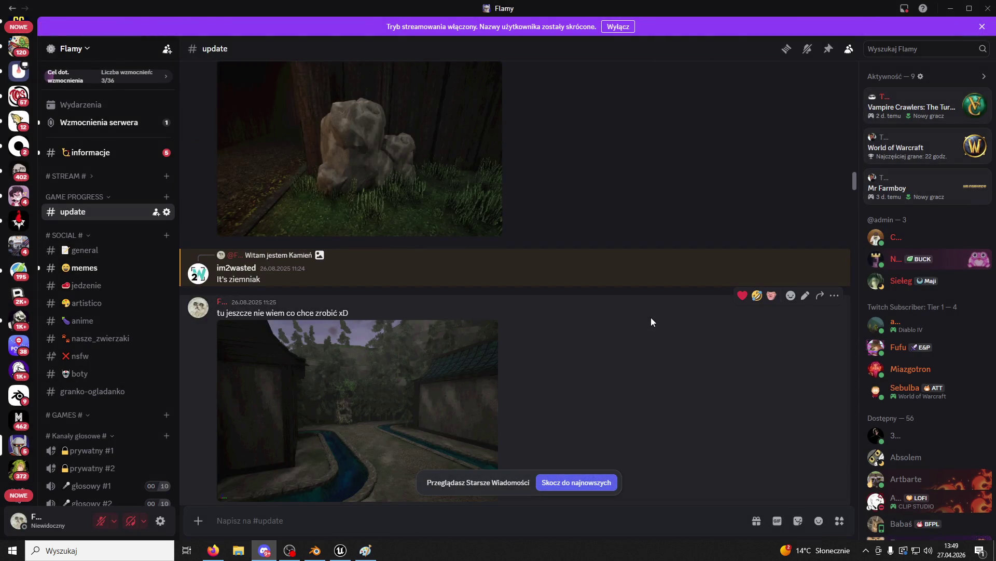
left_click(451, 375)
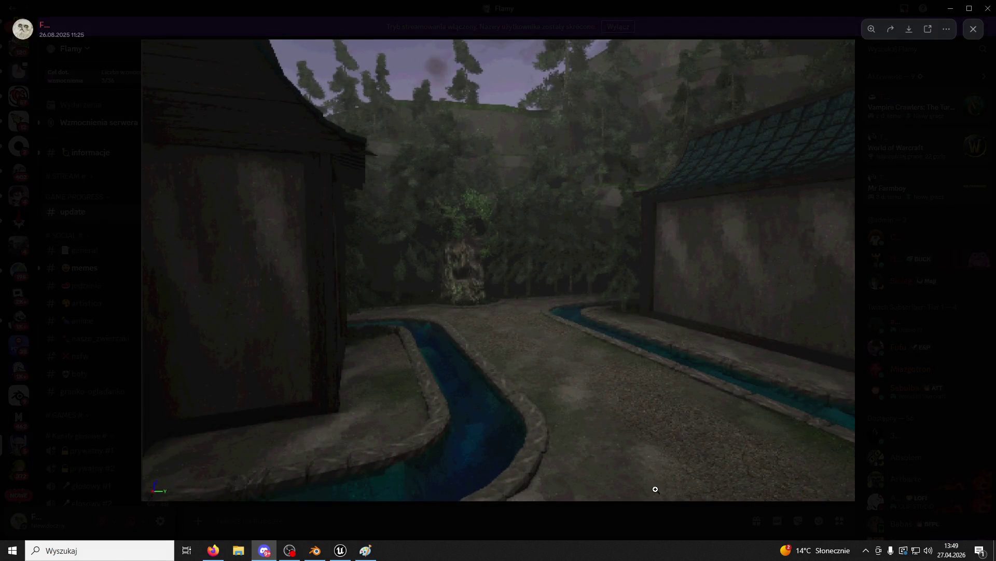
left_click(667, 517)
scroll(501, 280, "up", 10)
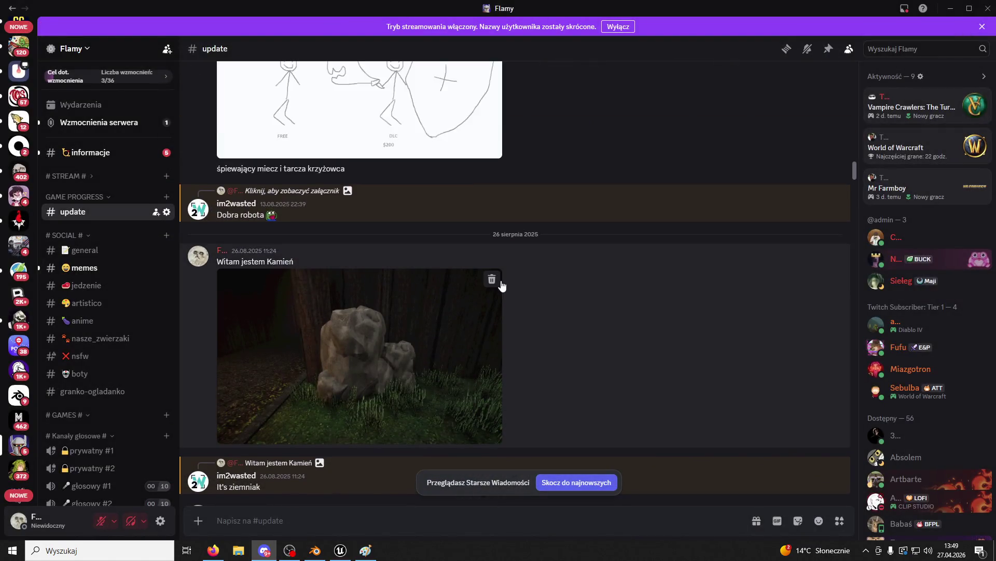
scroll(499, 284, "up", 5)
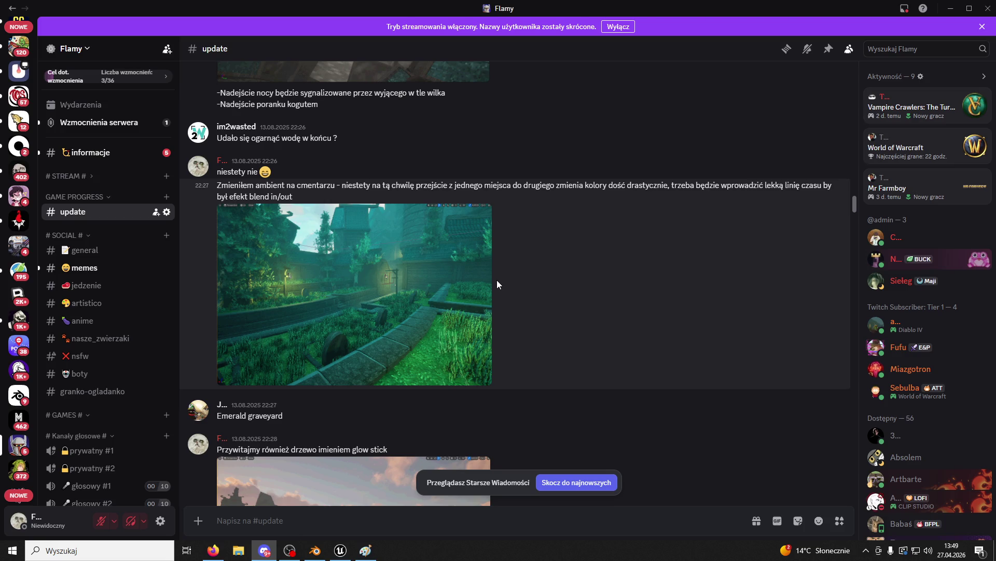
left_click(416, 284)
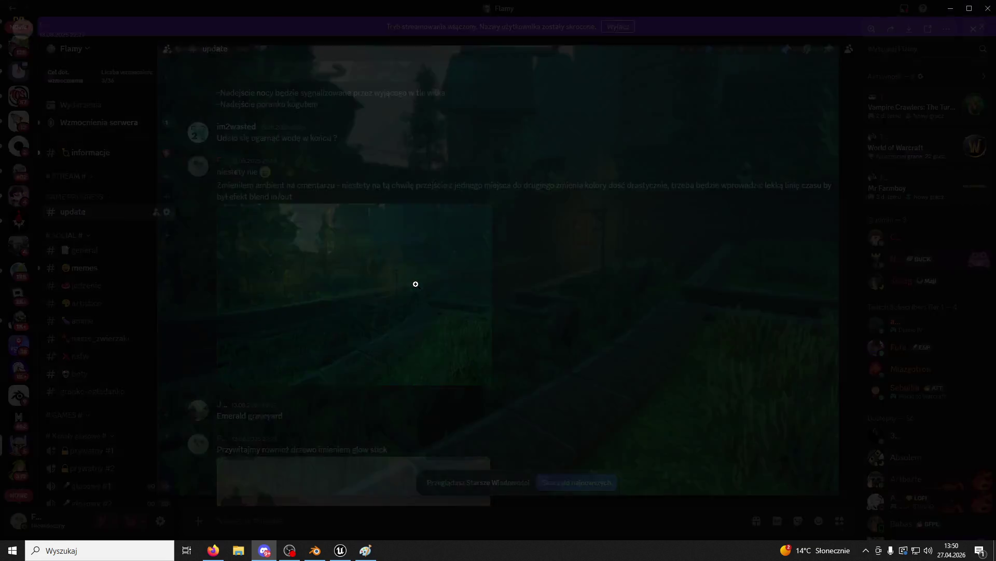
Close the cemetery screenshot, scroll up and briefly view the temporary district screenshot.
left_click(693, 515)
scroll(602, 312, "up", 10)
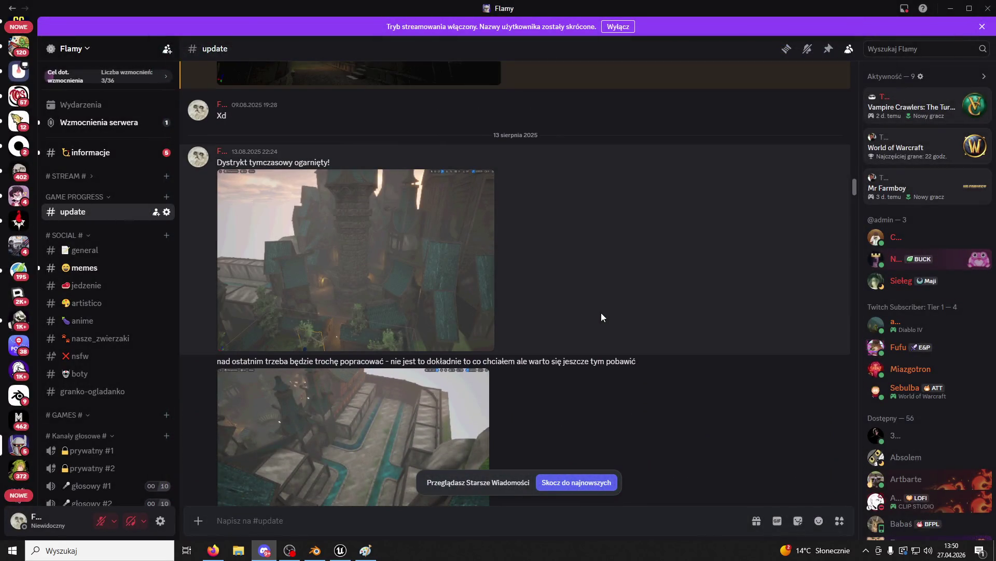
scroll(597, 314, "up", 3)
left_click(460, 359)
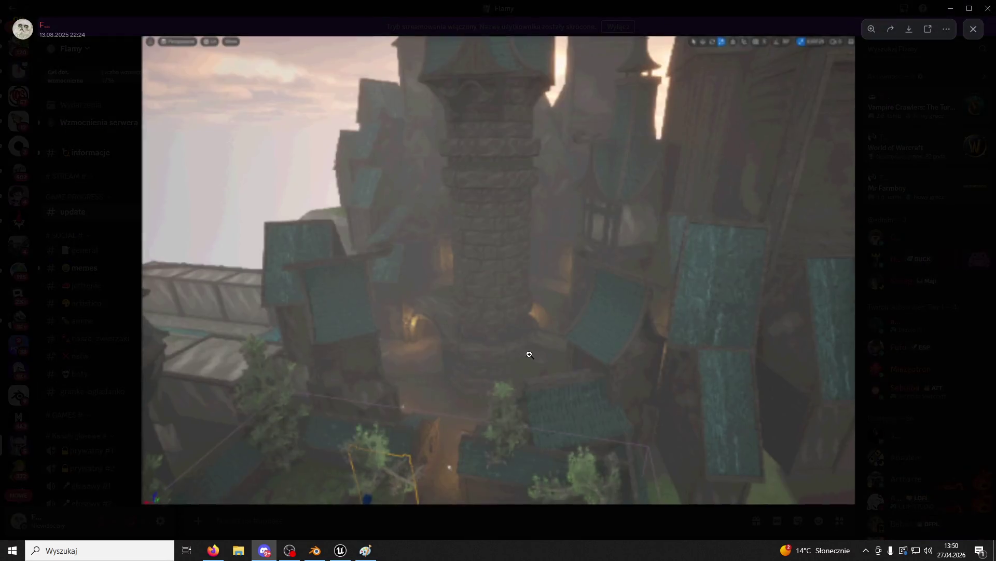
left_click(648, 511)
Scroll further up and leave the Namioty dodane market-tents screenshot open full-size.
scroll(577, 268, "up", 10)
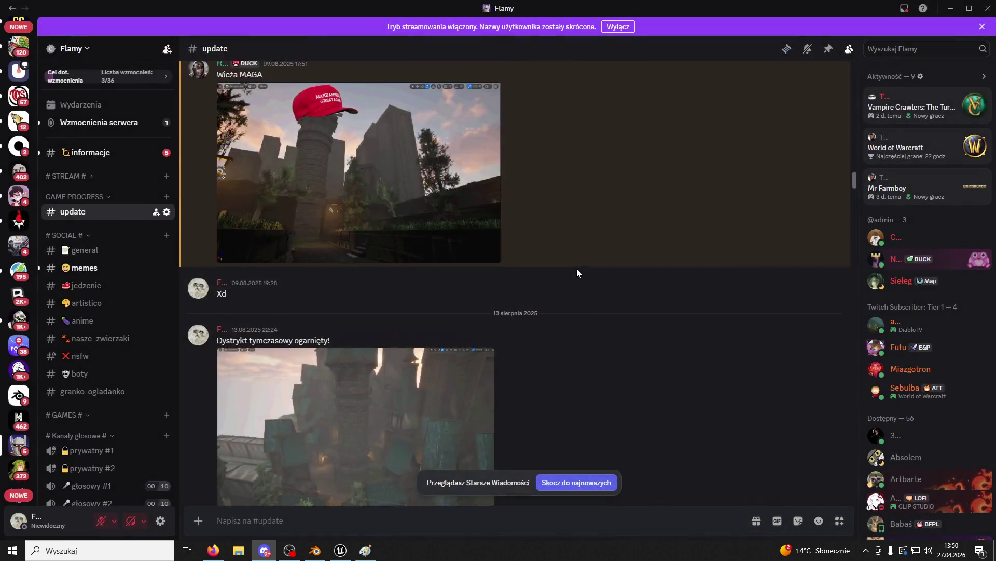
scroll(576, 270, "up", 15)
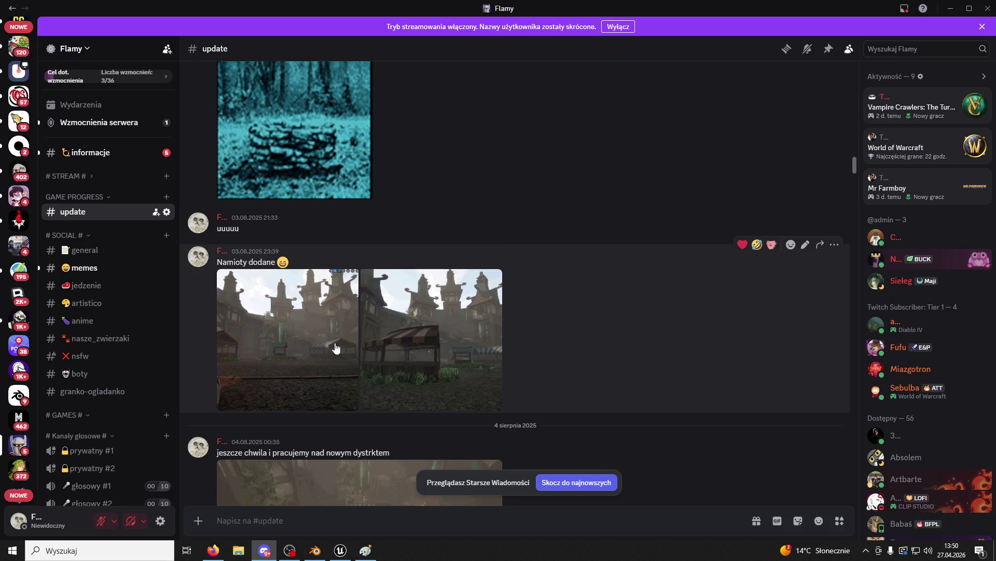
left_click(333, 347)
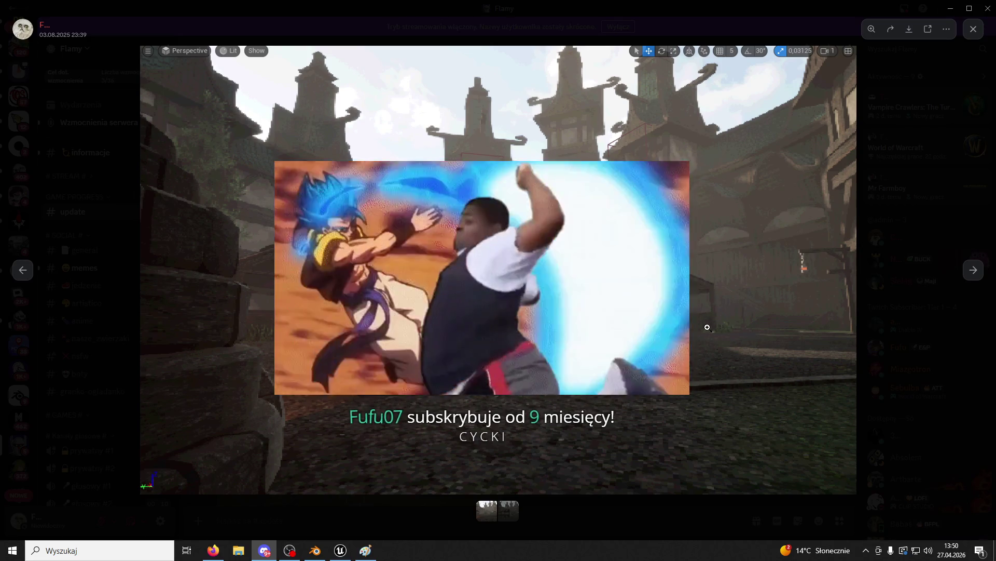
left_click(669, 521)
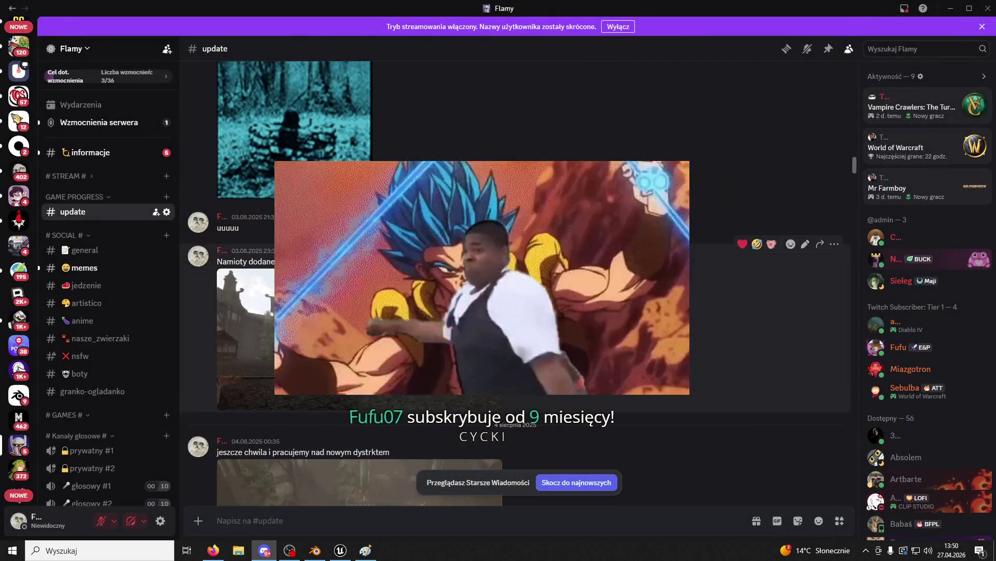
scroll(514, 260, "down", 3)
left_click(363, 218)
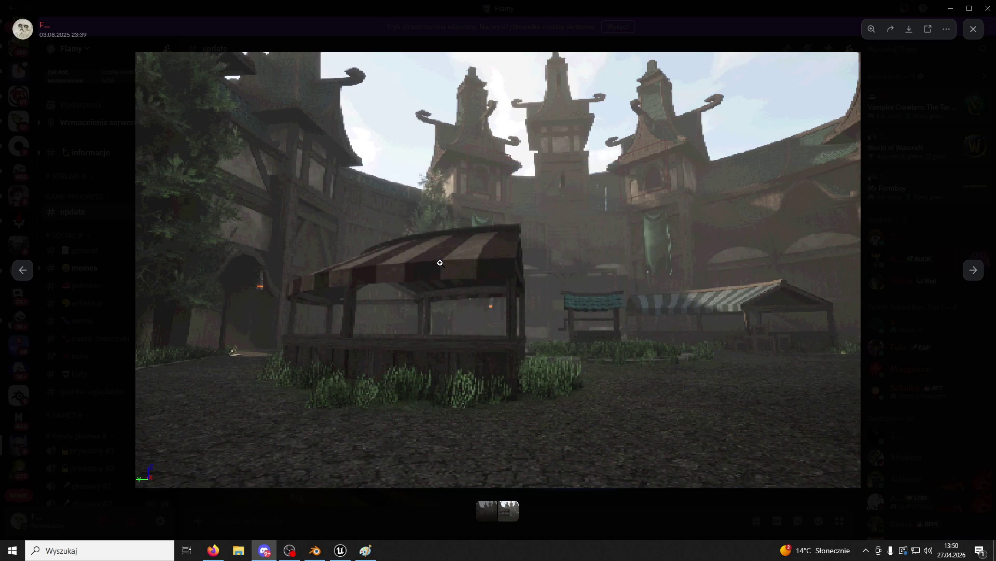
Fly the Unreal viewport camera over the courtyard, then return to Discord.
left_click(340, 550)
mouse_move(406, 408)
left_mouse_down()
mouse_move(410, 384)
mouse_move(394, 399)
mouse_move(406, 408)
mouse_move(389, 400)
mouse_move(395, 363)
mouse_move(405, 410)
mouse_move(399, 379)
mouse_move(527, 251)
left_mouse_up()
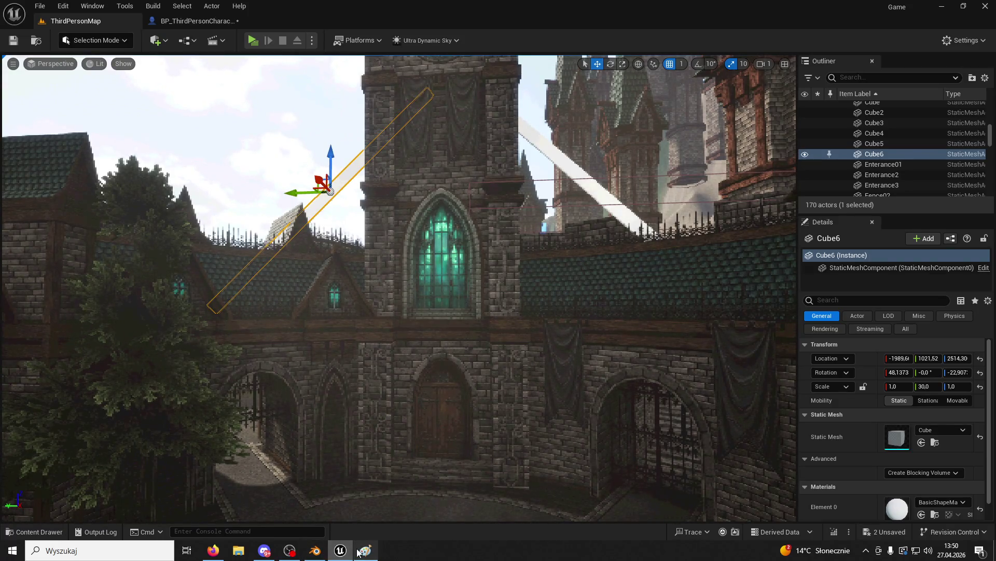
left_click(266, 550)
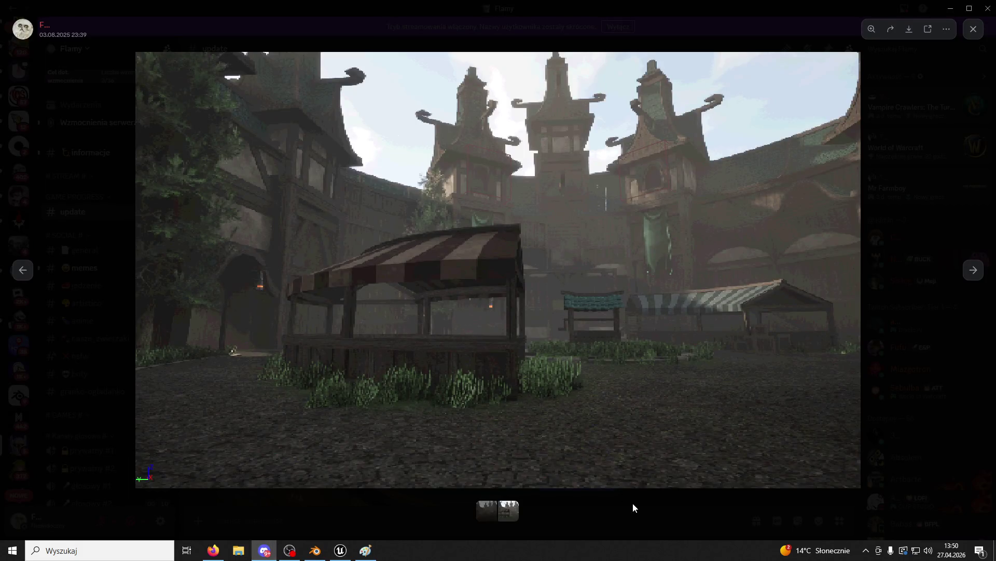
Close the enlarged image and open the Studzienka well screenshot full-size.
left_click(637, 516)
scroll(572, 363, "up", 10)
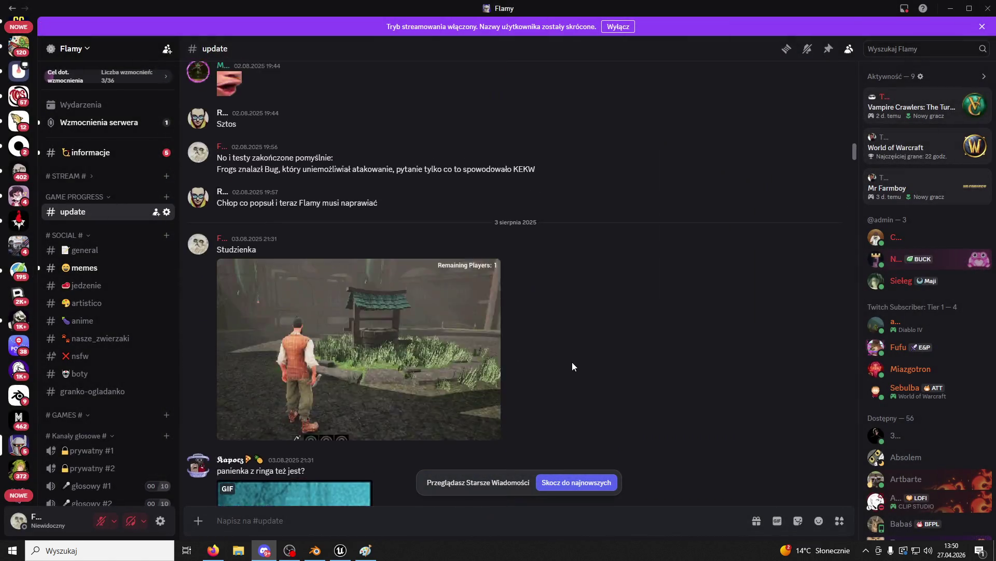
scroll(569, 363, "down", 3)
left_click(436, 347)
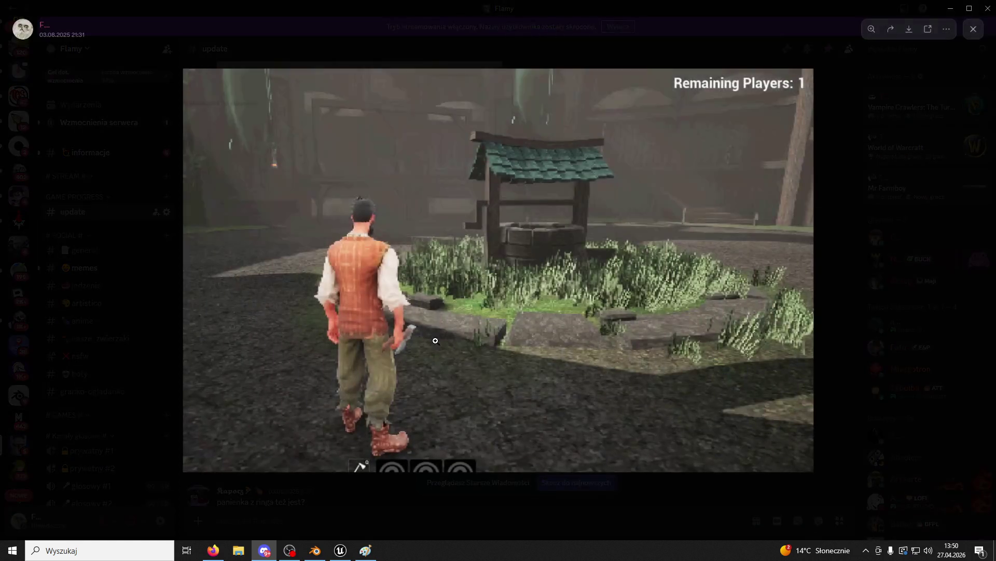
Close the well screenshot and view the Pikselowa Animowana Trawa grass screenshot.
left_click(579, 506)
scroll(503, 382, "up", 5)
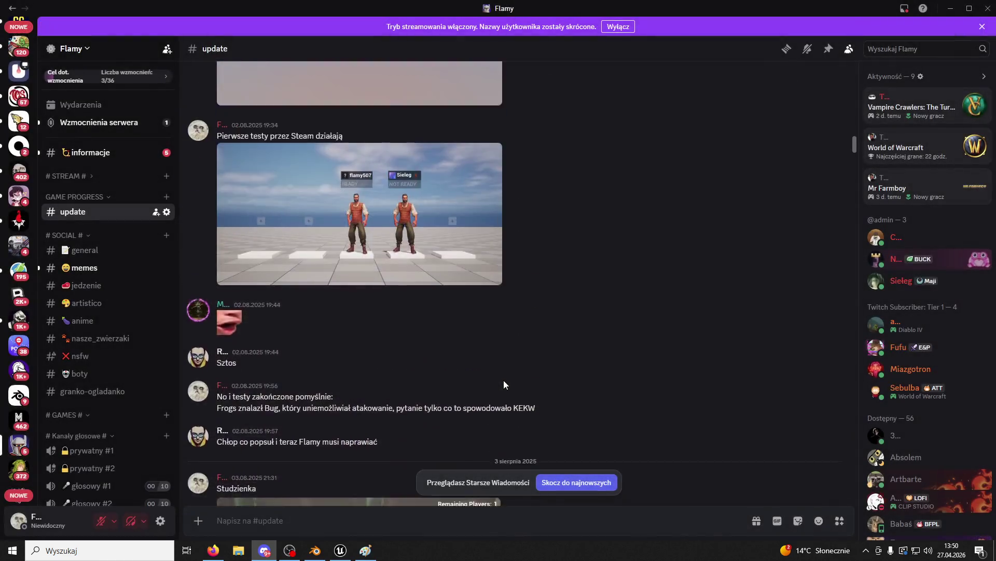
scroll(504, 380, "up", 10)
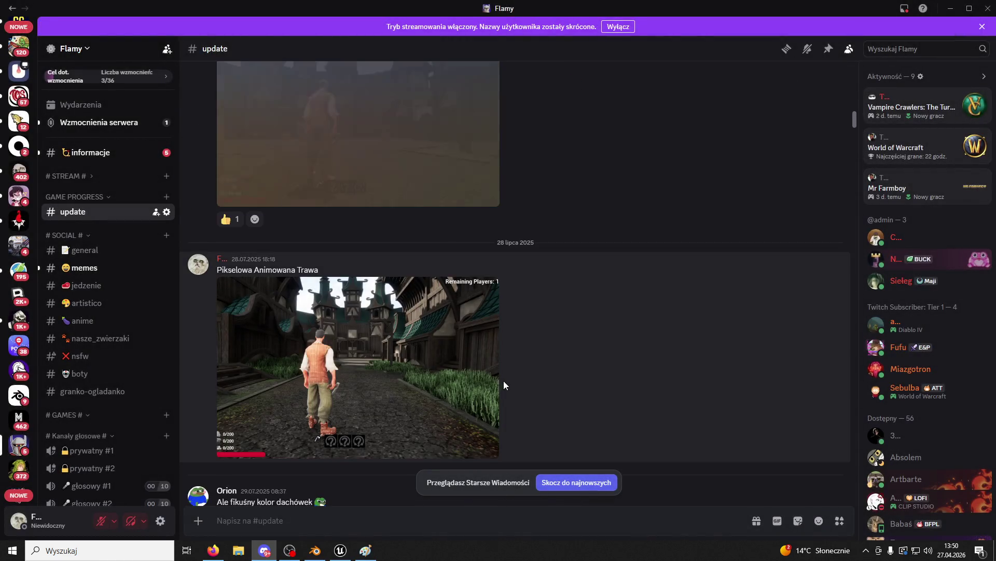
left_click(454, 376)
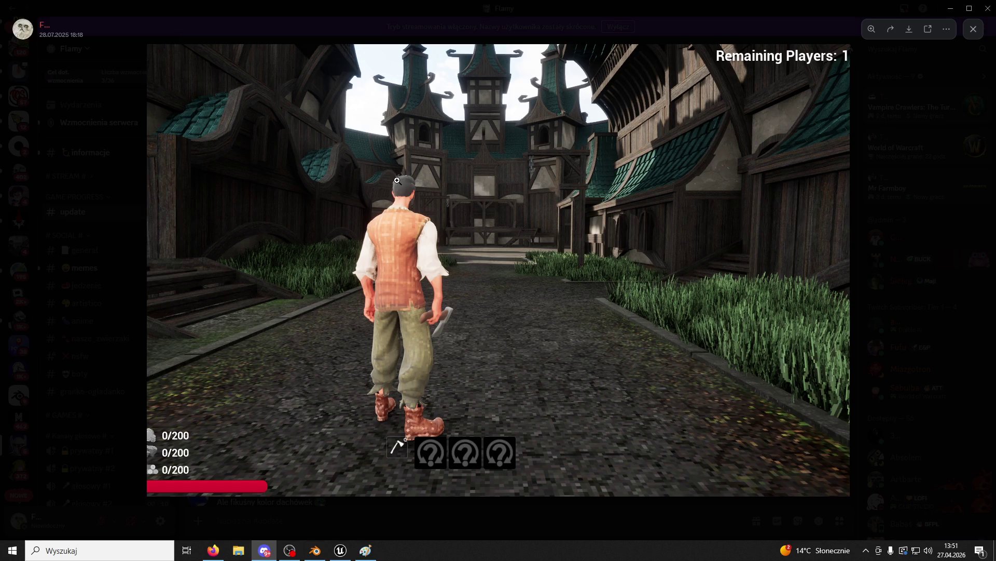
left_click(587, 528)
Scroll further back and briefly view the three-characters screenshot.
scroll(520, 325, "up", 5)
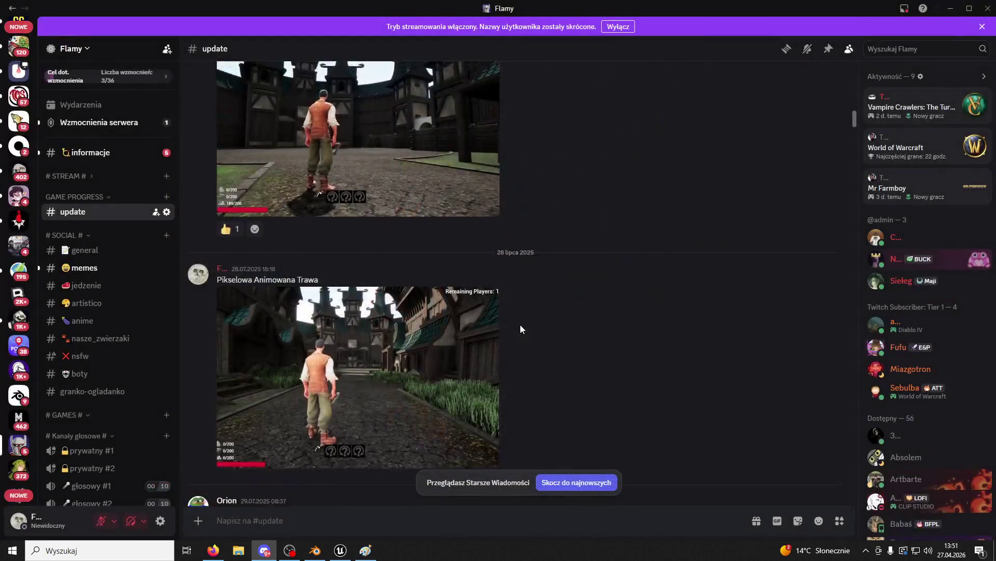
scroll(520, 325, "up", 5)
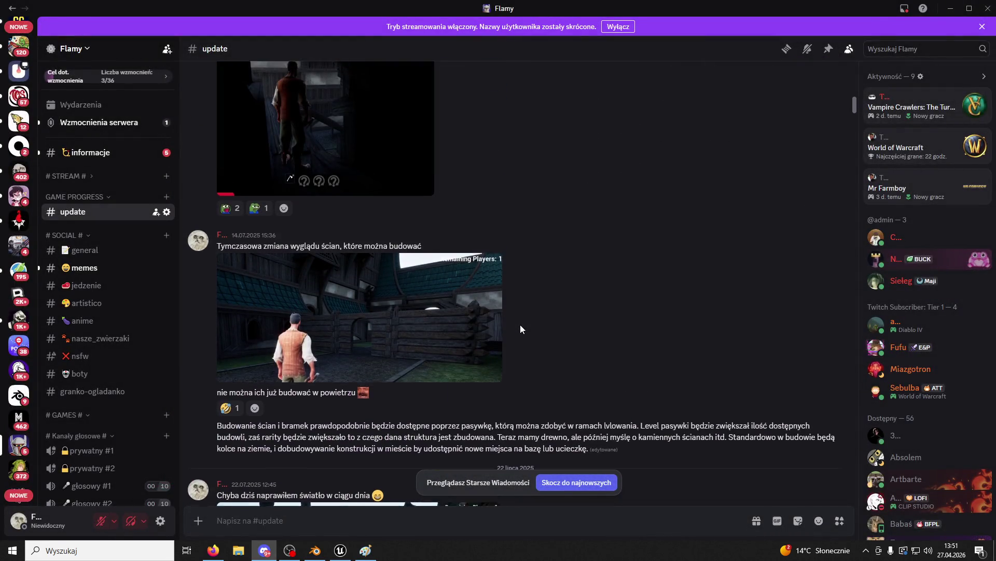
scroll(521, 330, "up", 10)
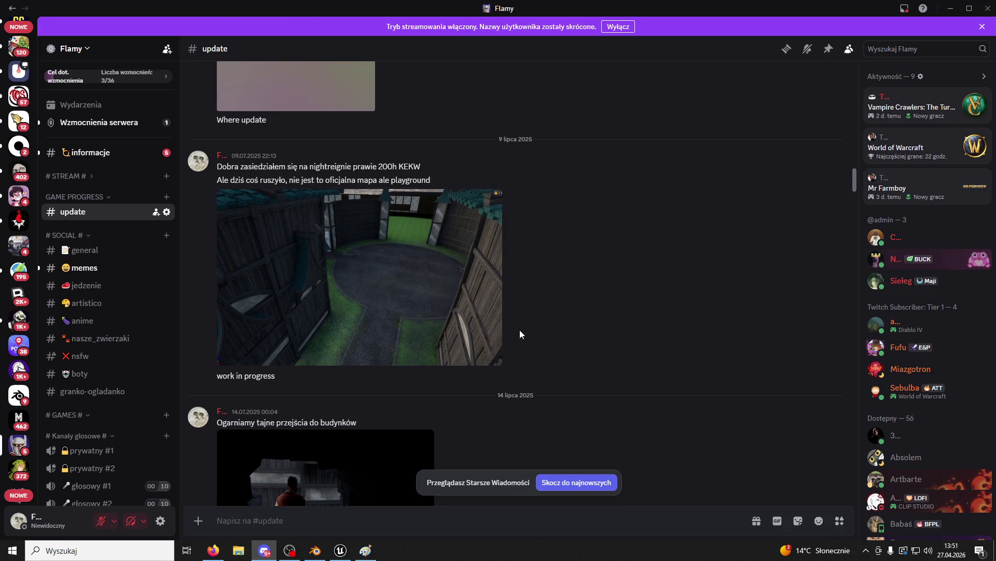
scroll(520, 330, "up", 10)
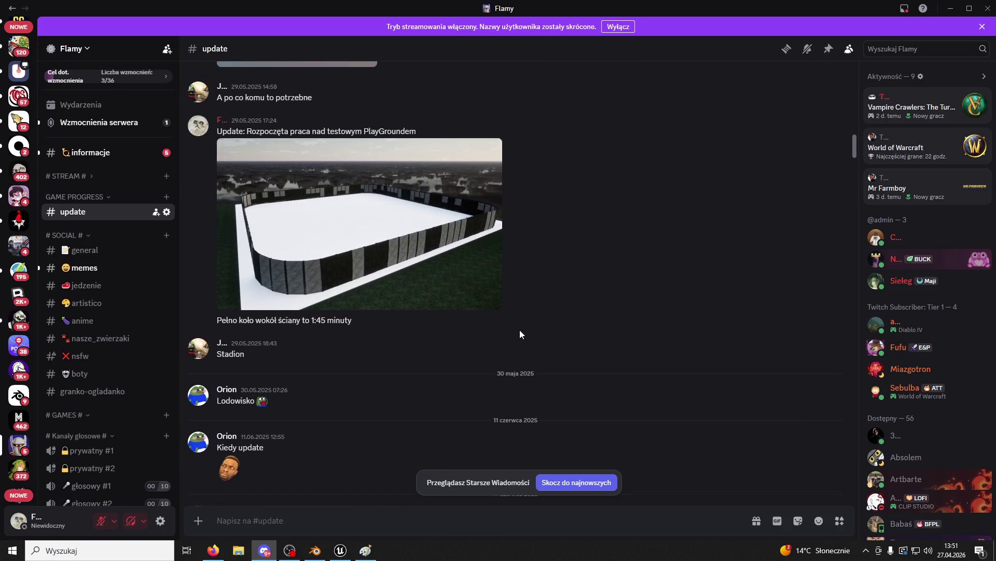
scroll(521, 336, "up", 10)
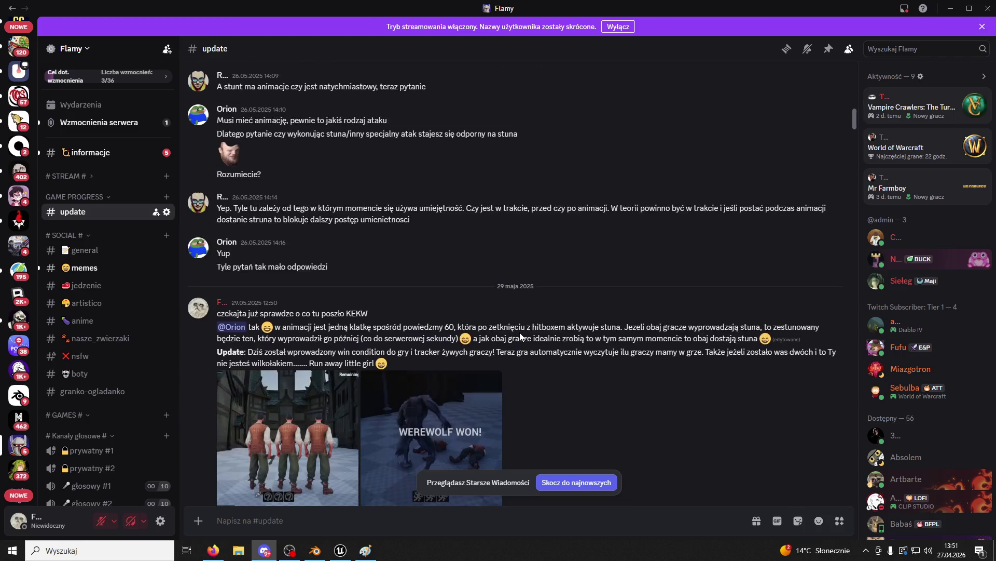
left_click(299, 375)
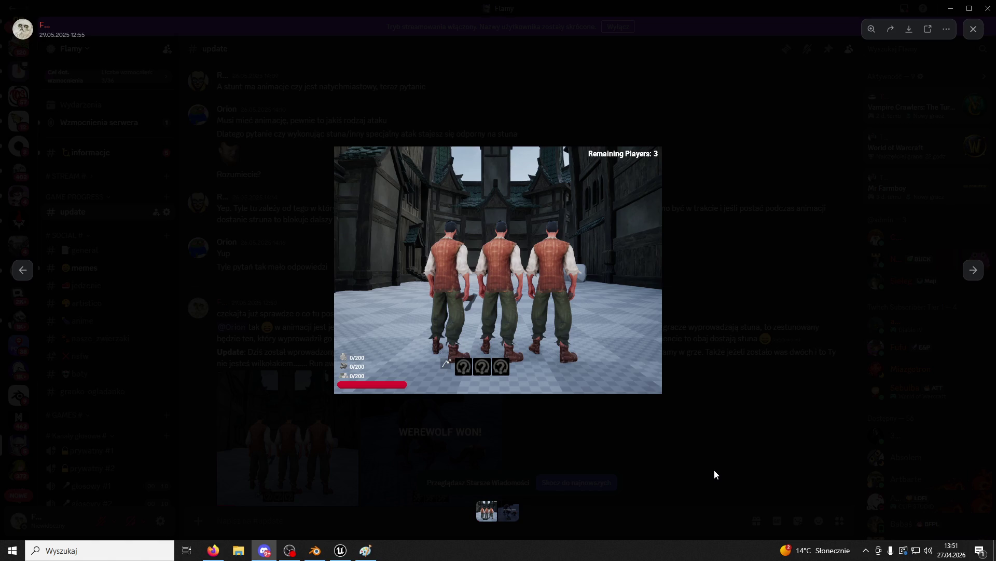
left_click(714, 474)
Scroll up to the 20 May 2025 skill-system and Knight In Progress posts, then use Skocz do najnowszych.
scroll(664, 451, "up", 10)
scroll(657, 446, "up", 10)
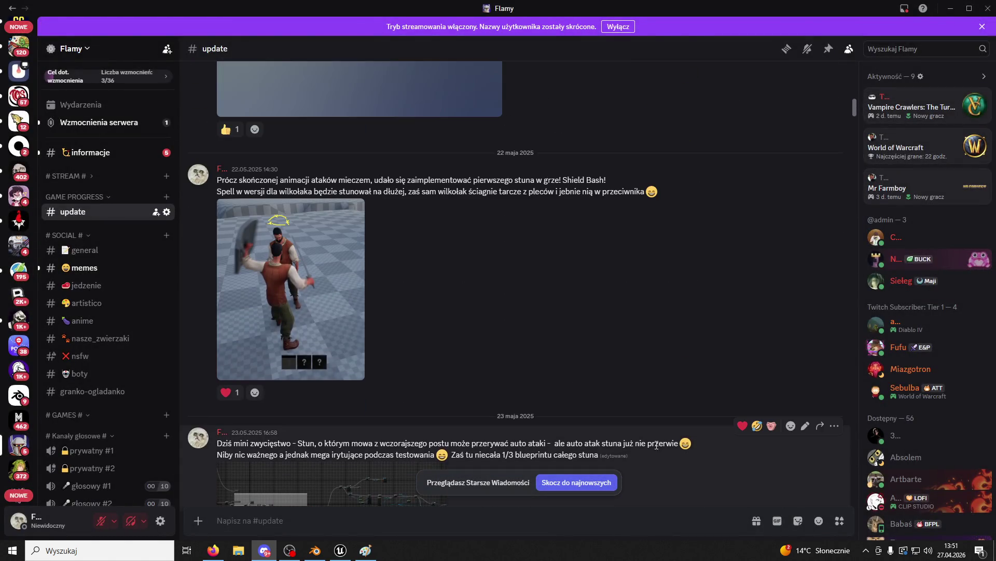
scroll(656, 446, "up", 10)
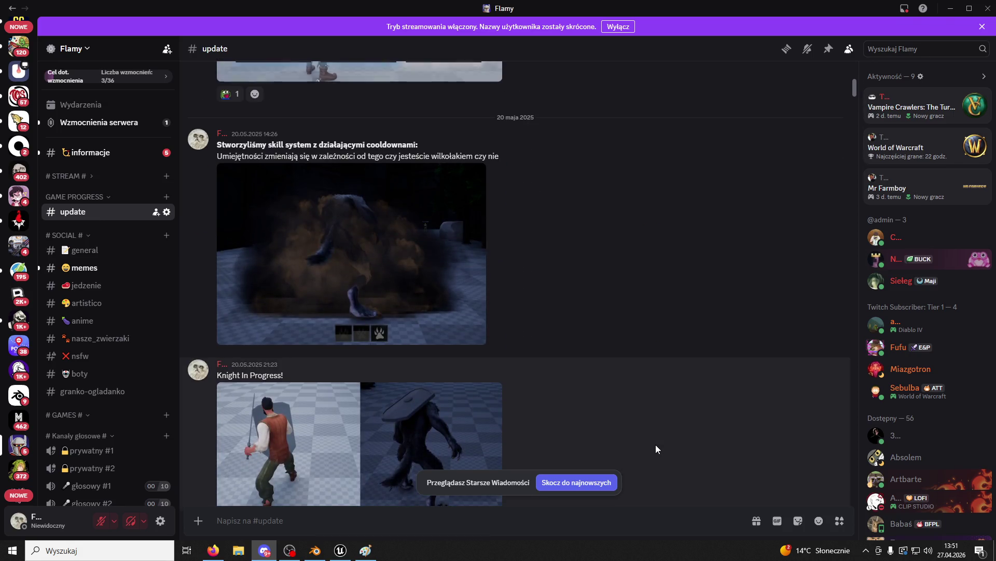
left_click(576, 482)
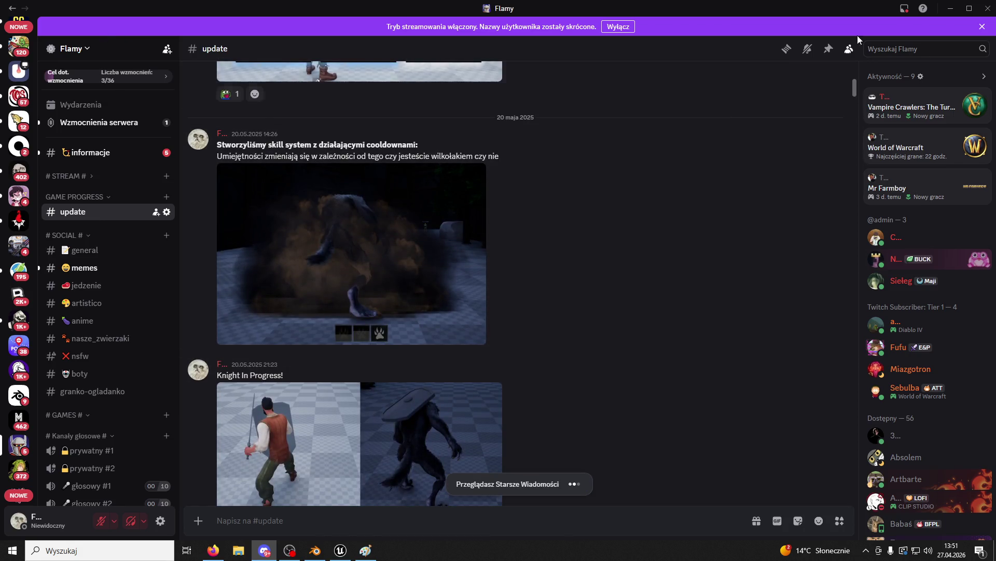
Back in Unreal, delete the stray leftover Cube6 block near the tower.
key("alt+Tab")
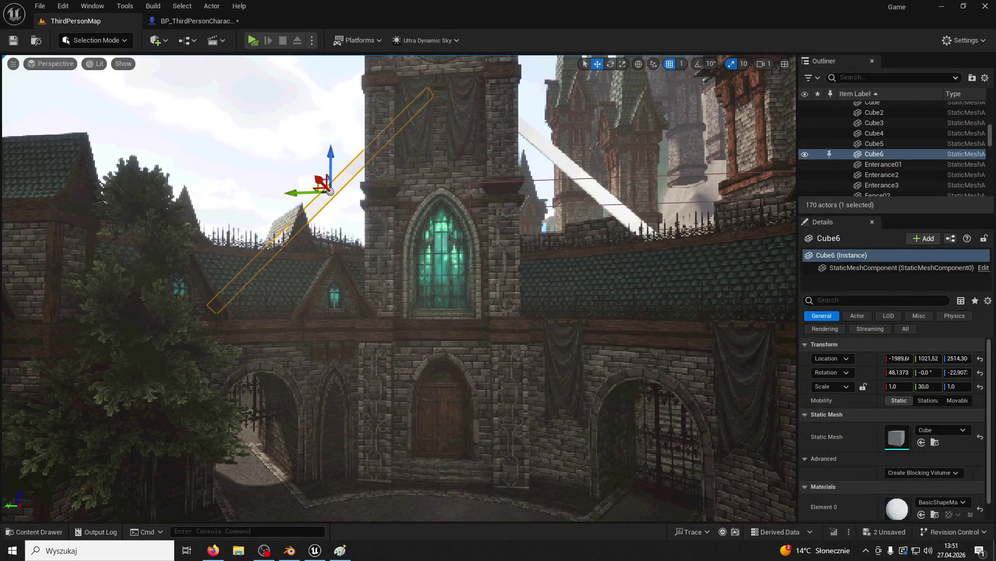
key("Left")
key("Right")
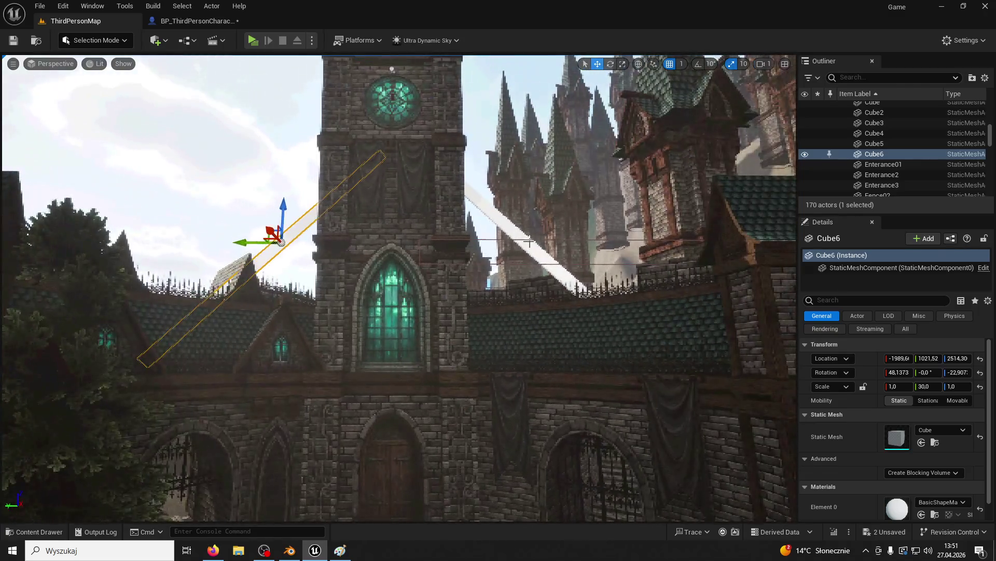
key("Delete")
left_click(291, 241)
key("Delete")
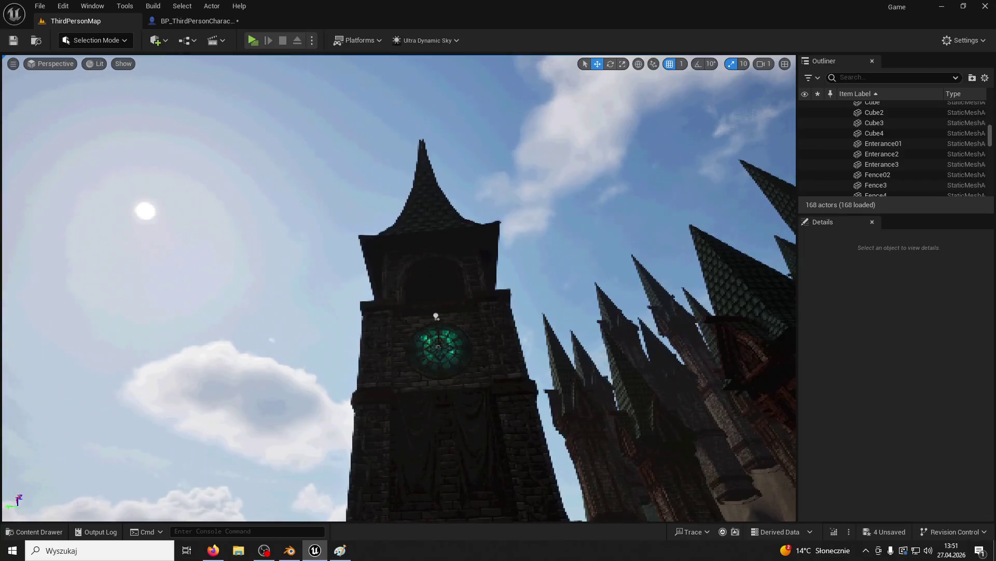
Scale Tower02 uniformly to about 1.835 and raise it to Z 4771.
left_click(431, 363)
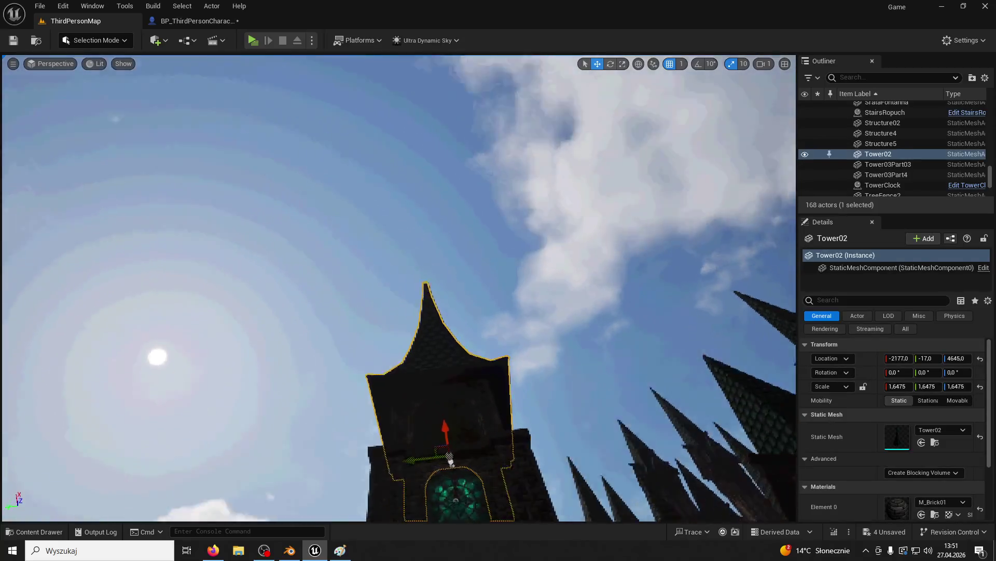
key("w")
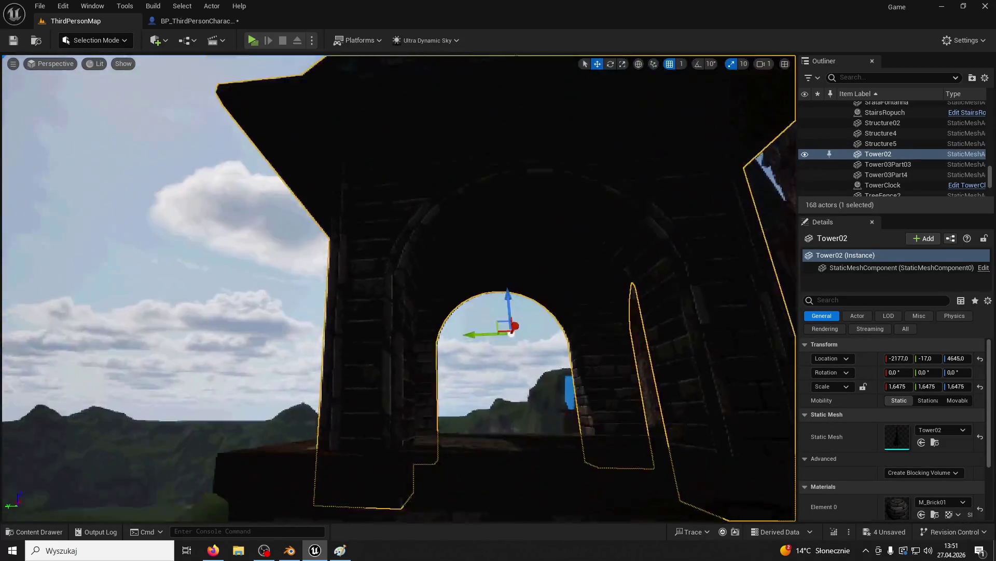
key("s")
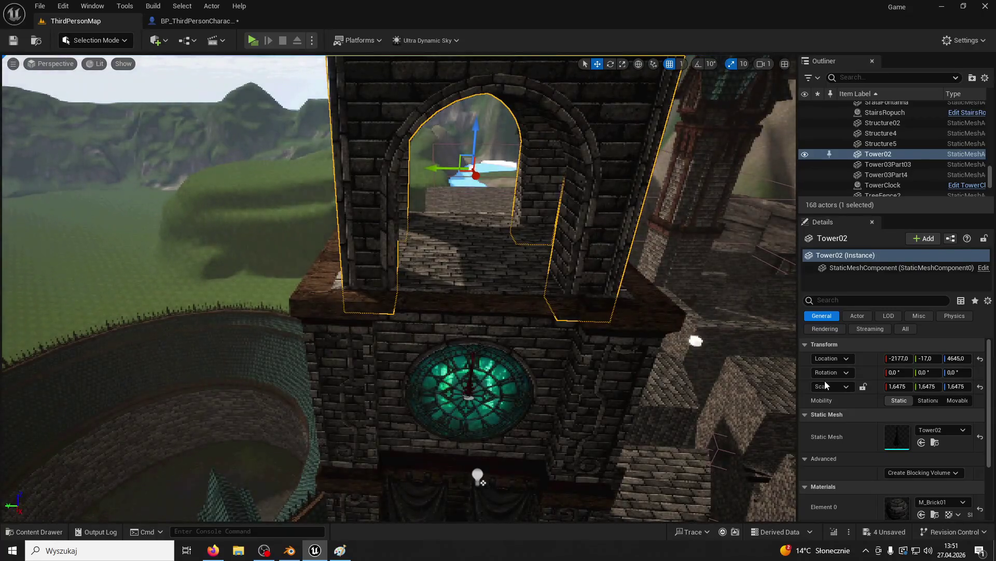
left_click(864, 386)
left_click_drag(897, 387, 934, 386)
left_click_drag(471, 126, 470, 117)
Undo Tower02's height and scale changes with Ctrl+Z.
key("f")
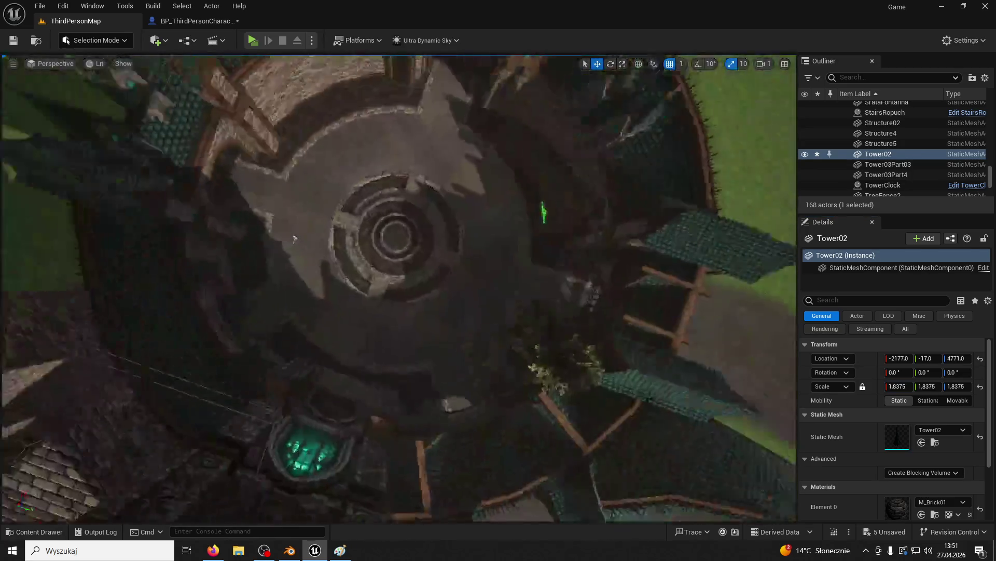
scroll(294, 238, "up", 10)
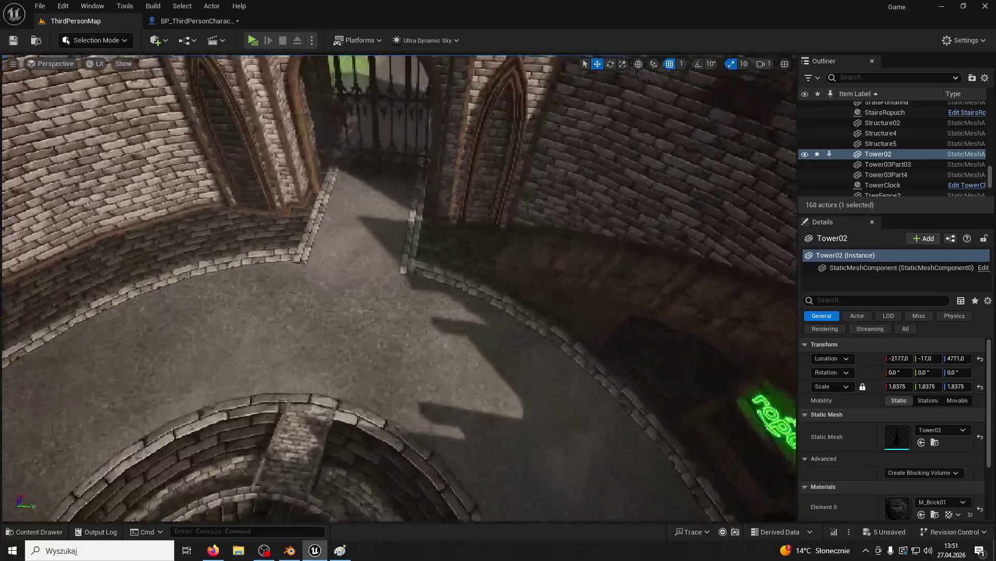
key("ctrl+z")
key("f")
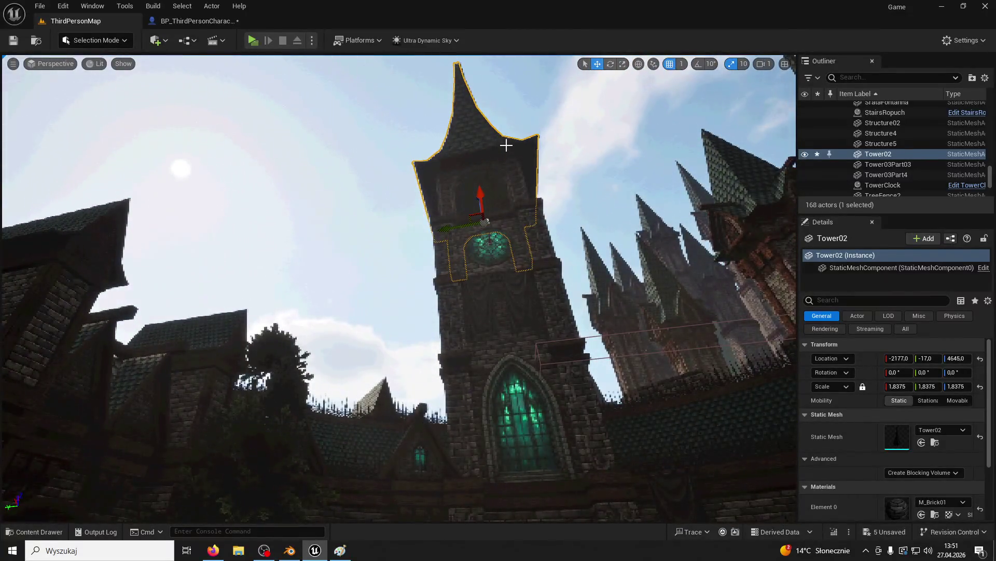
key("ctrl+z")
key("ctrl+z")
key("ctrl+z")
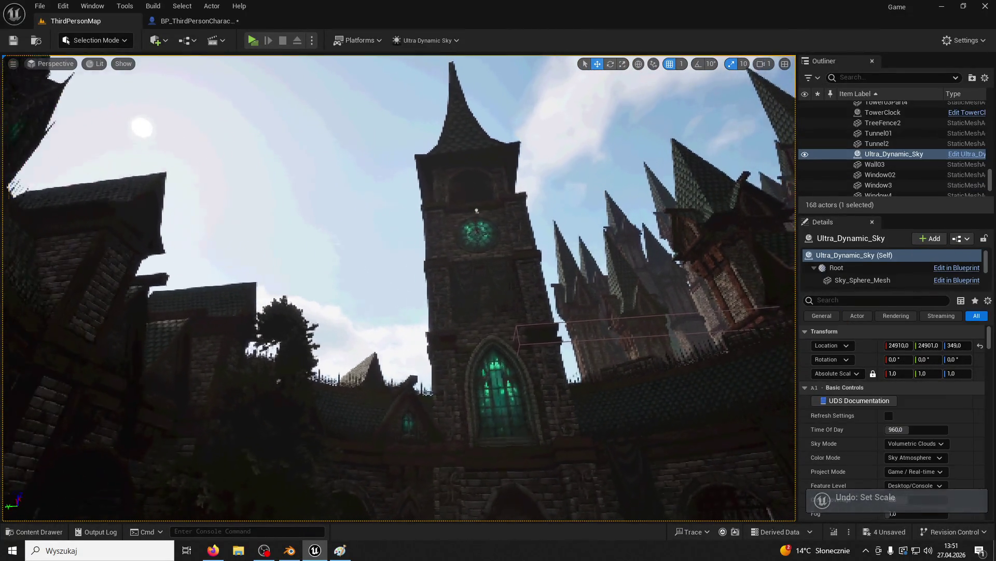
Fly the camera past the clock tower to face the green stained-glass wall with banners.
mouse_move(550, 223)
left_mouse_down()
mouse_move(567, 204)
mouse_move(574, 474)
mouse_move(616, 503)
mouse_move(661, 480)
mouse_move(687, 502)
left_mouse_up()
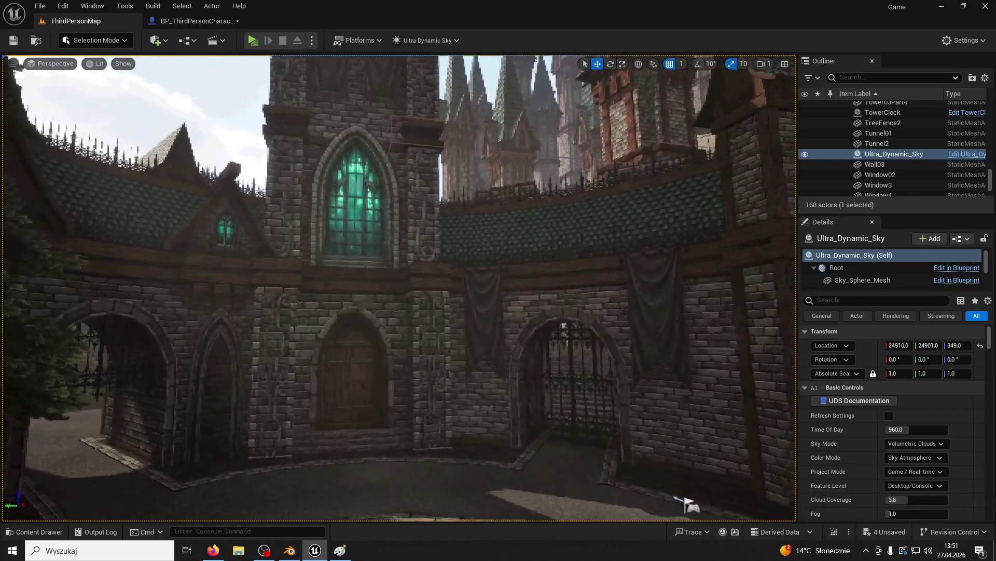
left_click_drag(544, 194, 569, 203)
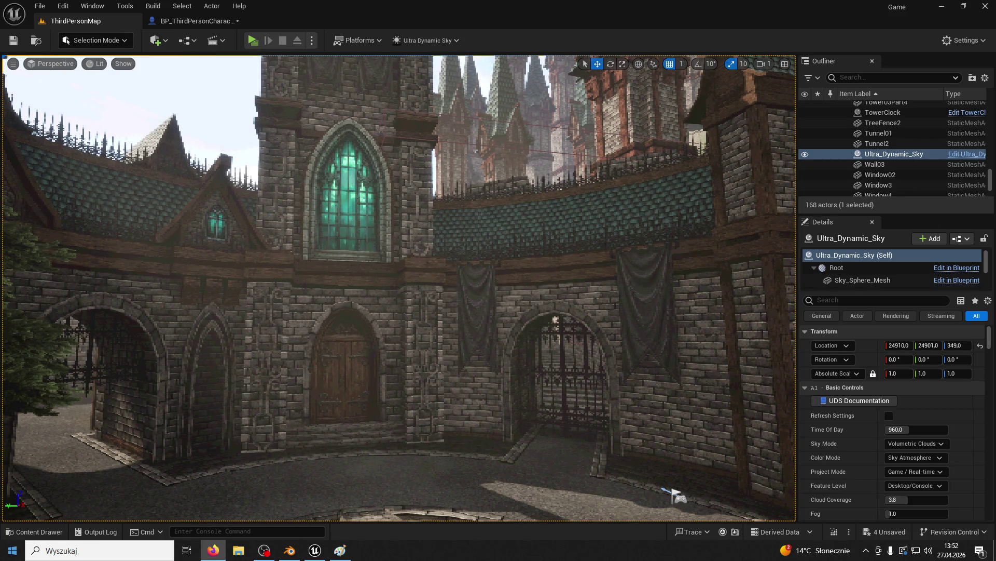
left_click(33, 531)
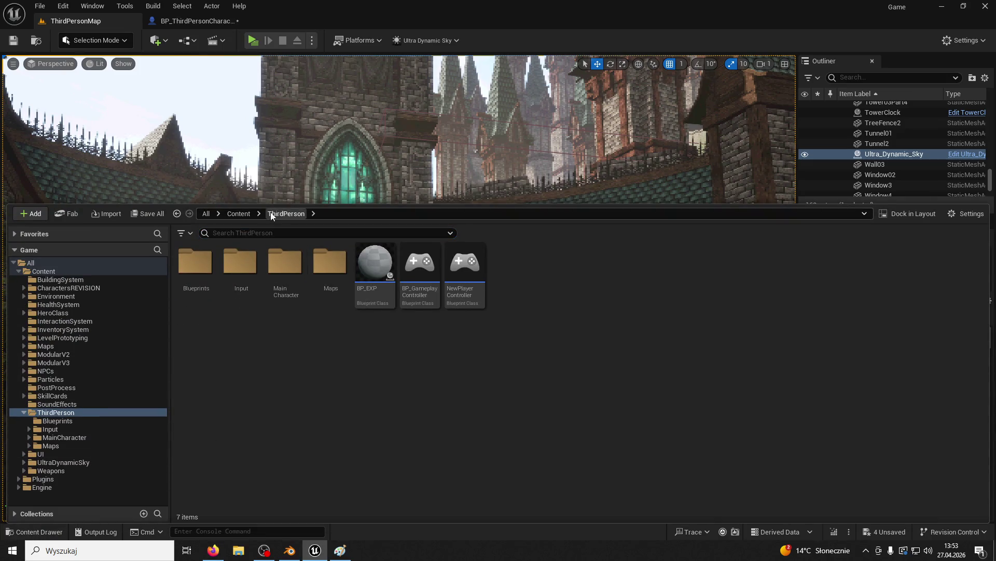
Create a folder named Smoke inside ModularV3.
left_click(98, 362)
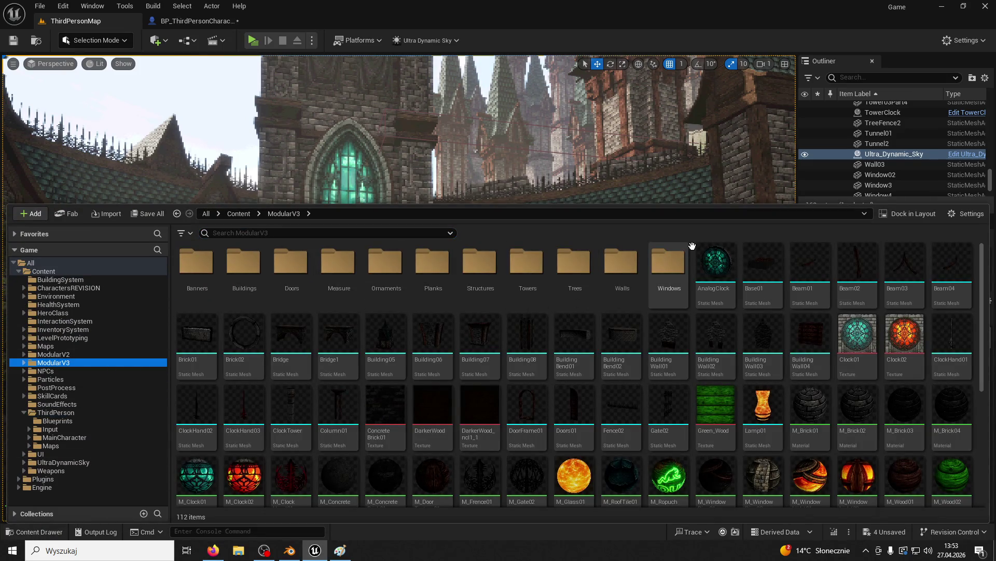
right_click(695, 248)
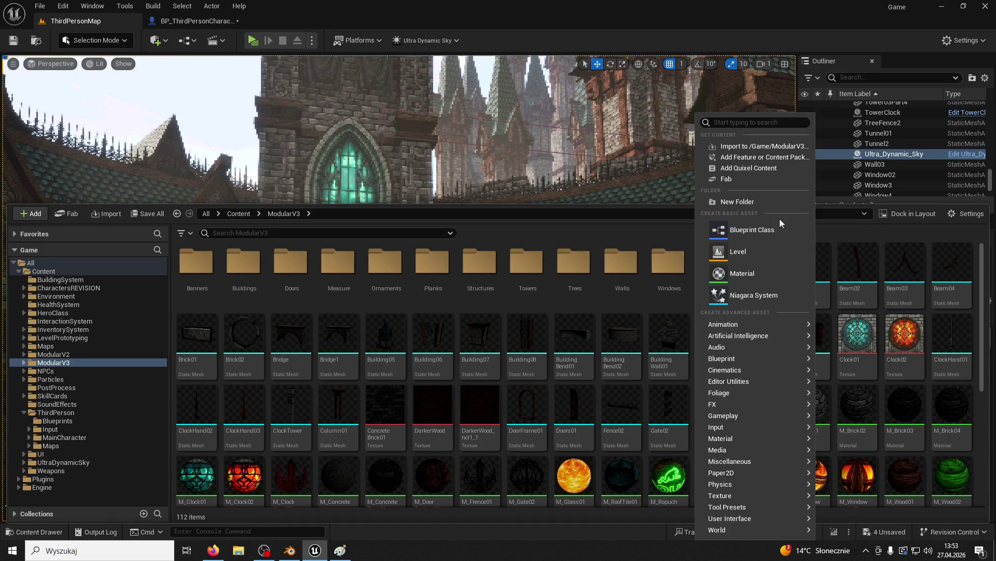
left_click(737, 201)
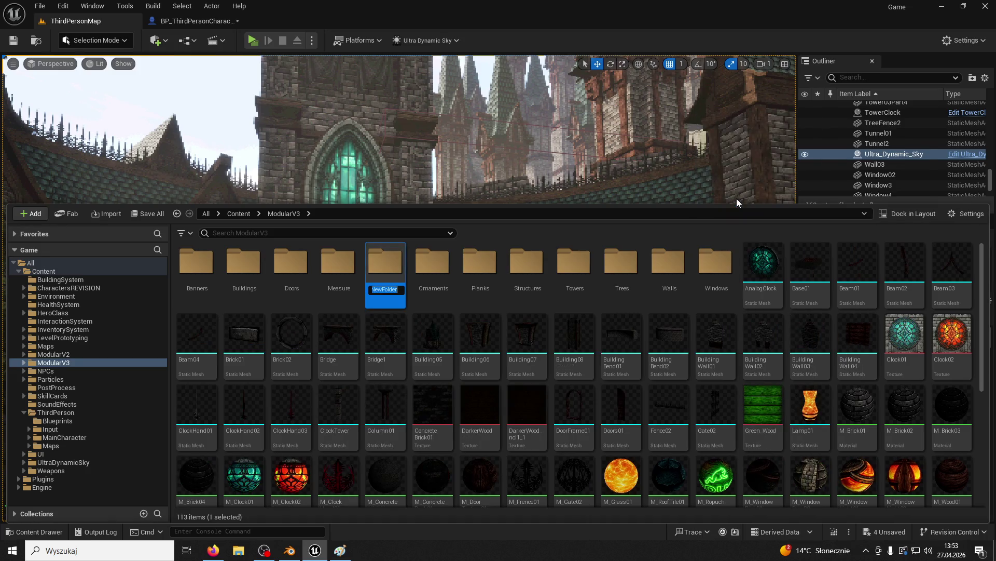
type("Smoke")
key("Return")
key("Return")
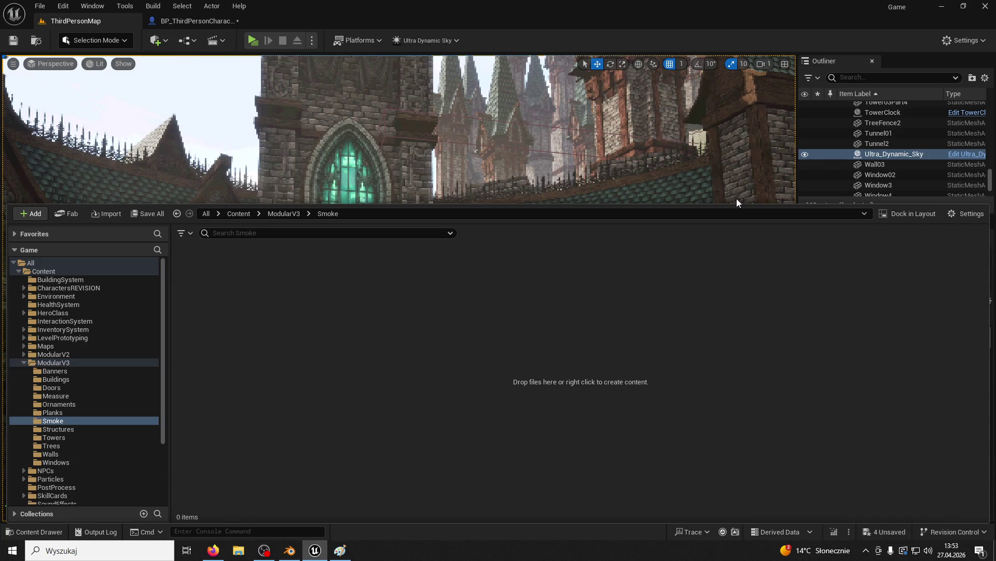
Open the empty Smoke folder and close the SmokeTex1 and SmokeTex2 image previews.
right_click(351, 314)
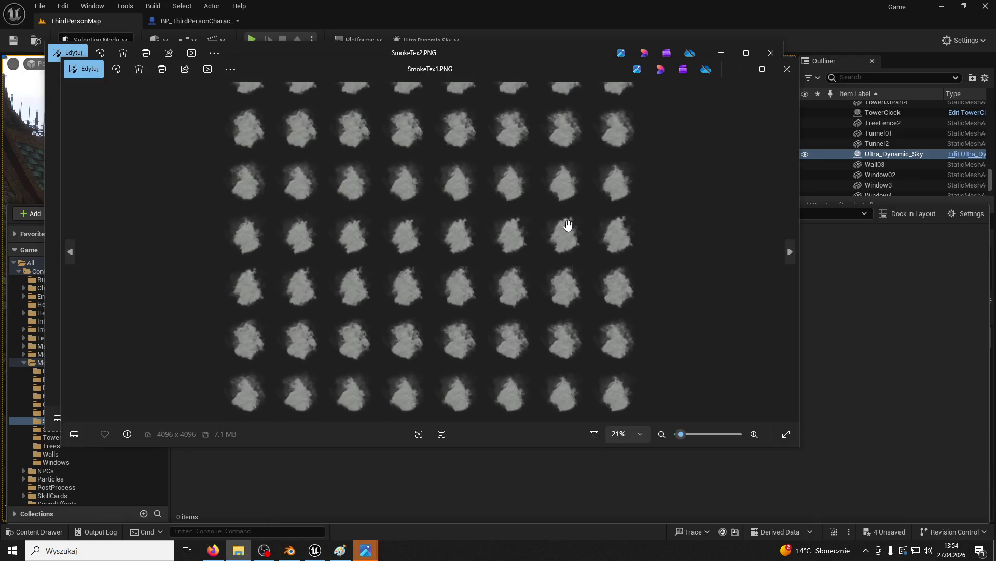
scroll(567, 224, "up", 3)
left_click(787, 69)
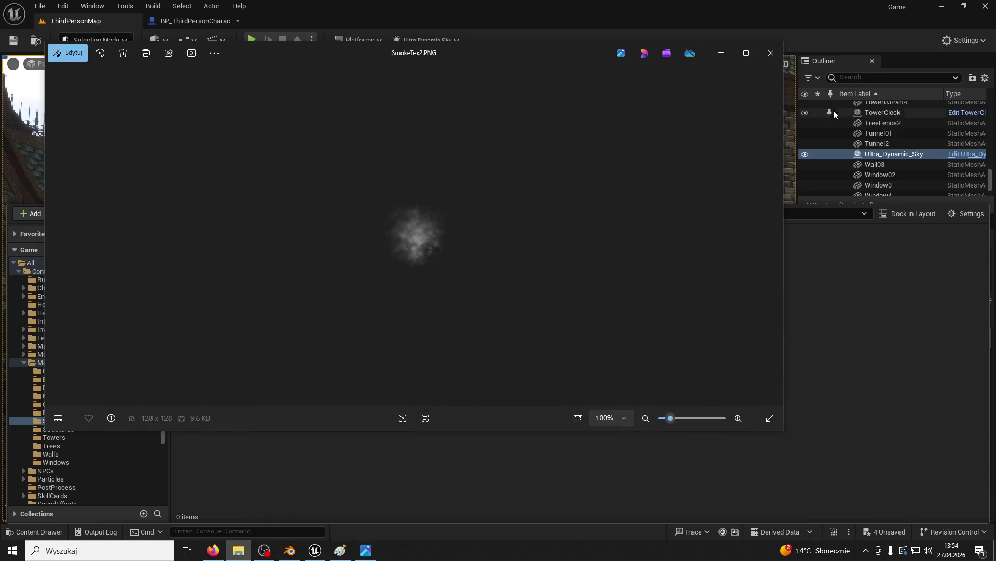
left_click(772, 53)
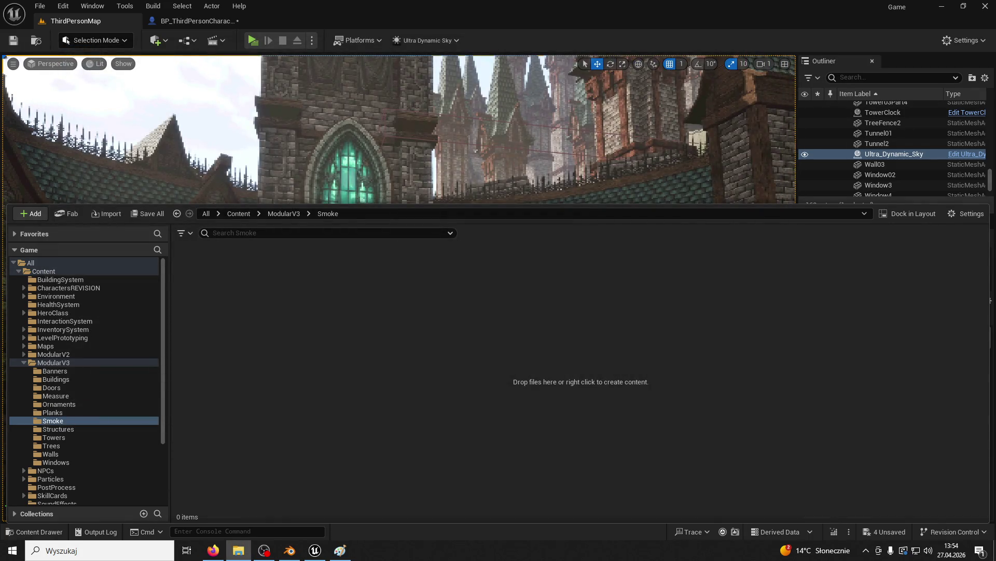
Import the three smoke images into Smoke and rename the first to Texture_Smoke01.
left_click(546, 289)
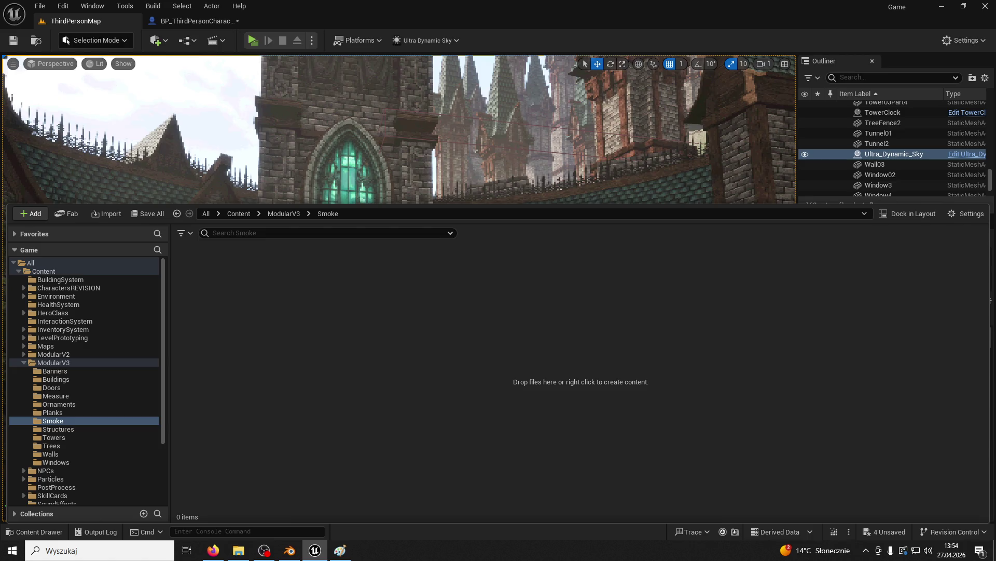
key("alt+Tab")
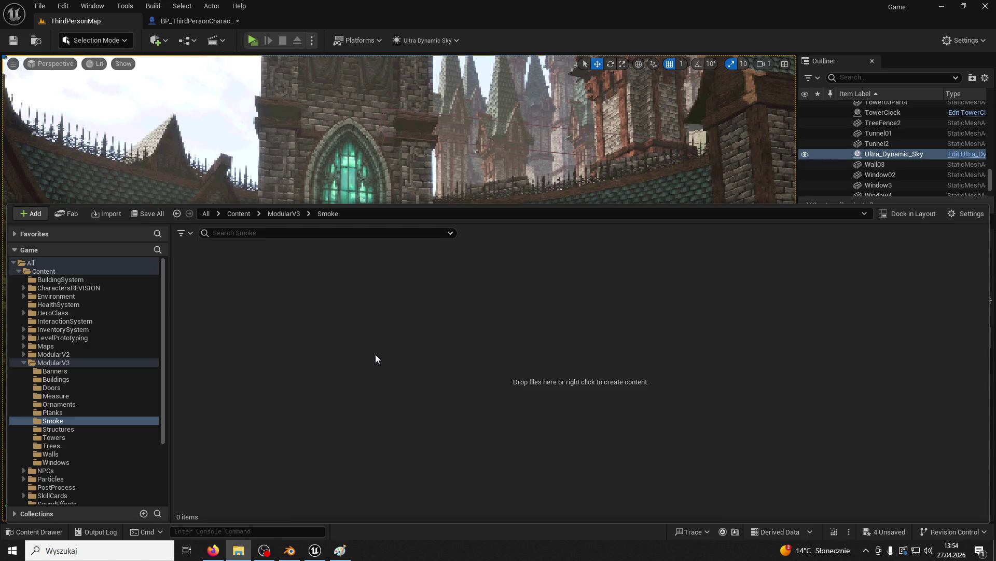
left_click_drag(375, 355, 376, 355)
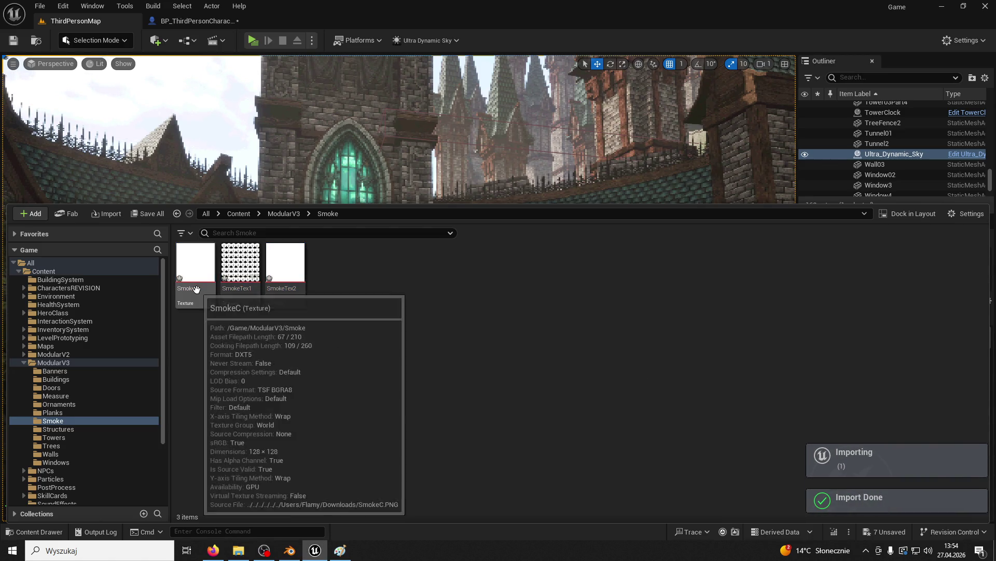
left_click(242, 288)
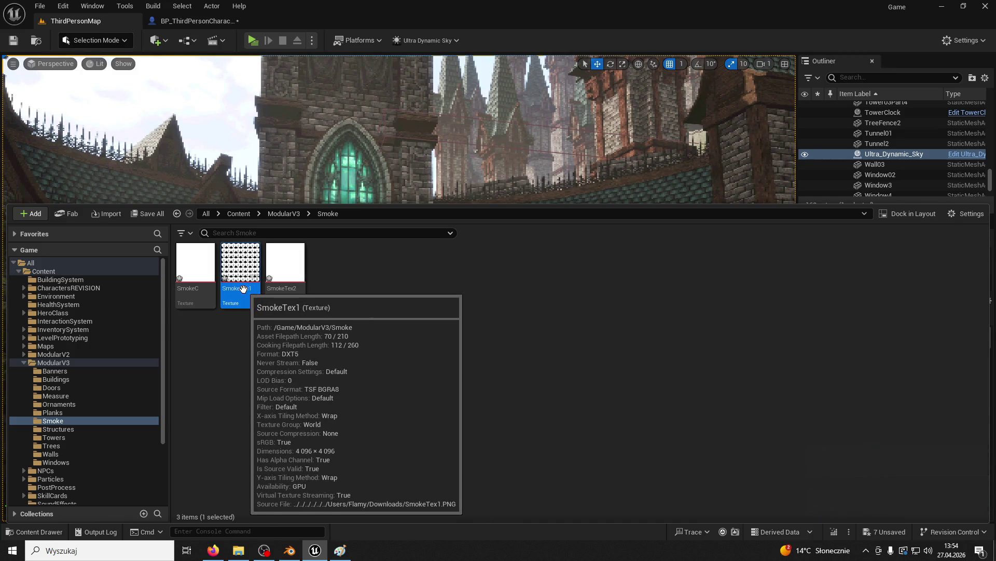
key("F2")
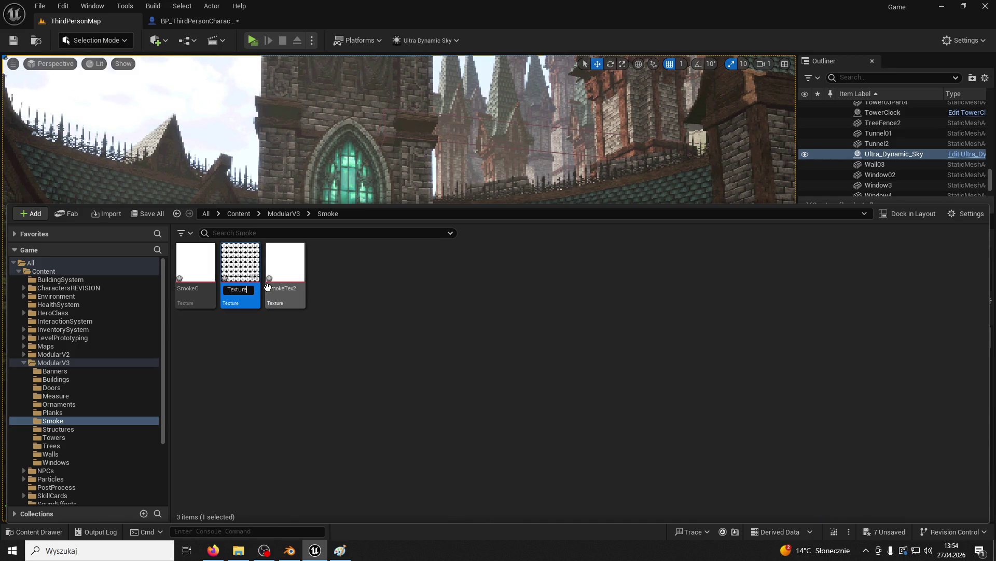
key("Return")
Inspect the SmokeC texture, then rename SmokeTex2 to Texture_Smoke02.
left_click(259, 289)
double_click(197, 281)
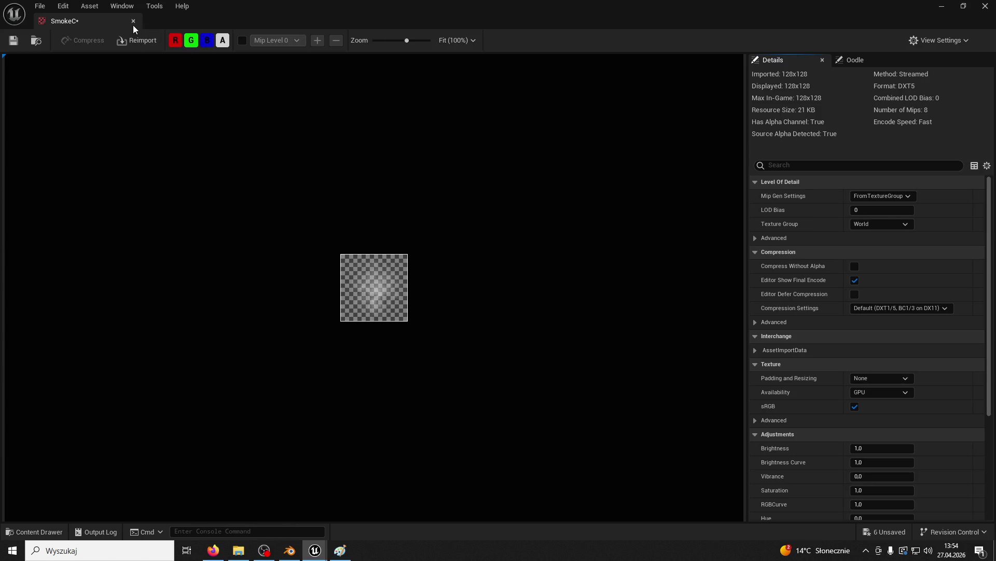
left_click(133, 21)
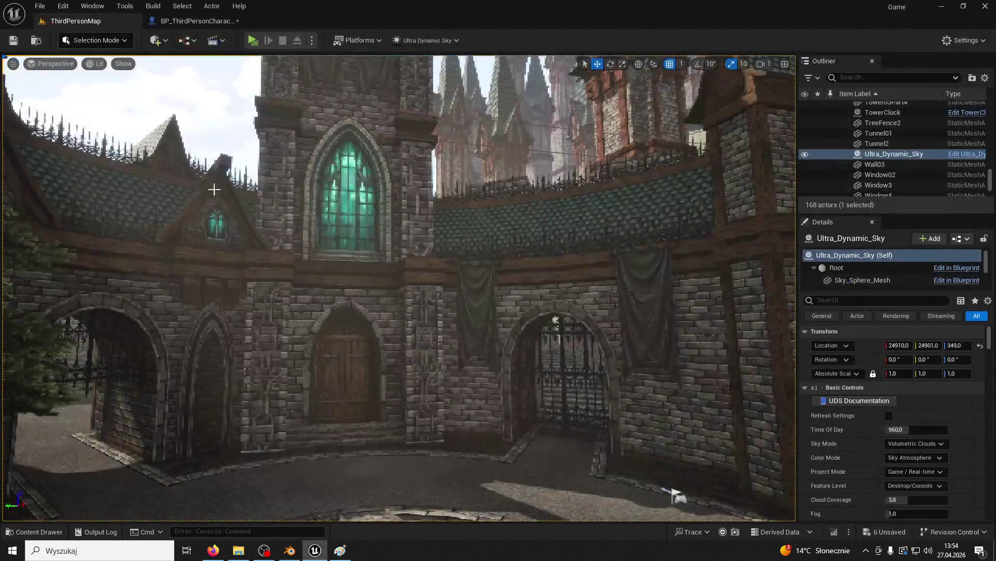
left_click(36, 532)
left_click(238, 295)
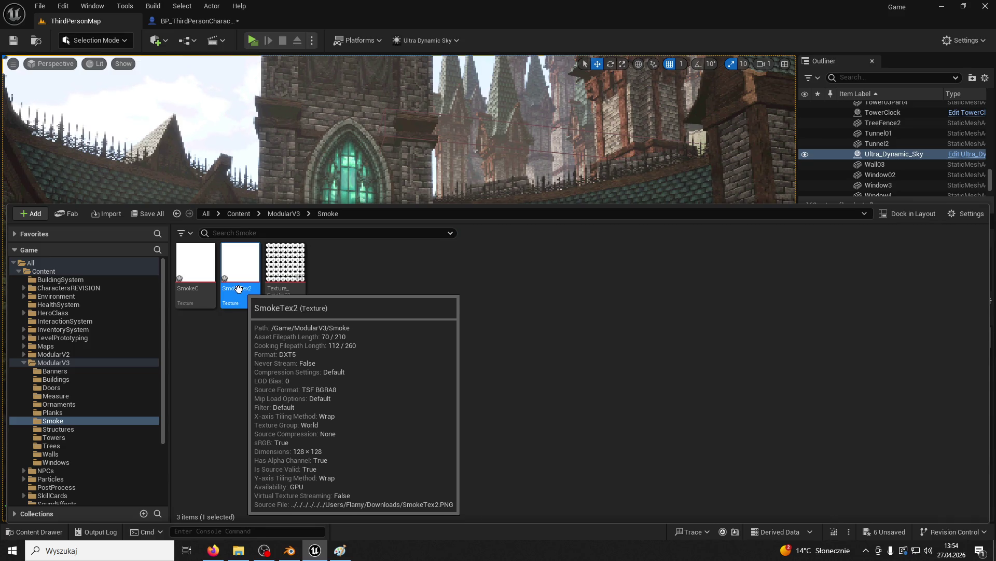
left_click(240, 289)
type("_Smoke02")
key("Return")
Rename the SmokeC texture to Texture_Smoke03.
left_click(188, 290)
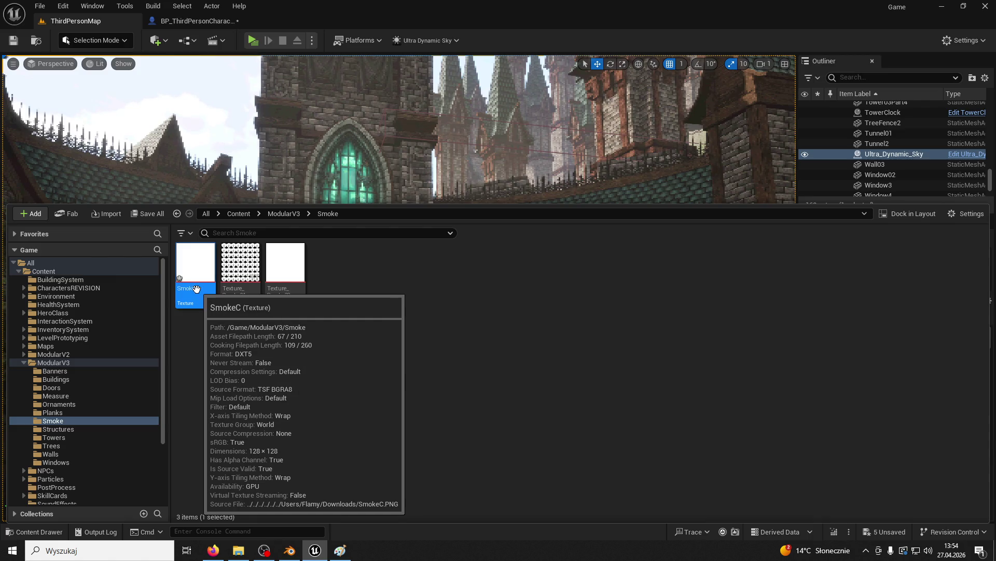
key("F2")
type("Texture_Smoke03")
key("Return")
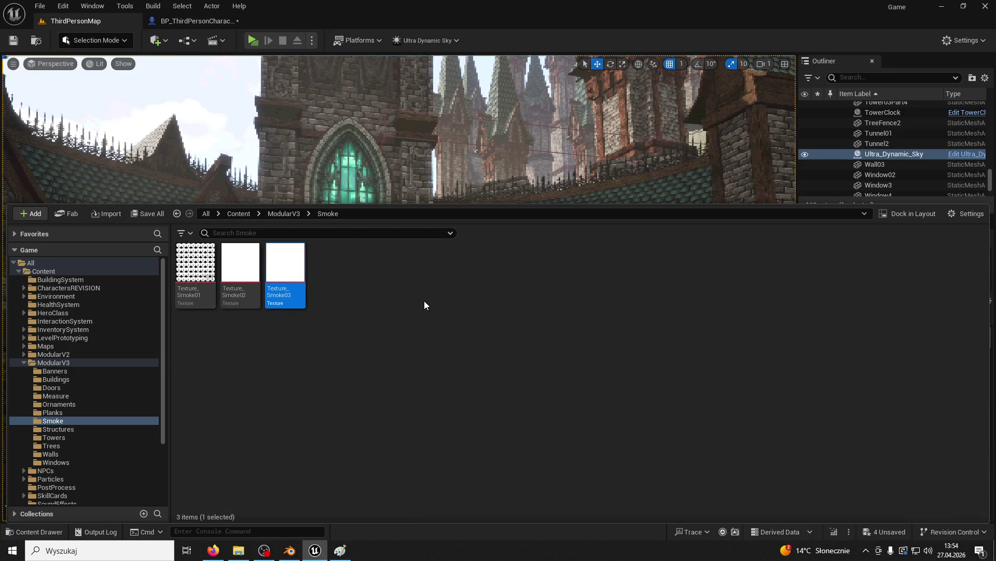
Create a new Material asset in the Smoke folder beside the three textures.
left_click(424, 305)
right_click(332, 263)
left_click(369, 269)
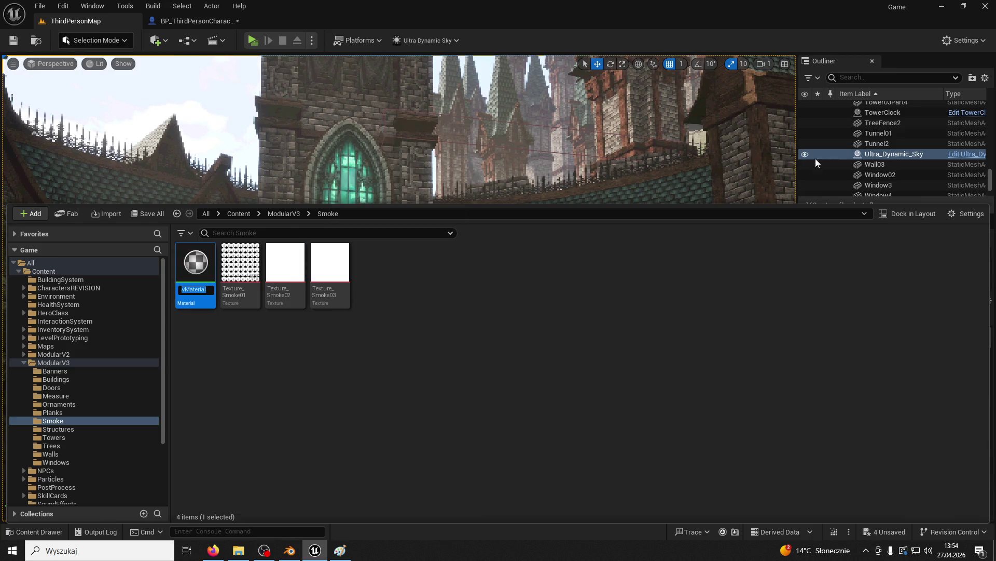
key("alt+Tab")
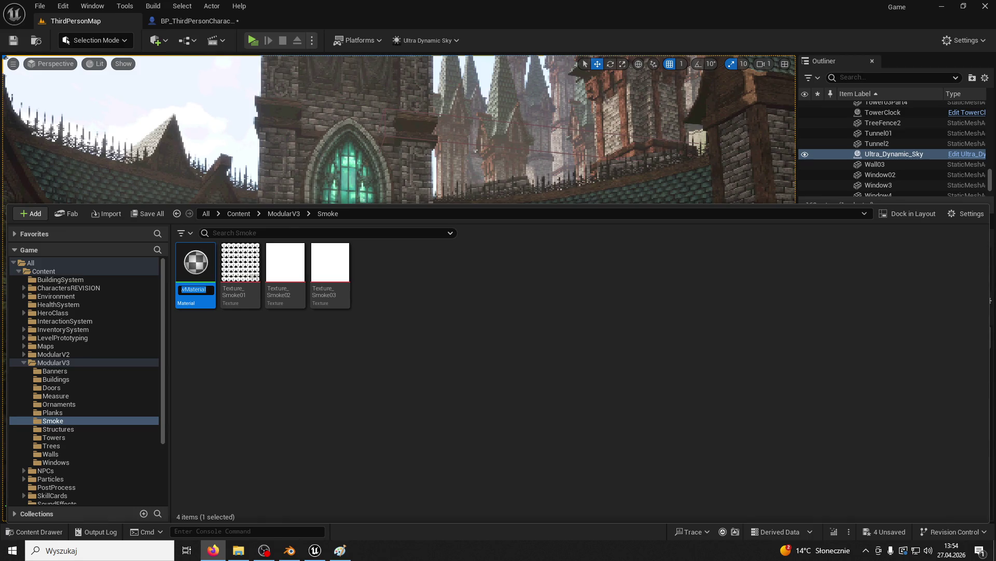
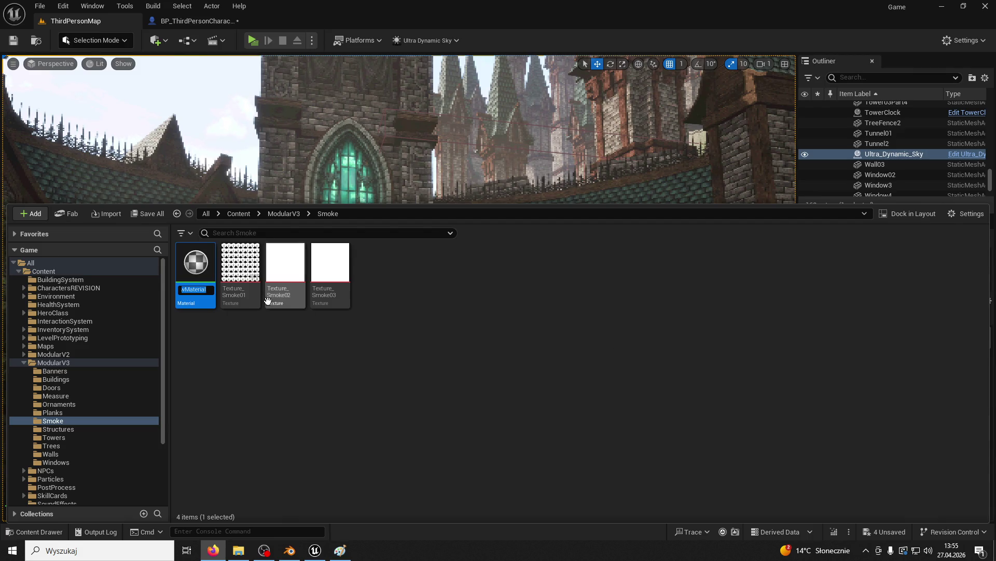
Give the new material the temporary name M_, then open and close it.
left_click(195, 289)
type("M_")
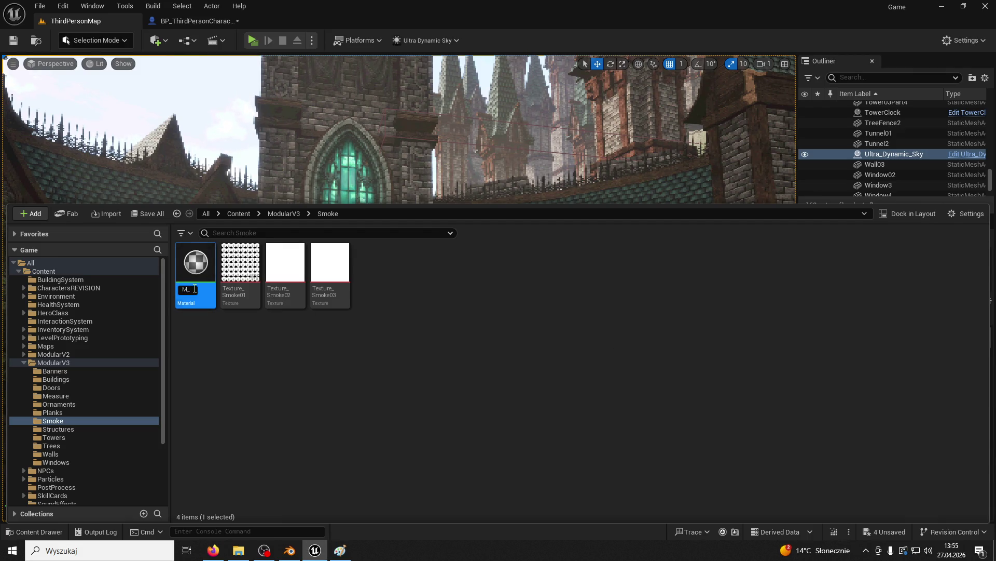
key("Return")
key("alt+Tab")
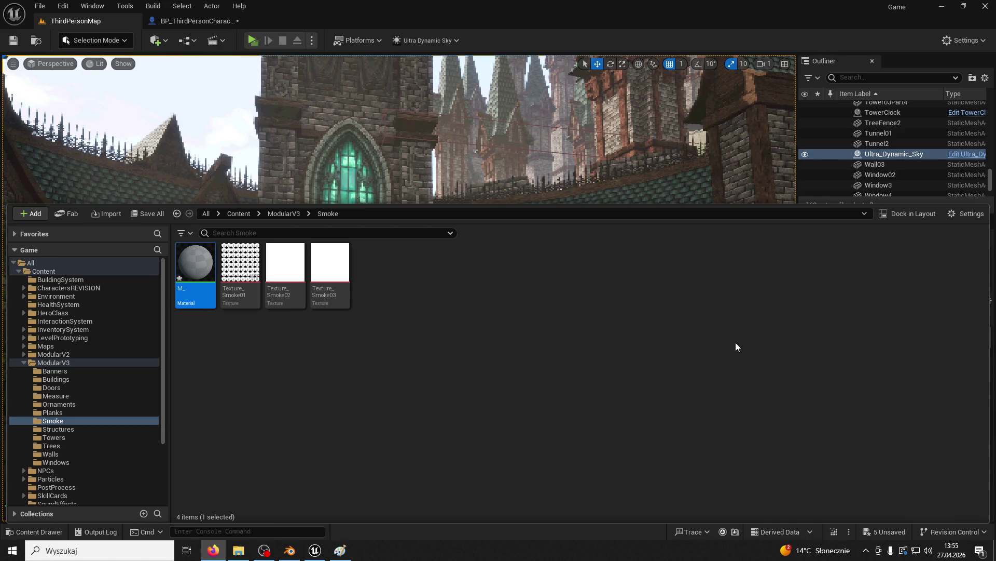
double_click(186, 288)
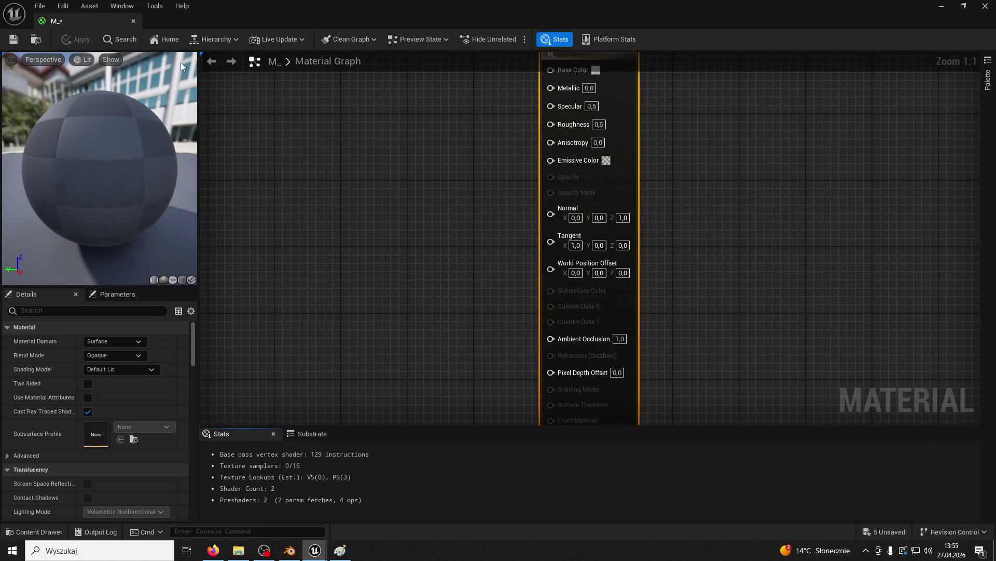
left_click(133, 22)
Rename the material in the Smoke folder from M_ to M_Smoke01 and open it.
left_click(34, 532)
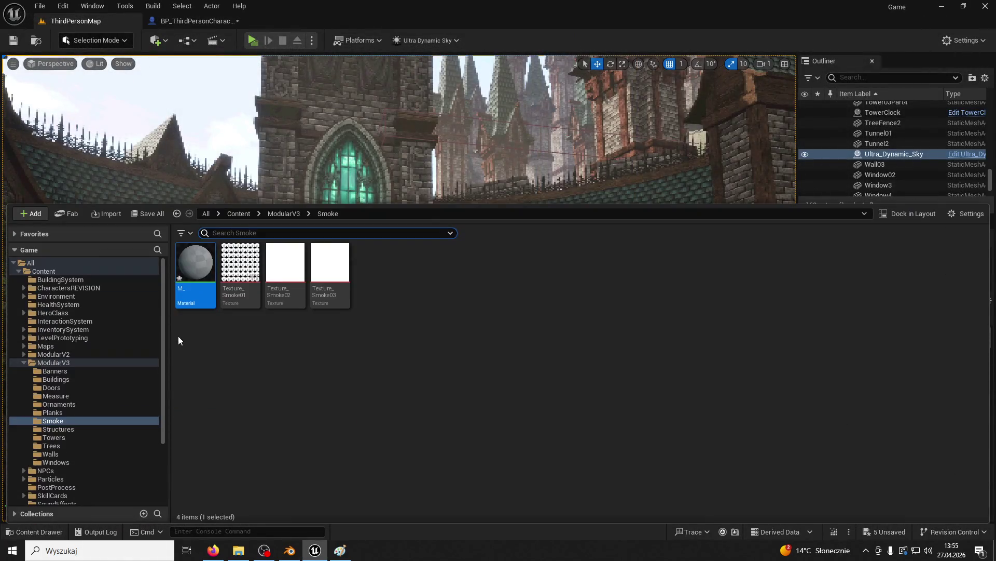
left_click(188, 289)
key("End")
type("Smoke01")
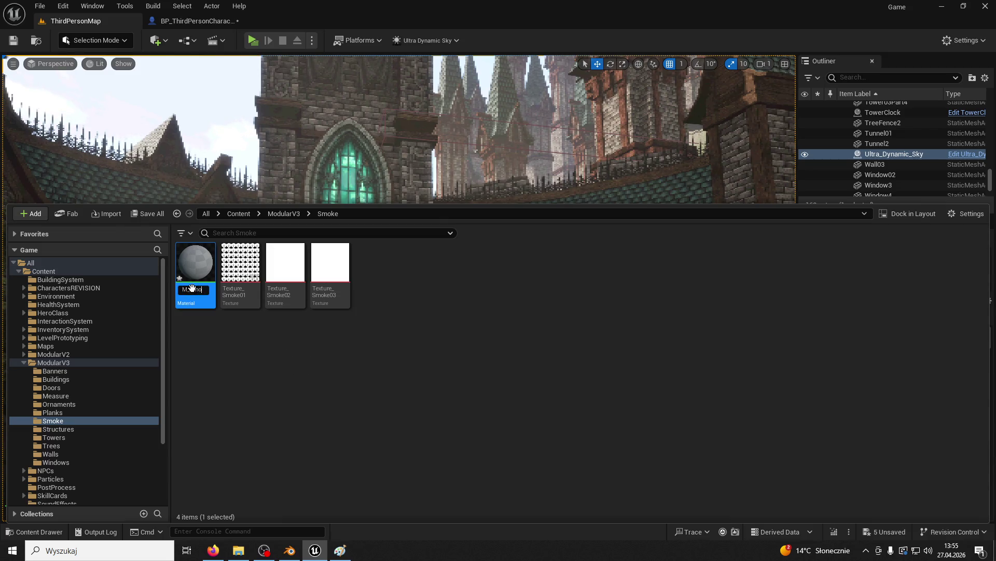
key("Return")
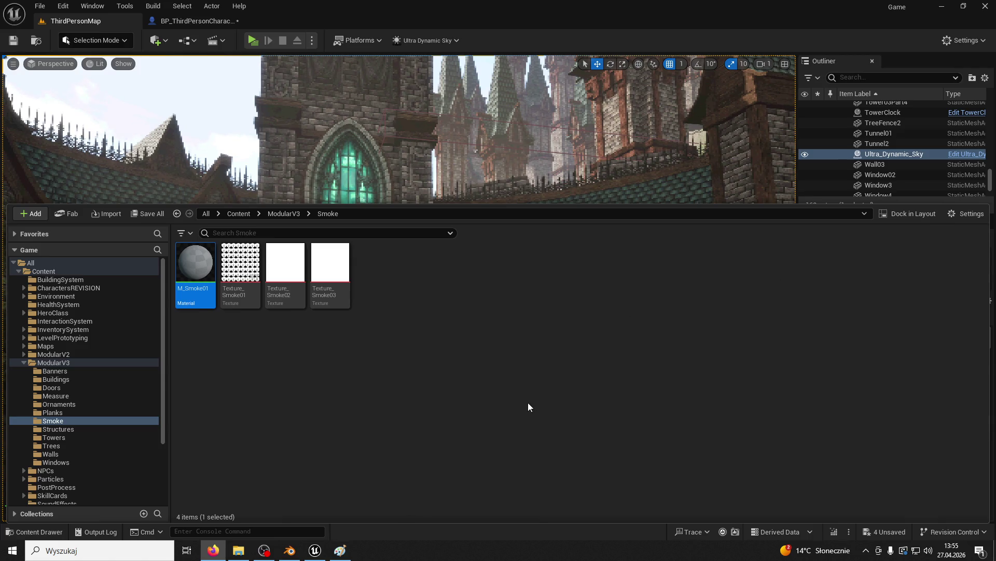
double_click(206, 250)
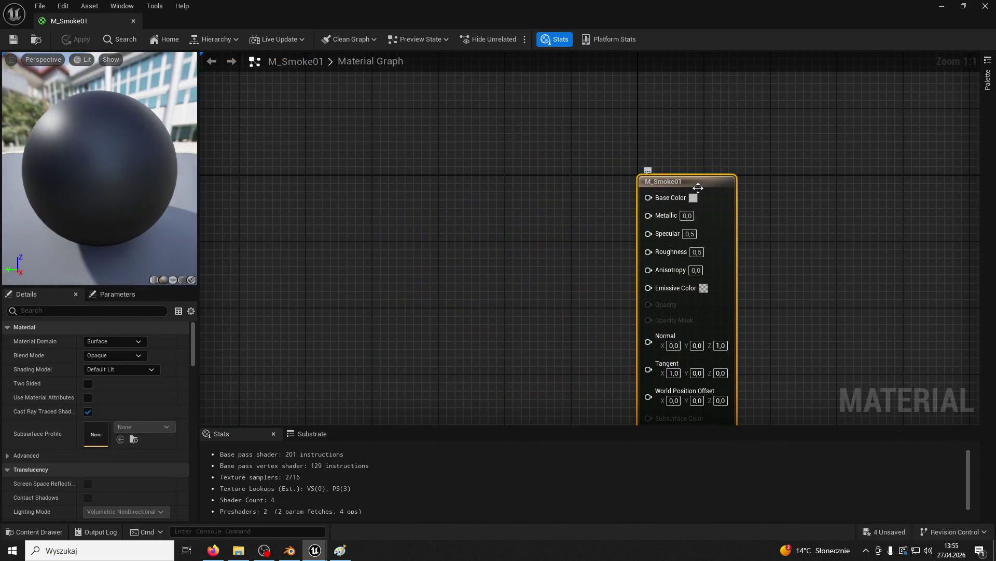
Set the material's Blend Mode to Translucent and clear space in the graph.
left_click(109, 356)
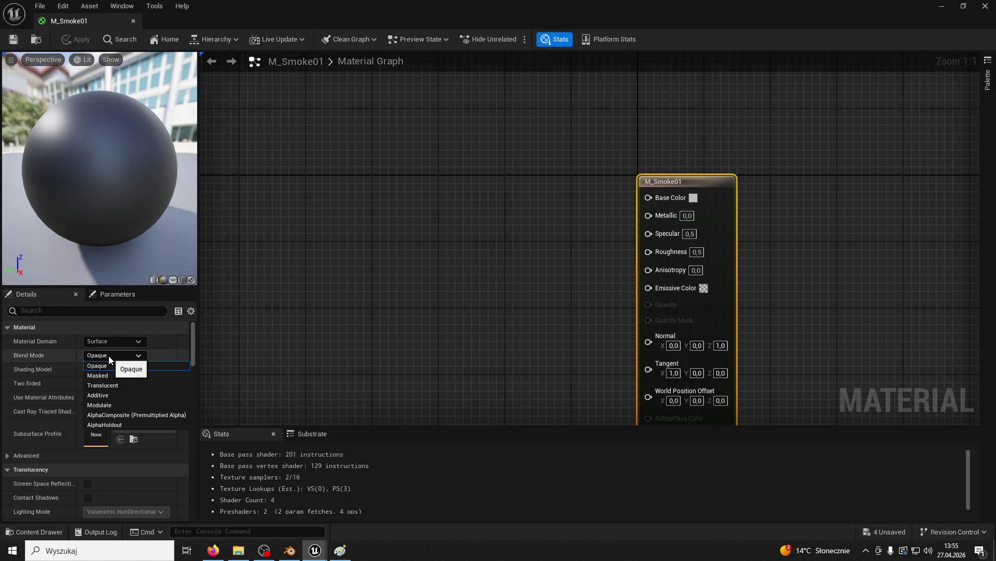
left_click(110, 385)
left_click_drag(378, 307, 460, 285)
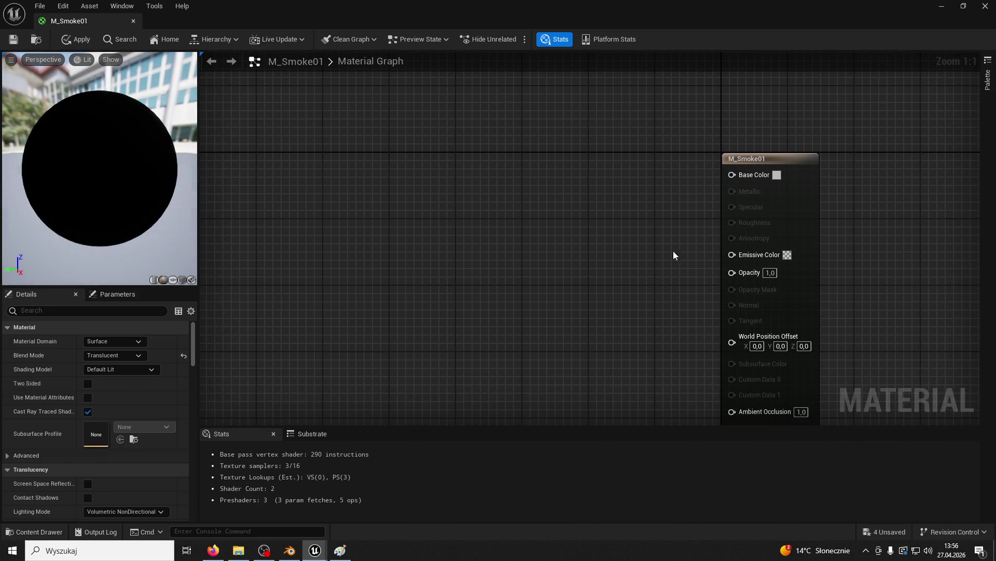
left_click_drag(639, 256, 632, 191)
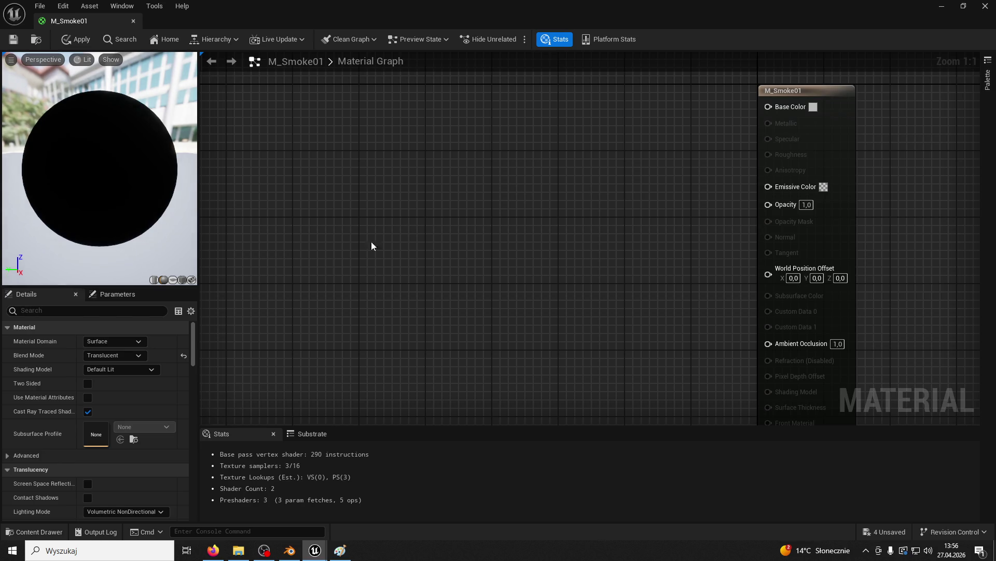
Drag the Texture_Smoke01 flipbook from the Smoke folder into the graph as a Texture Sample.
left_click(50, 531)
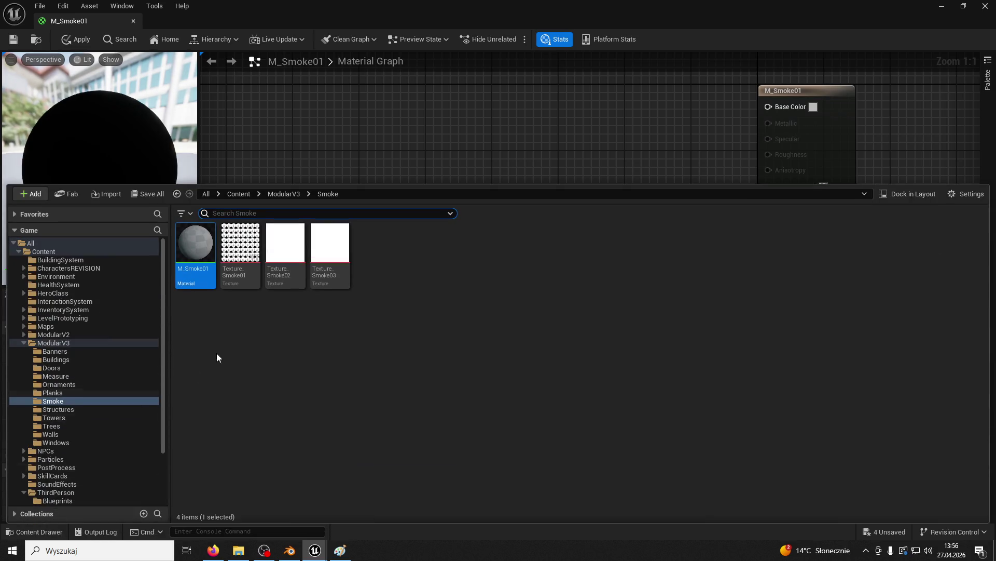
left_click(390, 352)
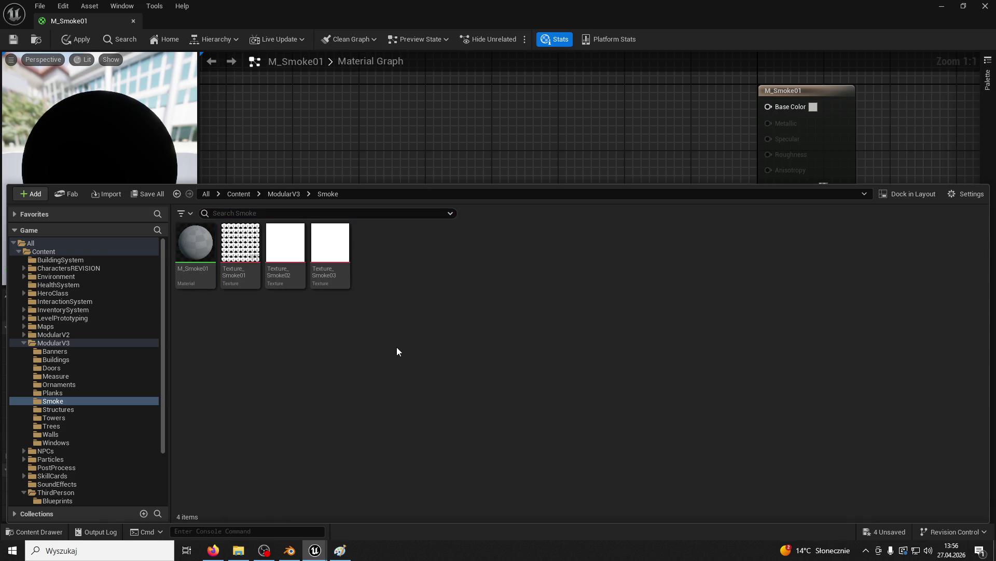
left_click_drag(240, 244, 431, 107)
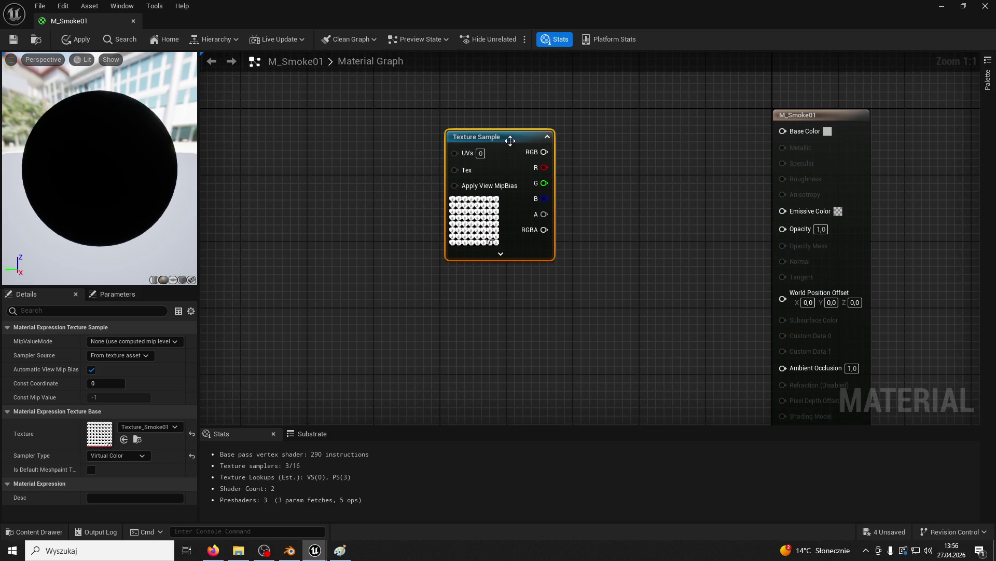
left_click_drag(511, 141, 463, 119)
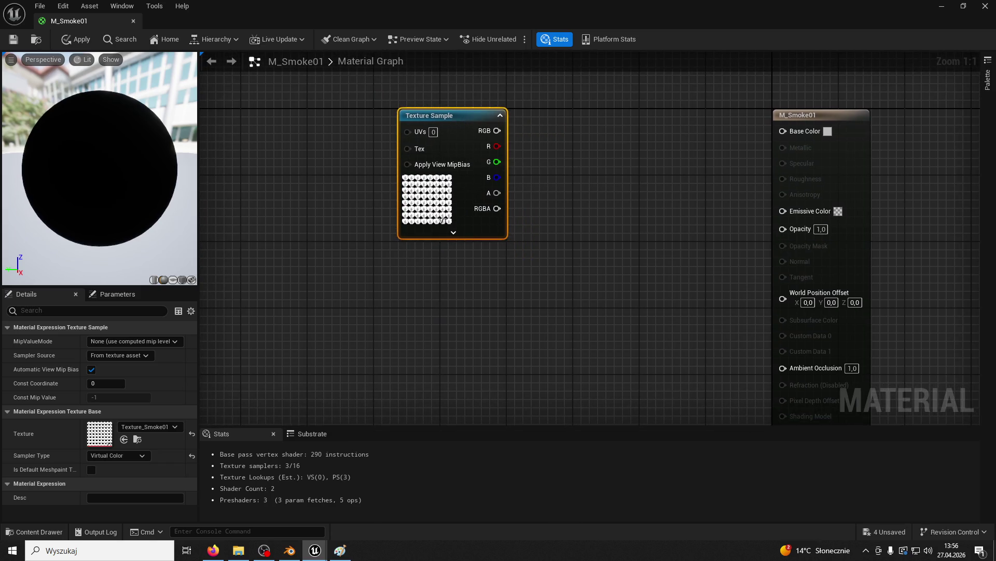
left_click(213, 550)
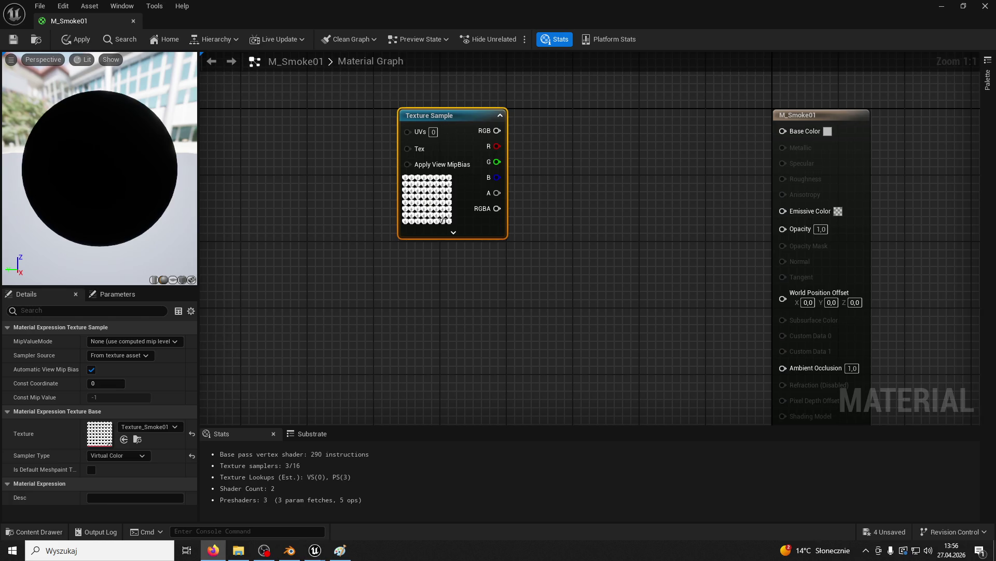
left_click(35, 532)
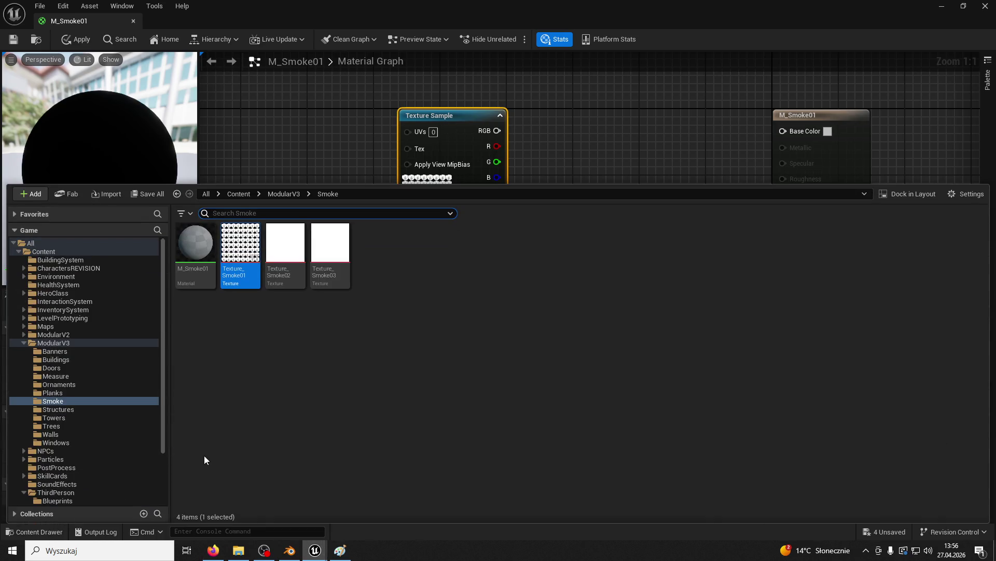
key("alt+Tab")
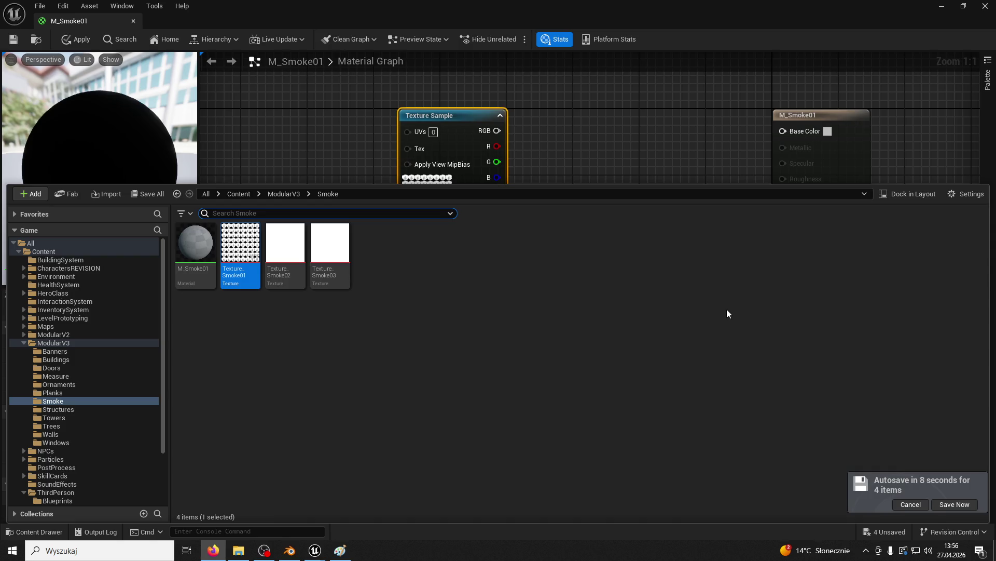
double_click(330, 244)
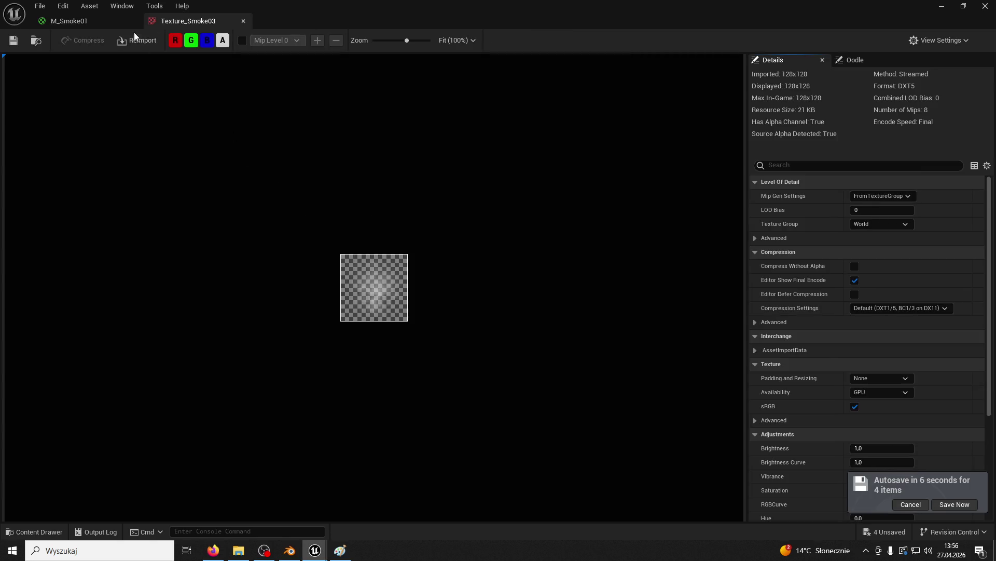
left_click(243, 21)
left_click(45, 530)
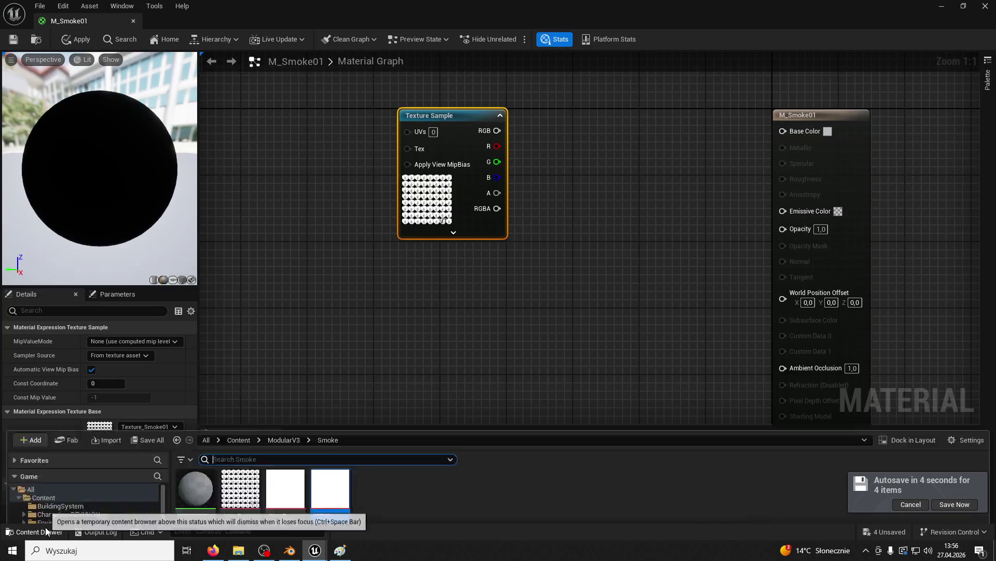
double_click(285, 242)
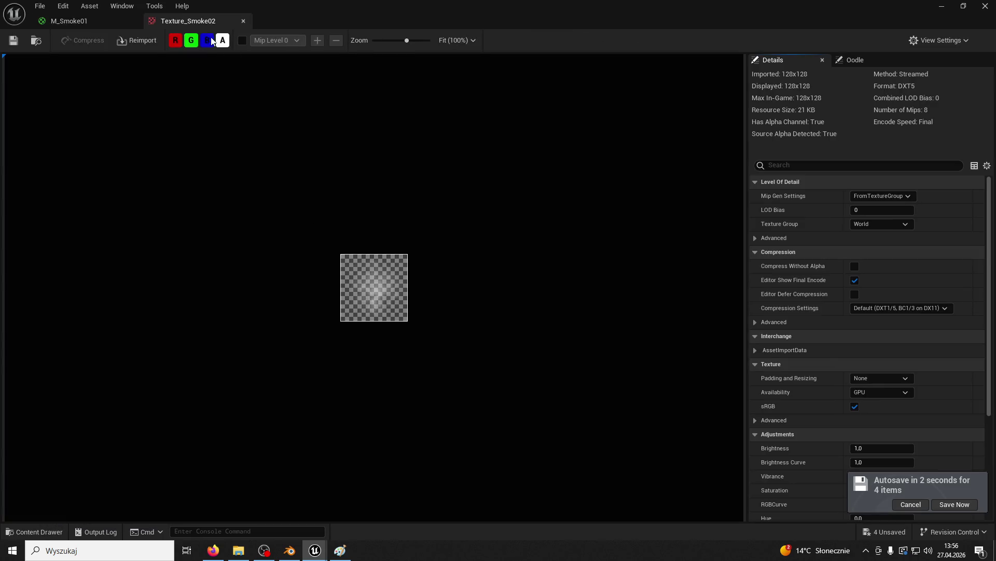
left_click(243, 21)
left_click(42, 534)
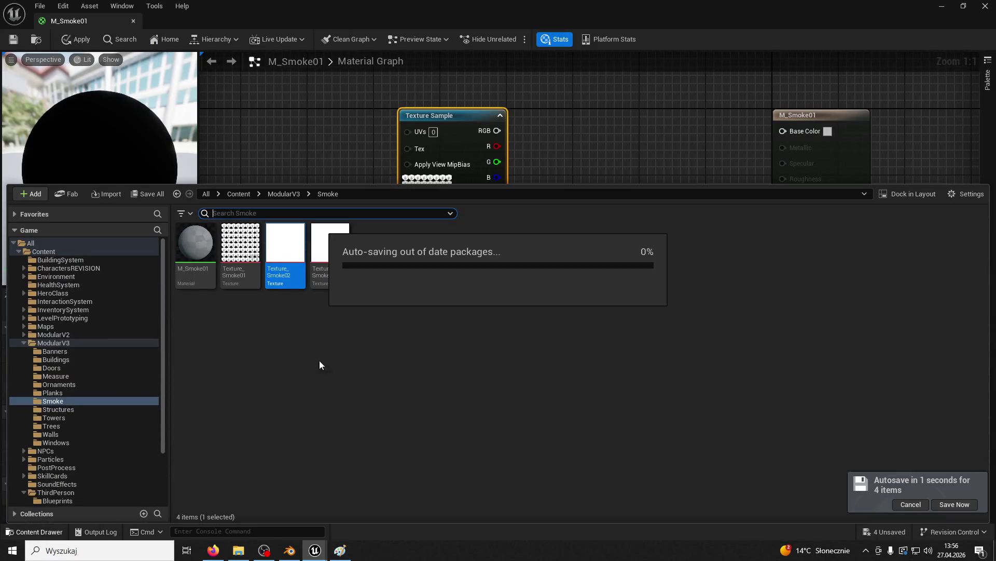
double_click(330, 243)
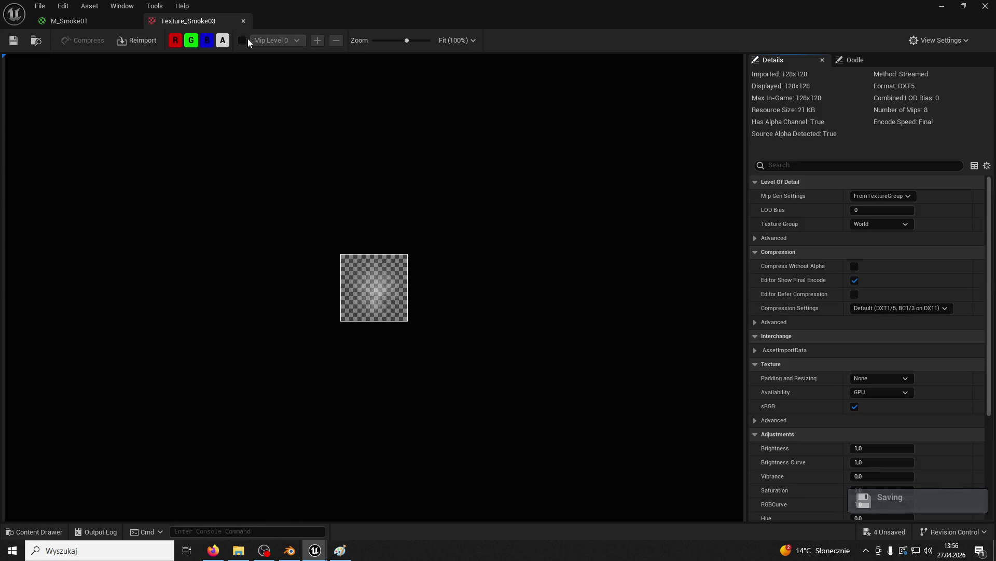
left_click(243, 21)
left_click(36, 532)
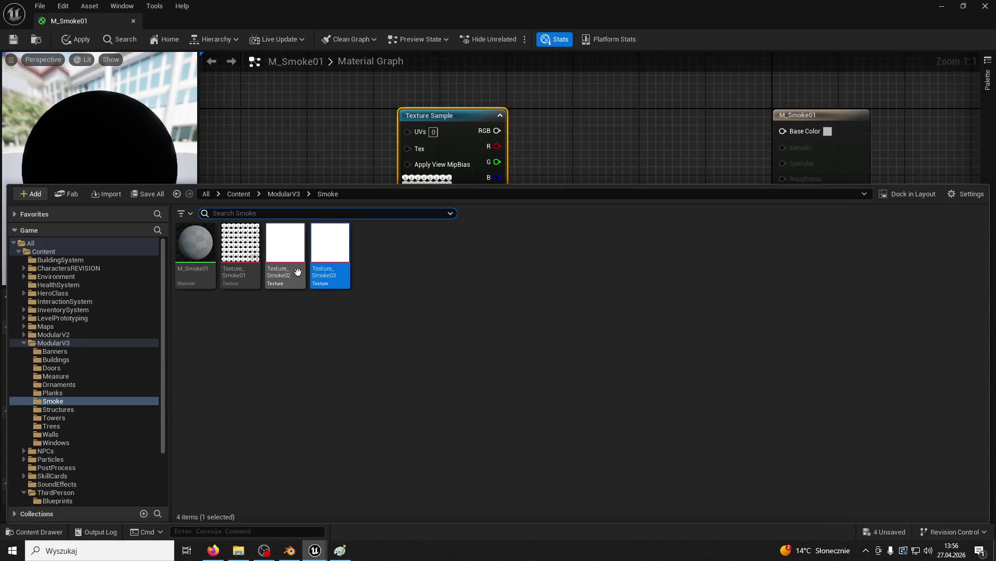
double_click(298, 271)
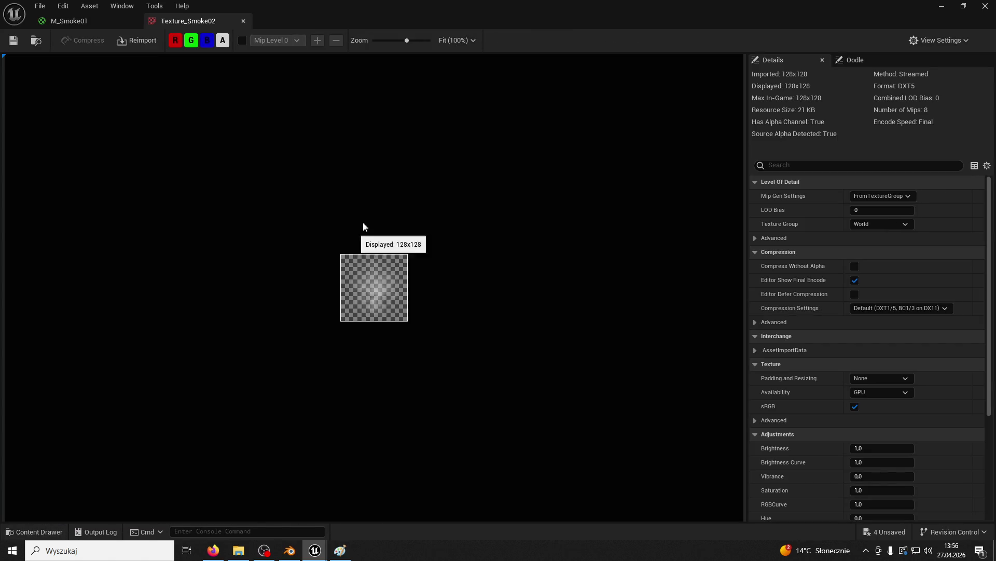
left_click(242, 22)
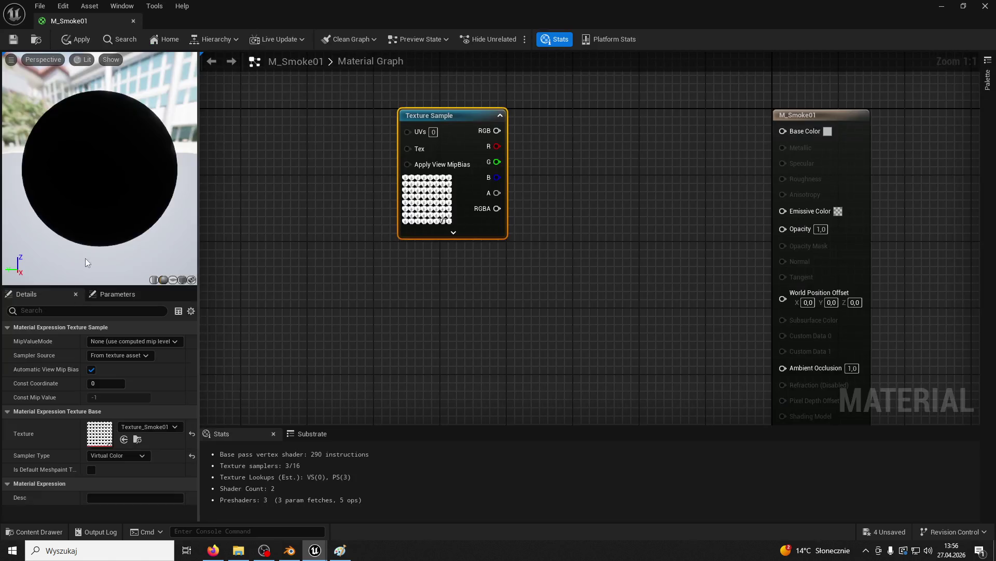
left_click(35, 532)
mouse_move(281, 261)
left_mouse_down()
mouse_move(351, 272)
mouse_move(605, 117)
left_mouse_up()
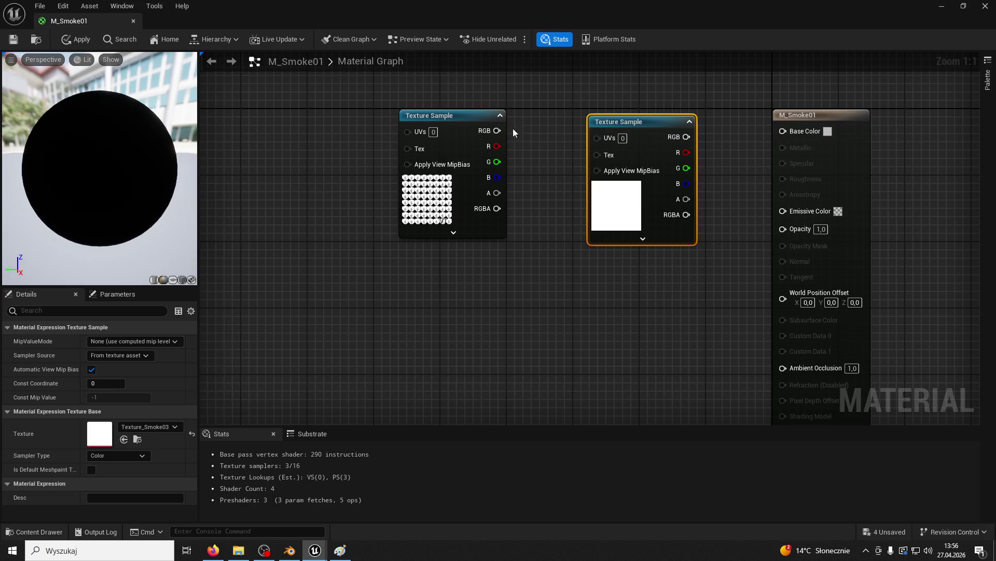
Add a second Texture Sample, align the two samplers vertically, and place an Add node.
left_click_drag(504, 118, 519, 251)
left_click_drag(639, 120, 451, 89)
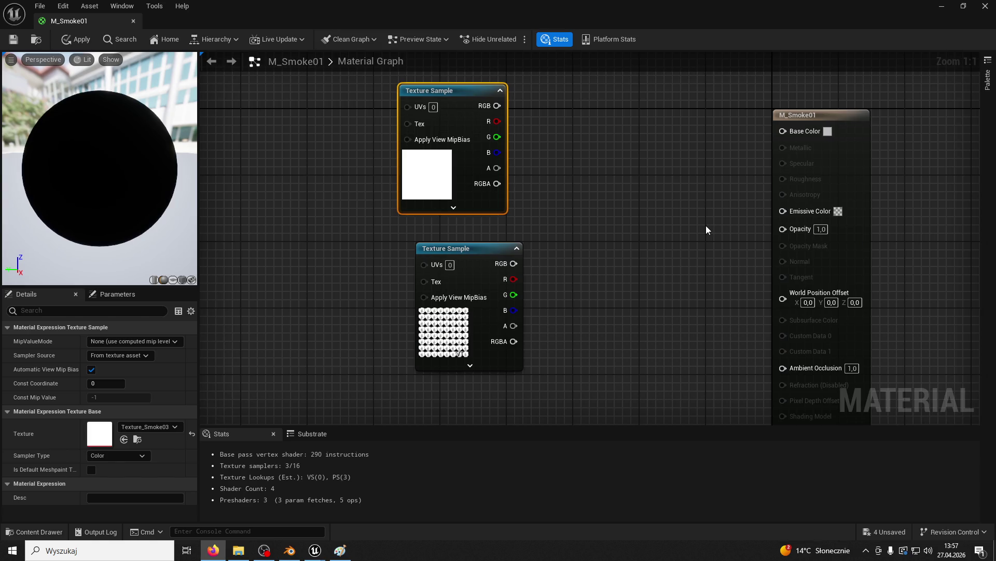
left_click_drag(484, 252, 468, 253)
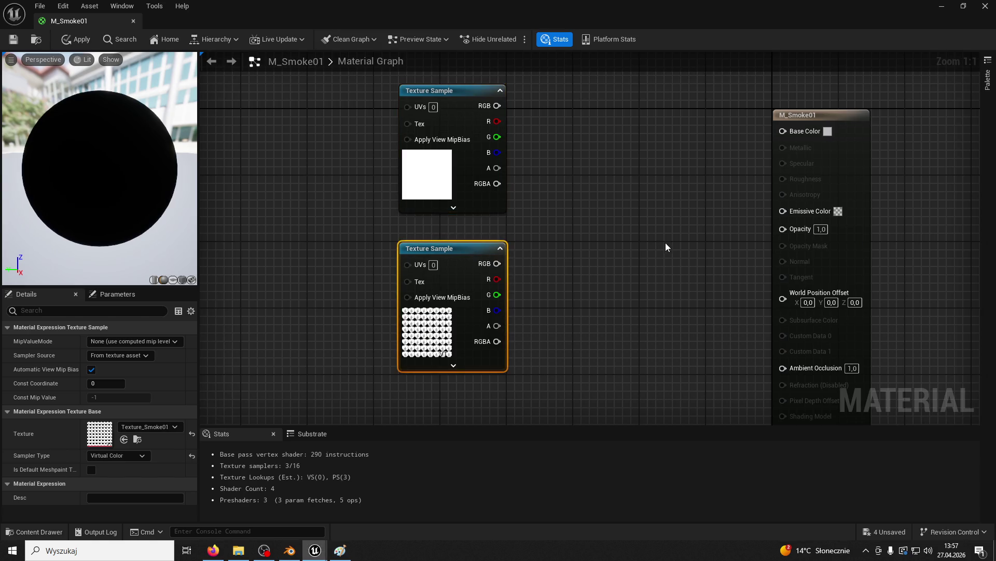
left_click_drag(666, 247, 627, 266)
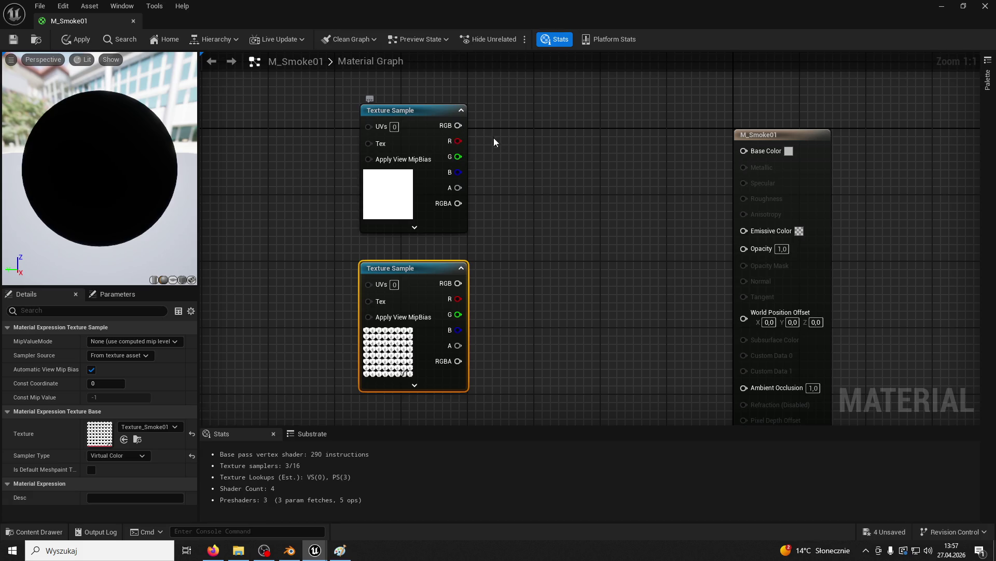
left_click(528, 154)
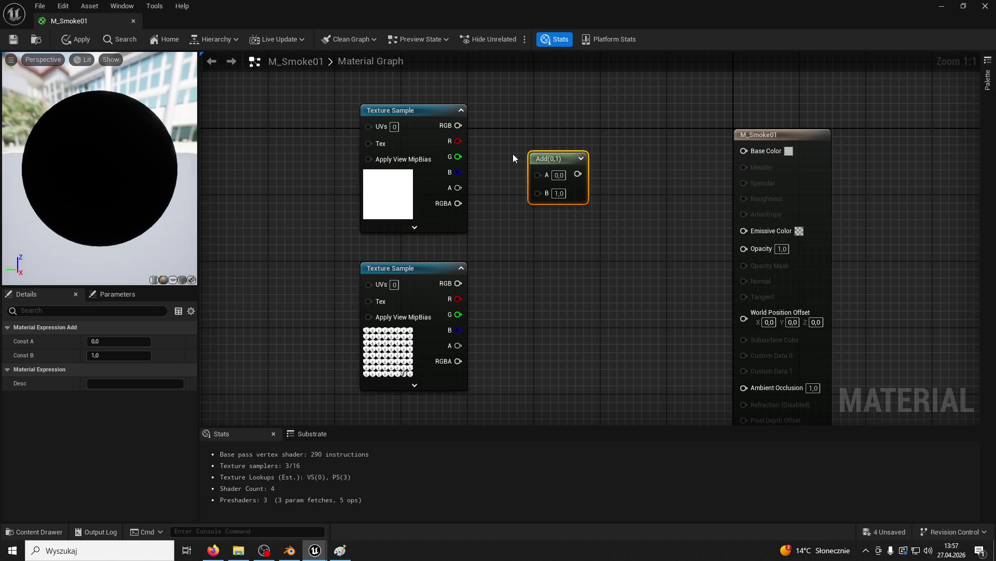
Wire the top sampler into Add's A input and place a Multiply beside Add.
mouse_move(458, 125)
left_mouse_down()
mouse_move(590, 206)
mouse_move(537, 173)
left_mouse_up()
left_click_drag(461, 125, 538, 173)
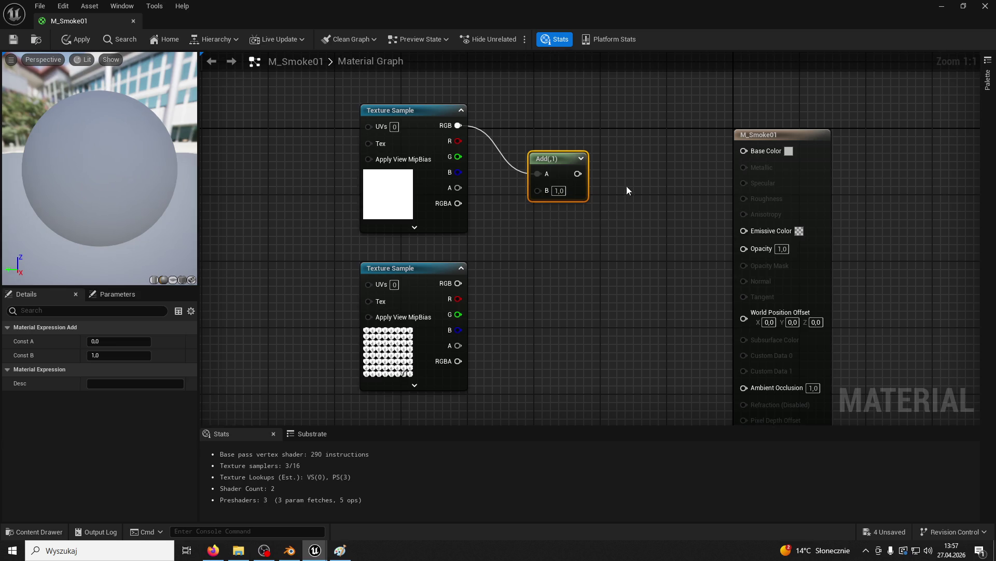
left_click(605, 170)
left_click_drag(769, 130, 902, 131)
left_click_drag(647, 175, 680, 157)
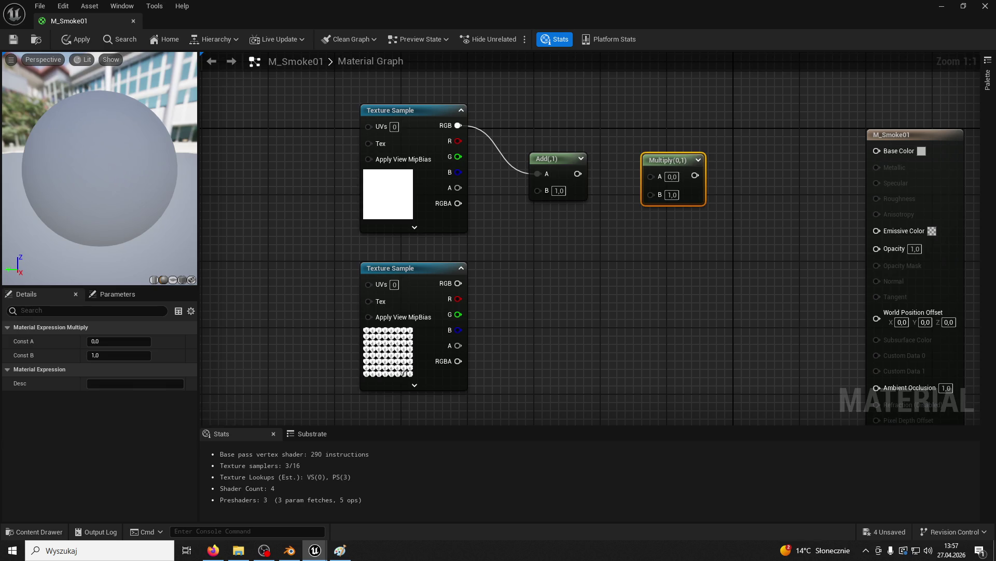
Break the RGB link on Add's A and connect the top sampler's alpha instead.
right_click(538, 174)
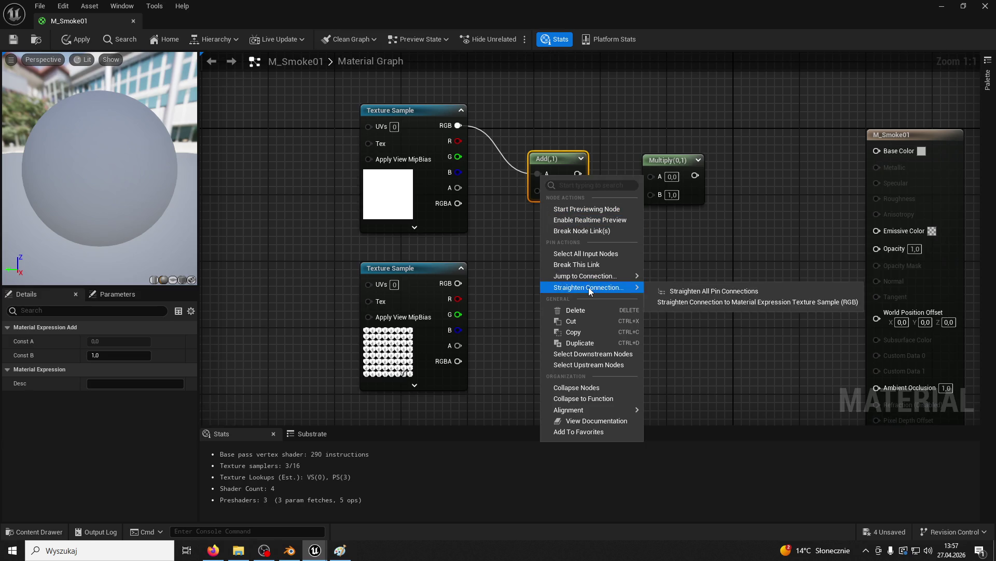
left_click(579, 231)
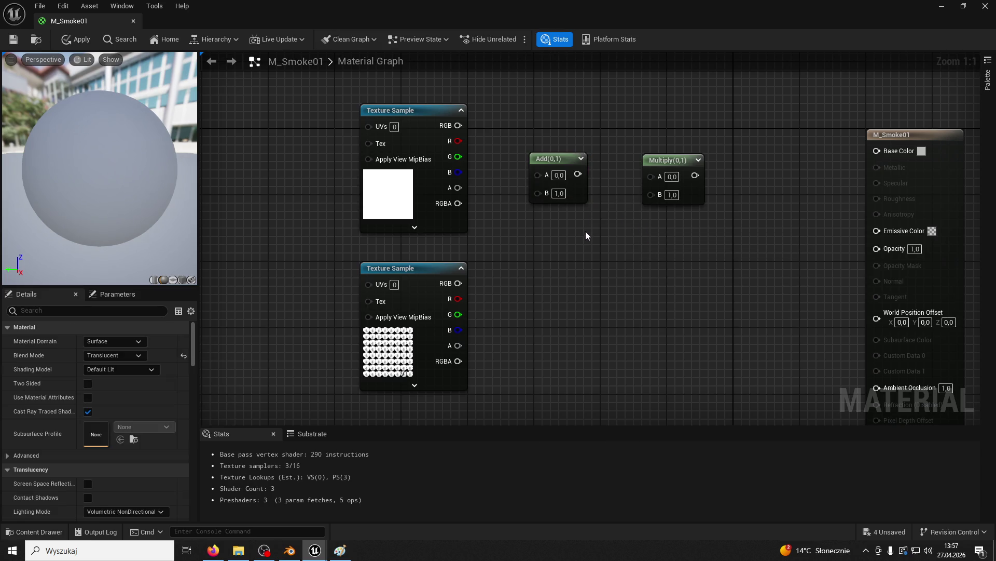
mouse_move(458, 203)
left_mouse_down()
mouse_move(497, 210)
mouse_move(459, 190)
mouse_move(538, 174)
mouse_move(651, 176)
left_mouse_up()
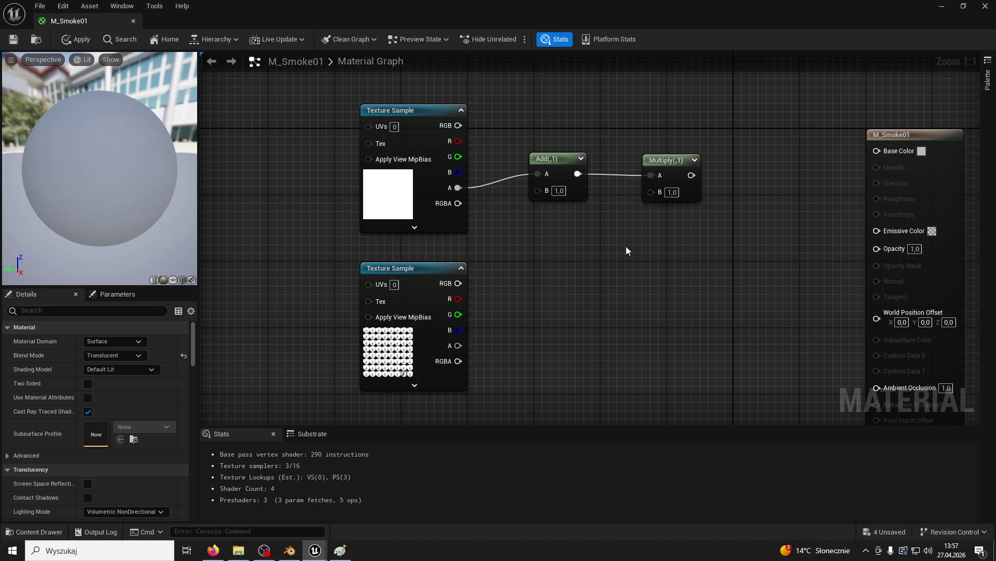
Create a TexCoord[0] node and connect it to the top Texture Sample's UVs.
right_click(531, 286)
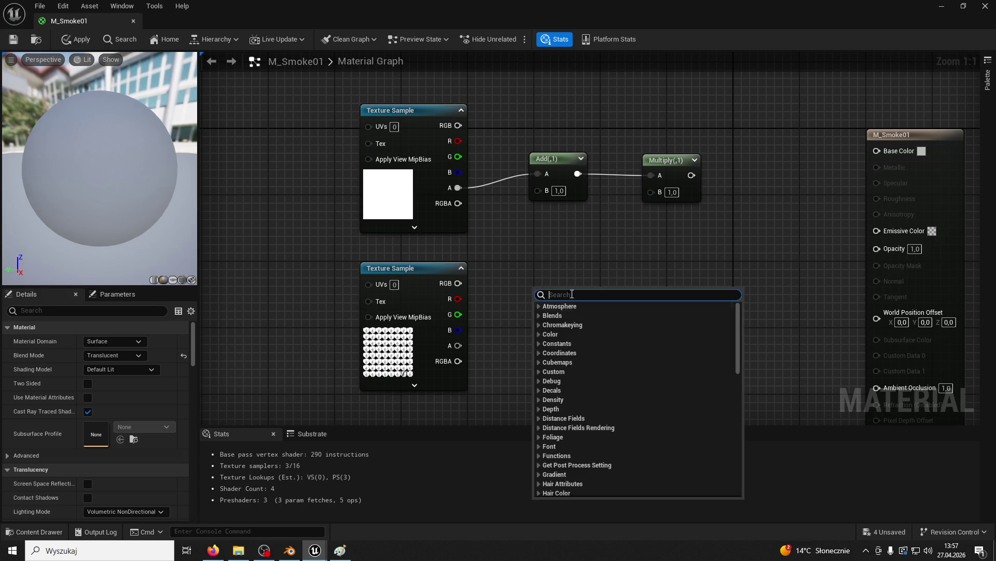
type("texture coordi")
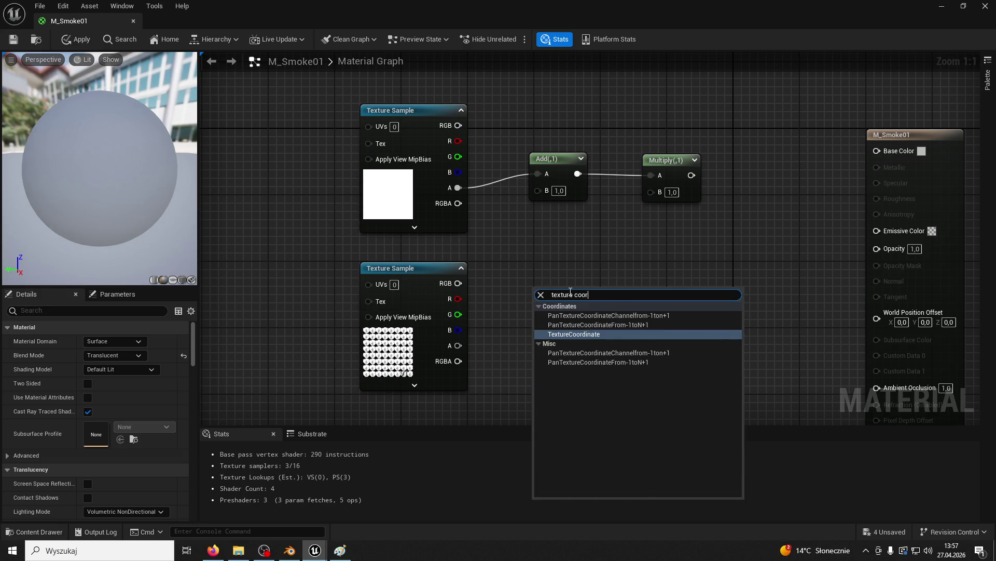
key("Return")
left_click_drag(549, 295, 251, 260)
left_click_drag(306, 275, 369, 283)
mouse_move(364, 226)
left_mouse_down()
mouse_move(366, 216)
mouse_move(482, 199)
left_mouse_up()
key("ctrl+x")
key("ctrl+v")
mouse_move(445, 262)
left_mouse_down()
mouse_move(390, 206)
mouse_move(558, 221)
left_mouse_up()
left_click_drag(540, 267, 451, 220)
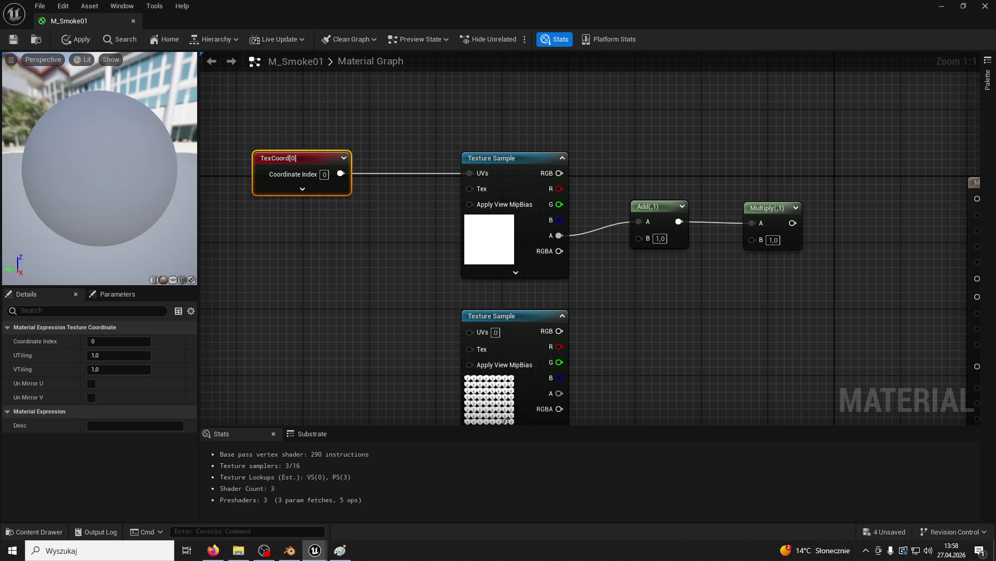
right_click(749, 366)
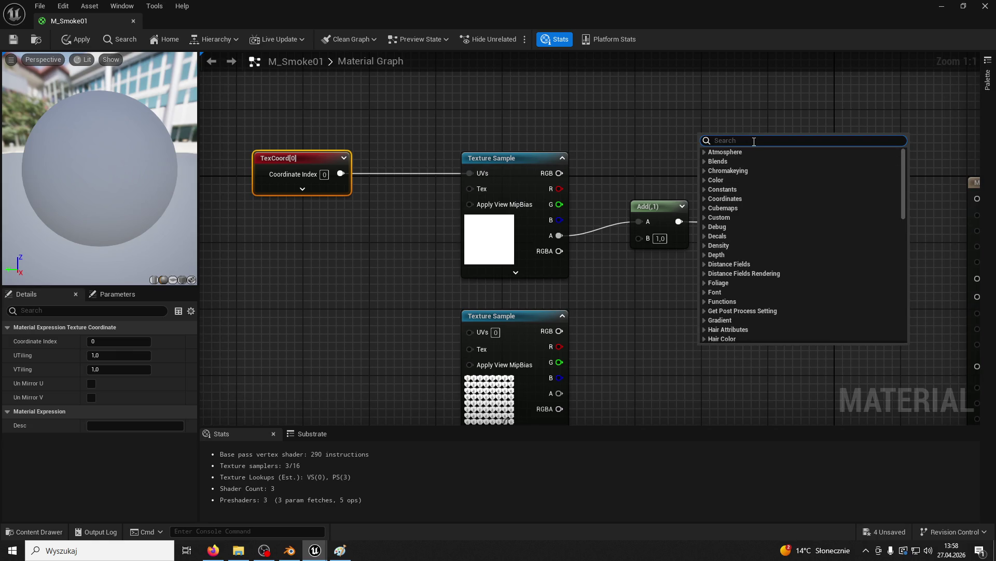
Add a Particle Color node and wire its RGB into the Multiply's B input.
type("particle colo")
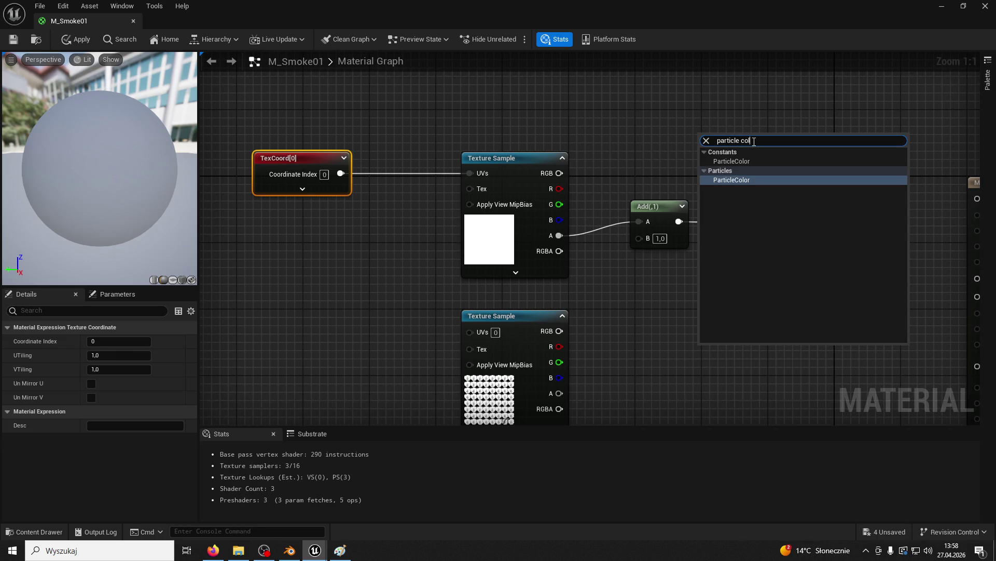
key("Return")
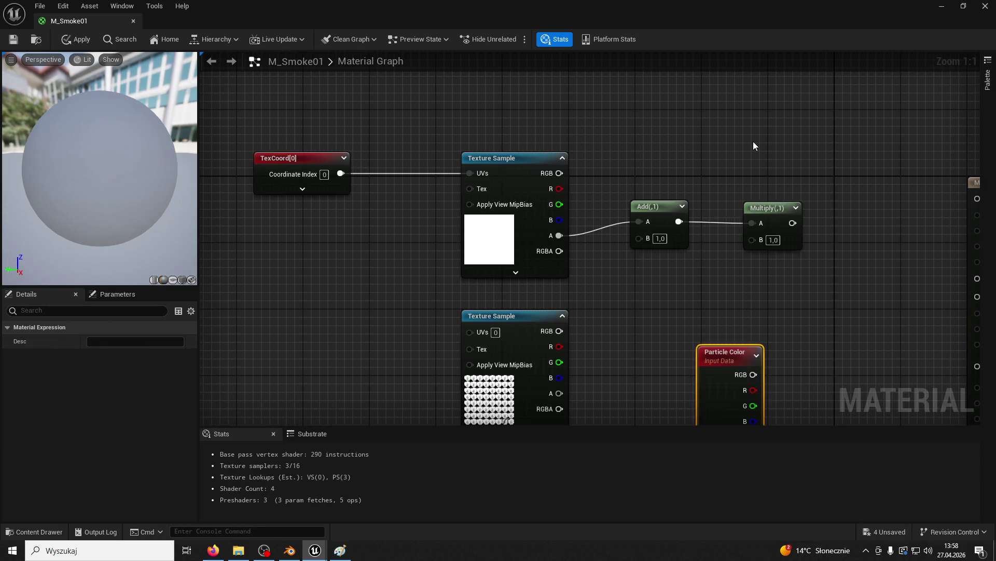
mouse_move(755, 345)
left_mouse_down()
mouse_move(352, 267)
mouse_move(366, 247)
mouse_move(368, 204)
mouse_move(350, 263)
left_mouse_up()
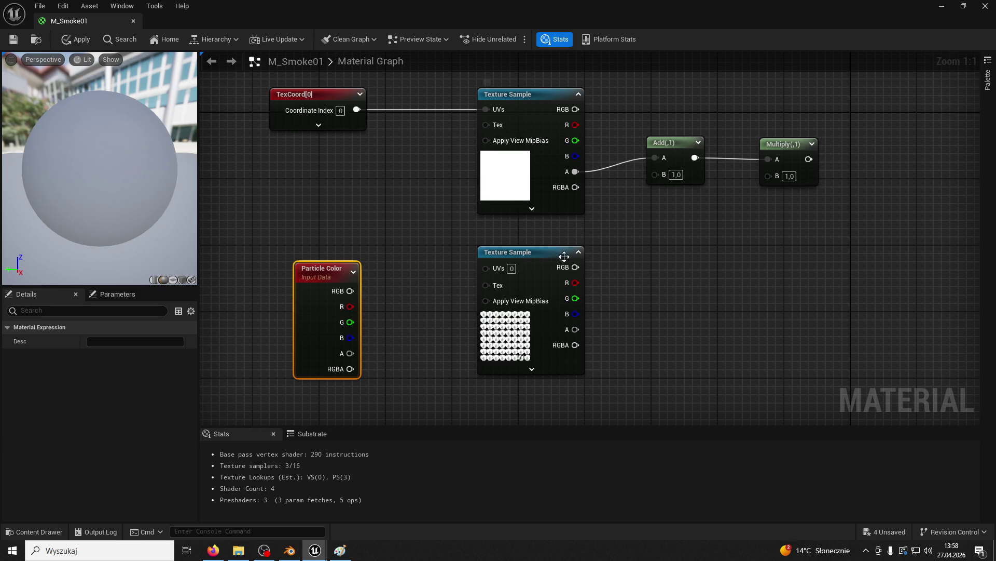
mouse_move(350, 291)
left_mouse_down()
mouse_move(400, 276)
mouse_move(553, 193)
mouse_move(673, 192)
mouse_move(767, 175)
left_mouse_up()
mouse_move(320, 274)
left_mouse_down()
mouse_move(676, 231)
mouse_move(660, 224)
left_mouse_up()
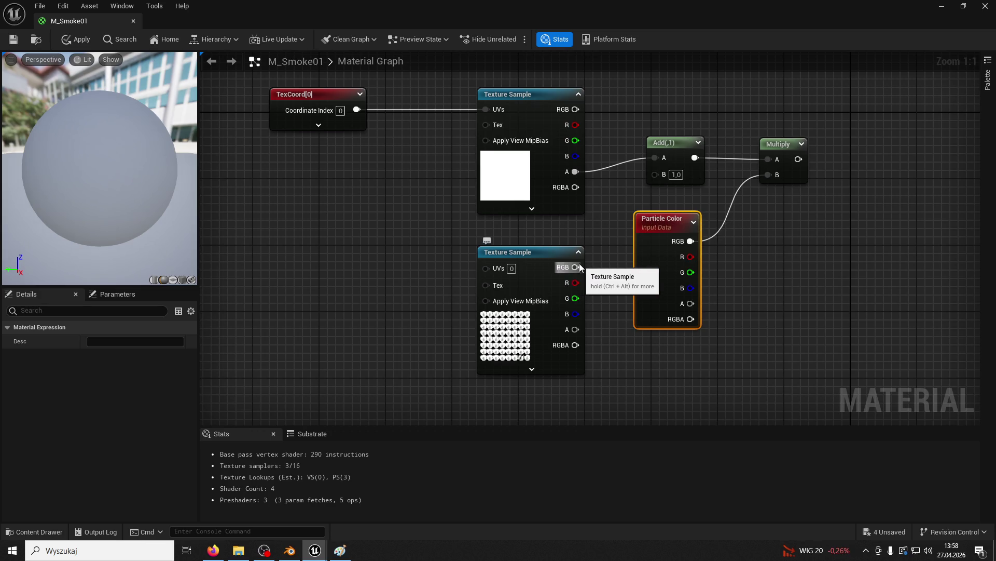
Connect the lower smoke sampler's RGB to Add's B and place a second Multiply.
left_click_drag(577, 268, 655, 174)
left_click_drag(582, 209, 549, 204)
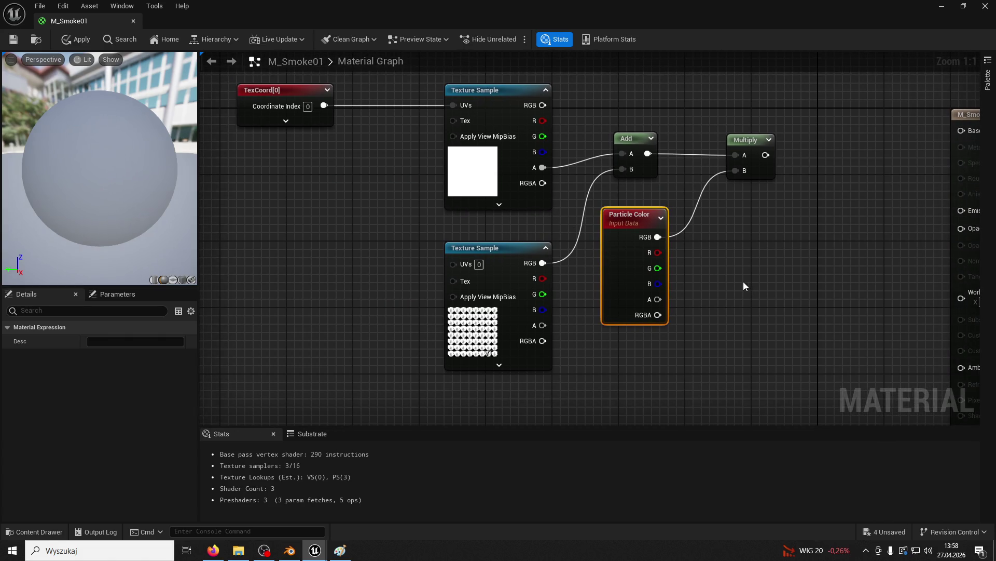
left_click_drag(743, 281, 648, 284)
left_click(647, 285)
left_click(656, 274)
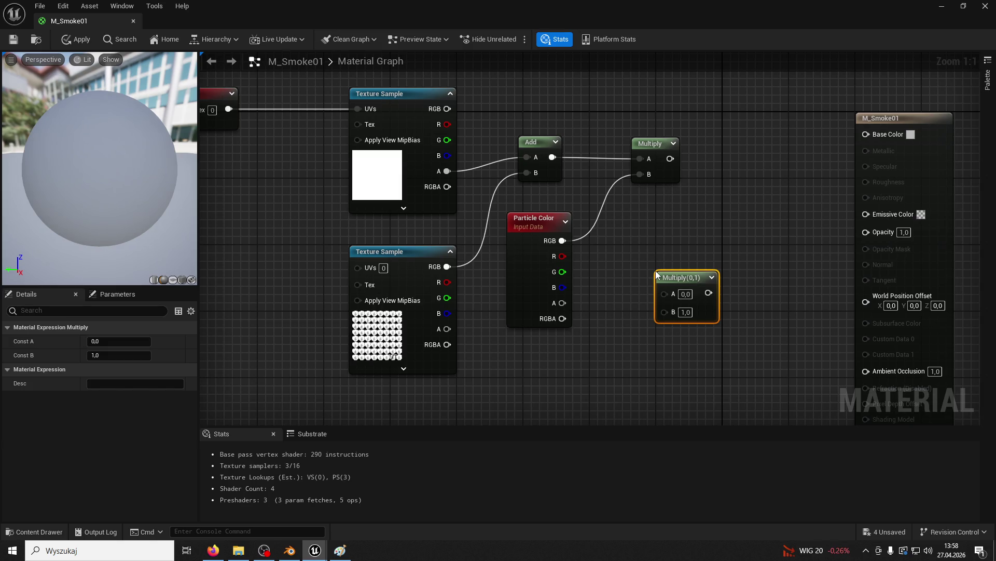
Multiply Particle Color's alpha by the smoke texture's alpha in the new Multiply.
mouse_move(447, 329)
left_mouse_down()
mouse_move(470, 337)
mouse_move(668, 294)
left_mouse_up()
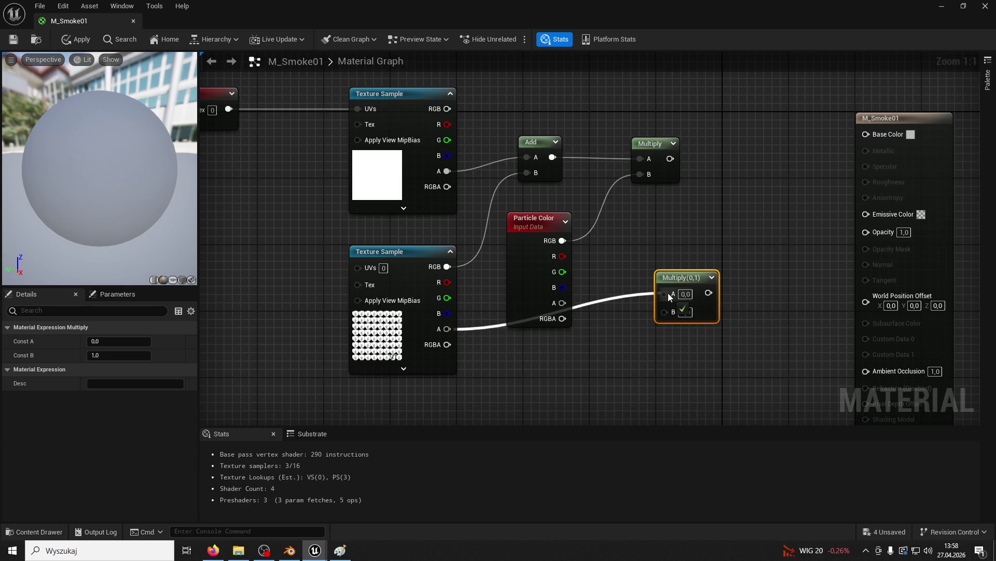
mouse_move(667, 293)
left_mouse_down()
mouse_move(581, 416)
mouse_move(555, 421)
left_mouse_up()
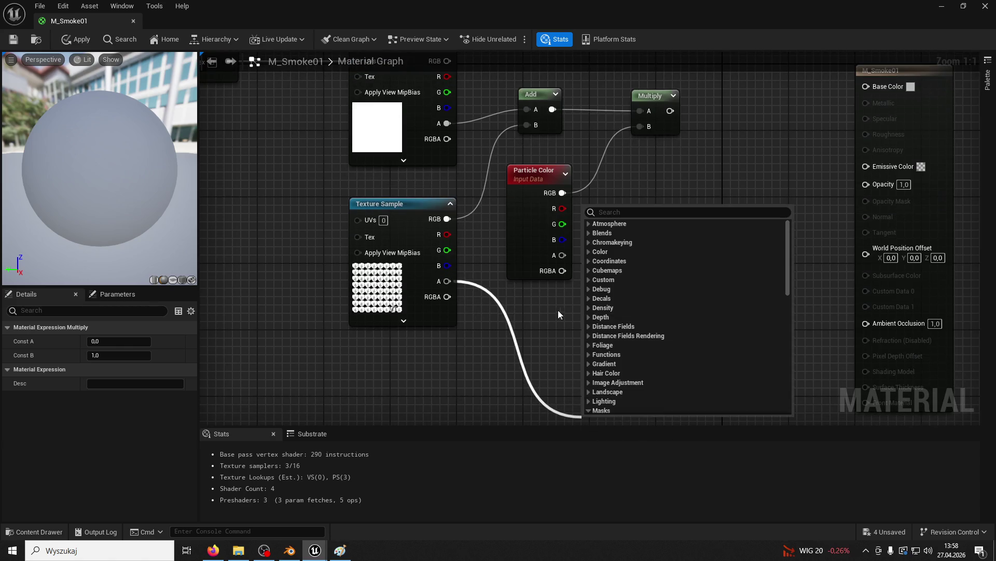
left_click(559, 310)
left_click_drag(563, 255, 665, 245)
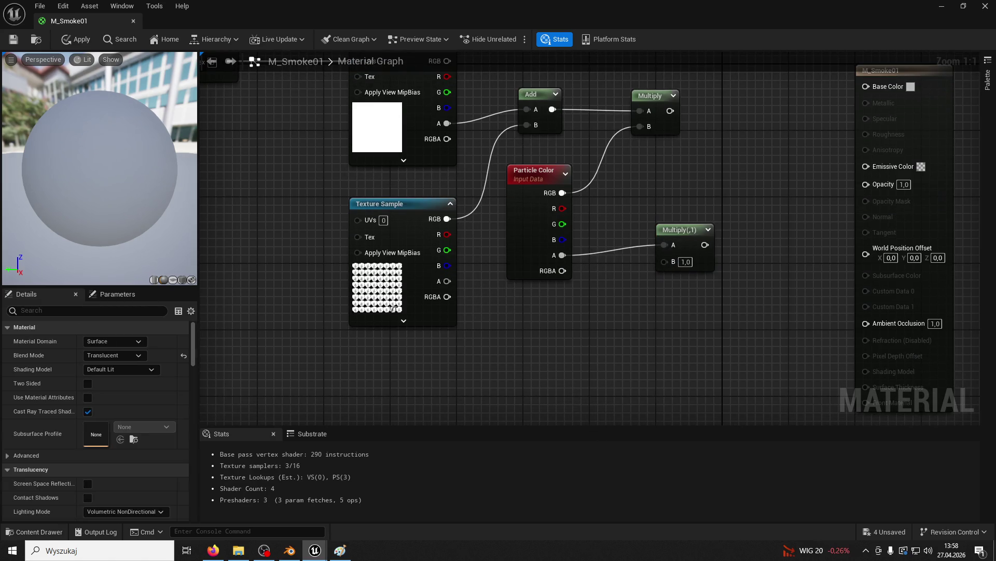
left_click_drag(446, 280, 665, 261)
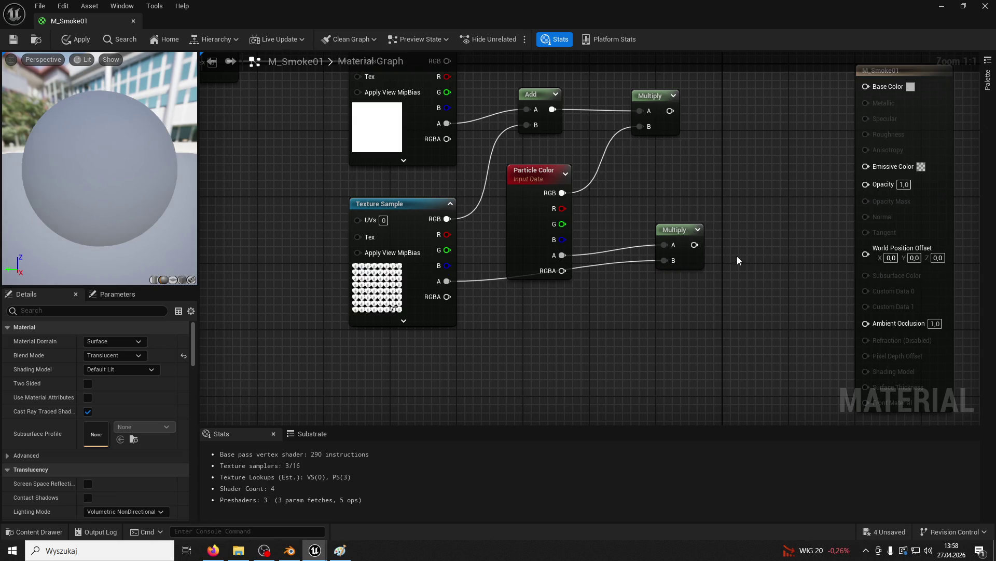
key("c")
key("Delete")
Add a Clamp node and position it beside the alpha Multiply.
right_click(743, 231)
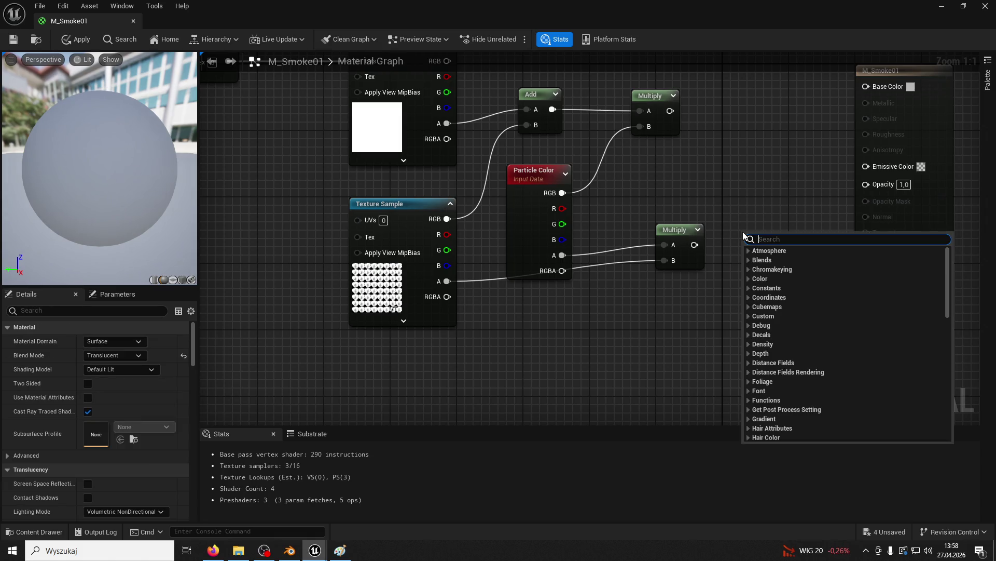
type("clamp")
key("Return")
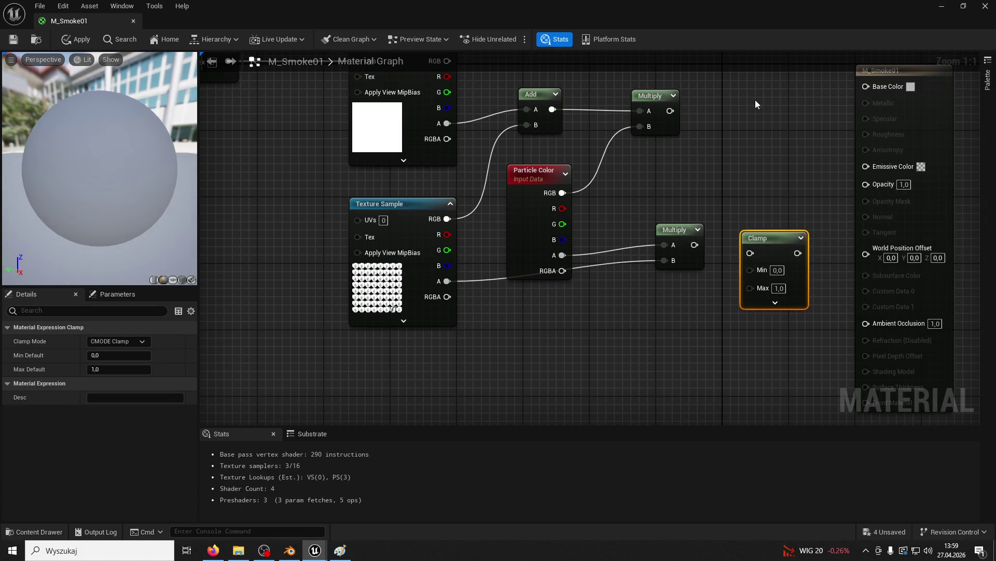
left_click_drag(846, 109, 624, 175)
left_click_drag(703, 143, 793, 142)
left_click(545, 226)
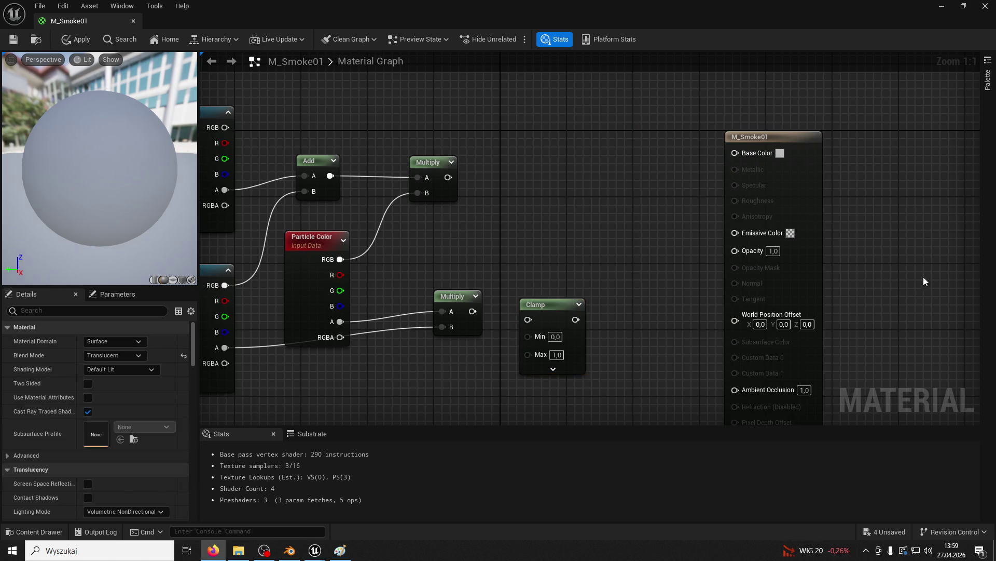
left_click(548, 304)
left_click_drag(548, 304, 554, 203)
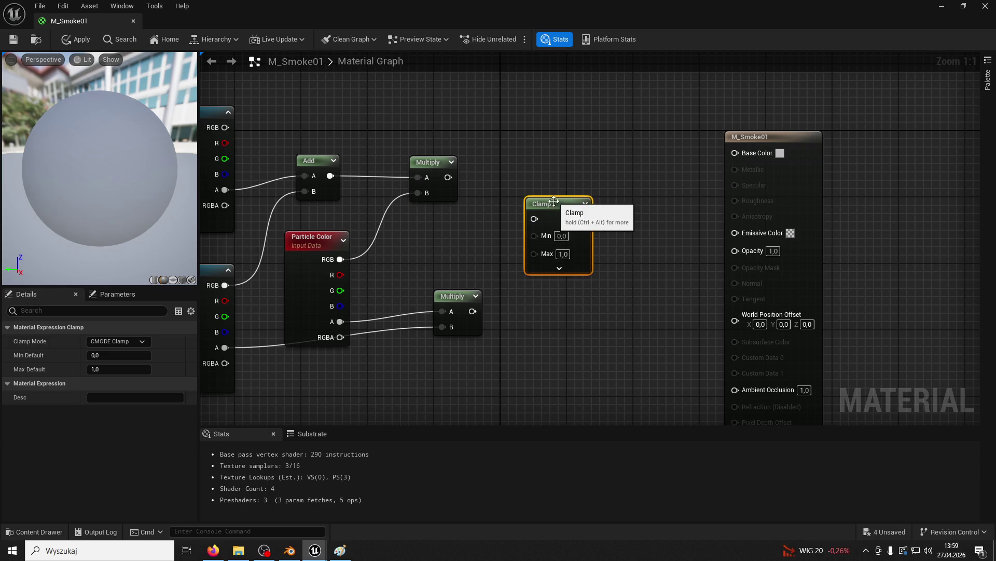
Route the alpha product through Clamp into Opacity and the tinted Multiply into Base Color.
mouse_move(473, 310)
left_mouse_down()
mouse_move(487, 318)
mouse_move(534, 218)
mouse_move(566, 258)
mouse_move(574, 299)
left_mouse_up()
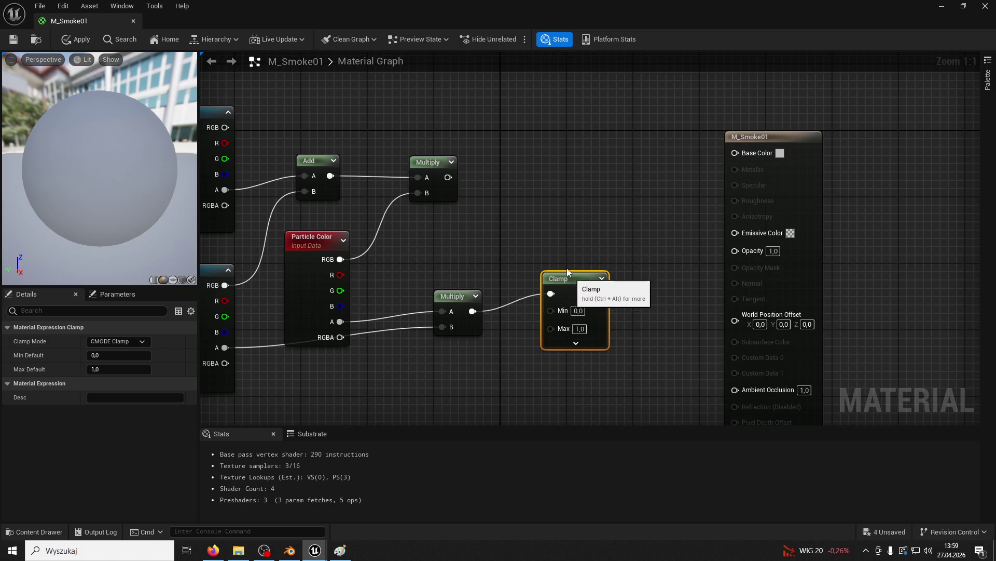
left_click_drag(454, 179, 735, 152)
mouse_move(598, 293)
left_mouse_down()
mouse_move(727, 235)
mouse_move(734, 248)
left_mouse_up()
left_click_drag(130, 192, 177, 197)
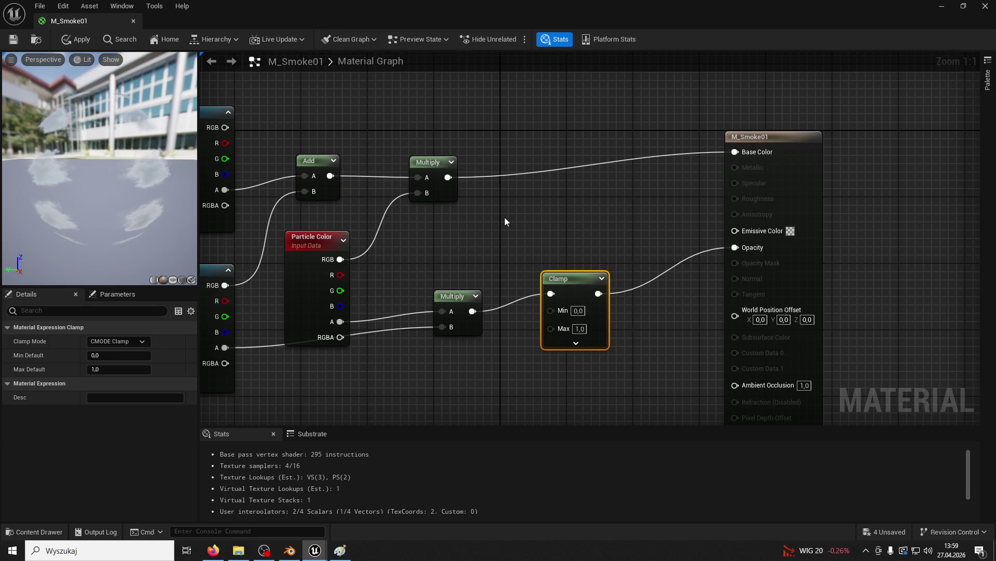
Insert a Depth Fade node between Clamp and the material's Opacity input.
right_click(599, 393)
type("depth fa")
key("Return")
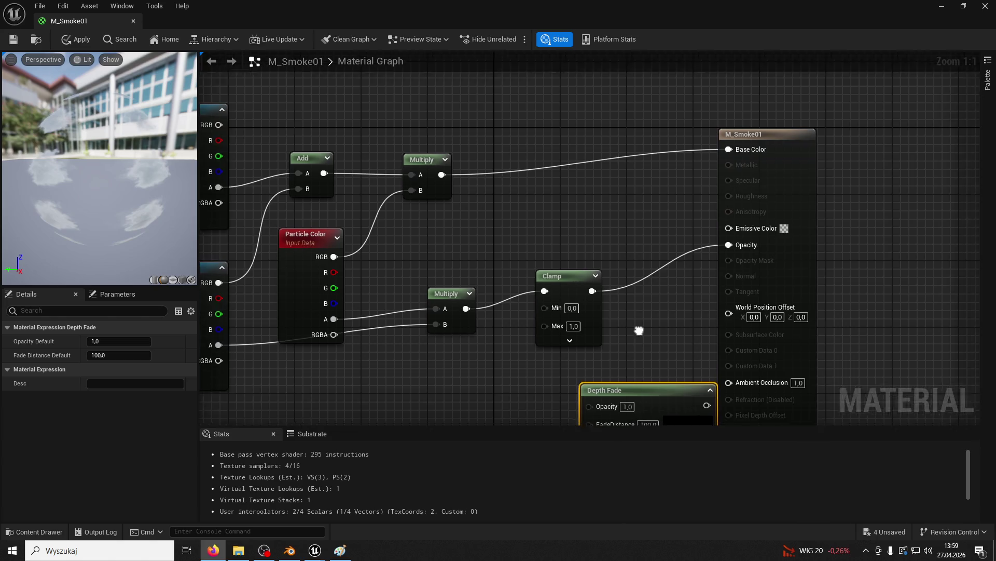
left_click_drag(690, 138, 769, 138)
mouse_move(516, 240)
left_mouse_down()
mouse_move(528, 283)
mouse_move(518, 357)
left_mouse_up()
mouse_move(630, 356)
left_mouse_down()
mouse_move(669, 281)
mouse_move(742, 194)
left_mouse_up()
left_click_drag(571, 340, 626, 209)
left_click(213, 550)
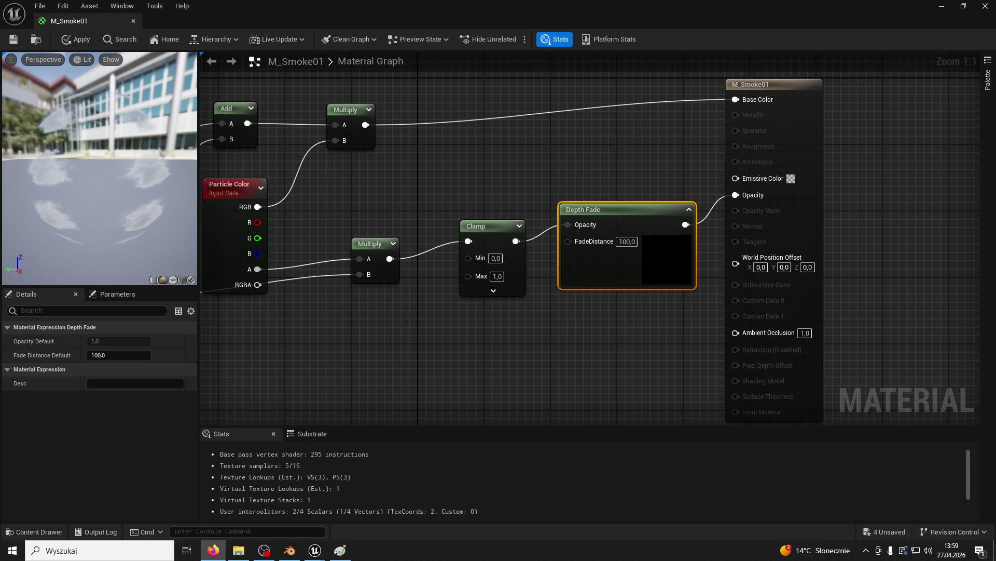
Set Depth Fade's FadeDistance to 100 and apply the material, checking the preview.
left_click(627, 241)
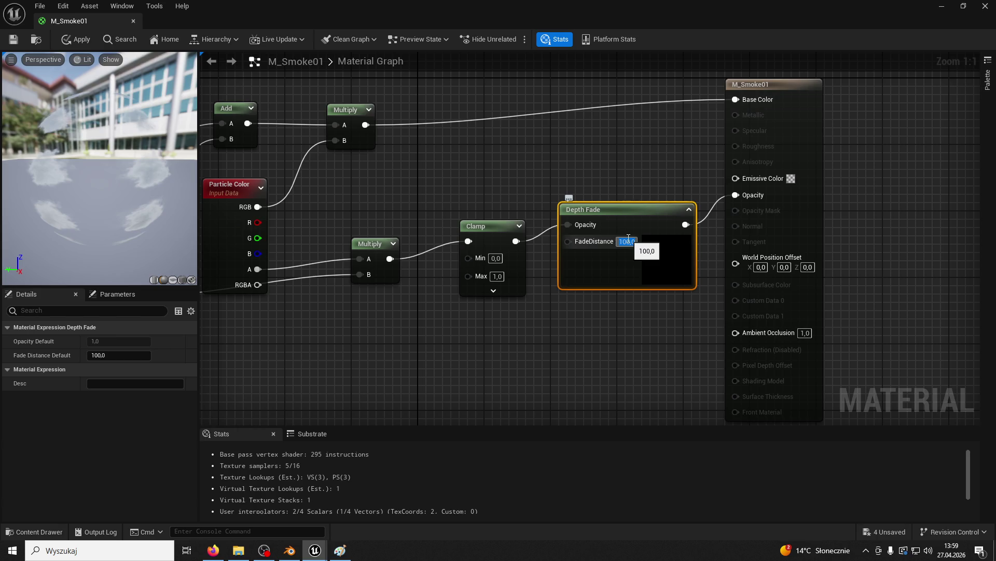
left_click(553, 336)
left_click(12, 39)
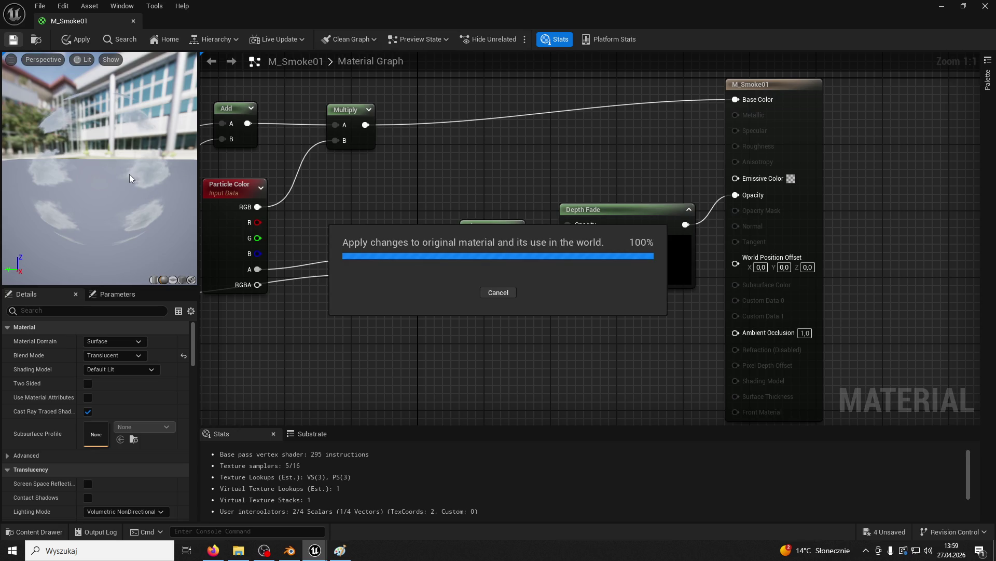
left_click_drag(132, 119, 73, 130)
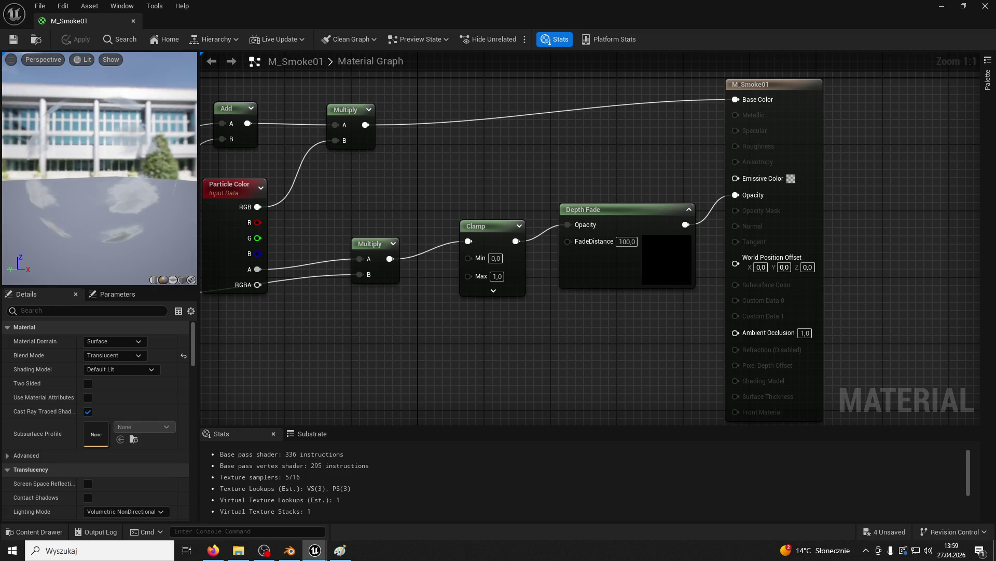
left_click_drag(147, 189, 135, 177)
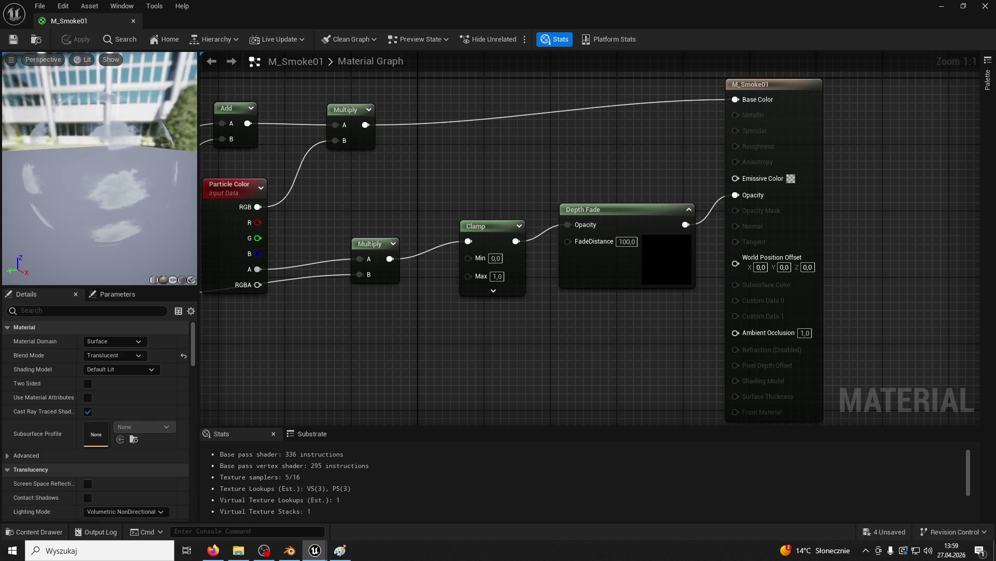
key("alt+Tab")
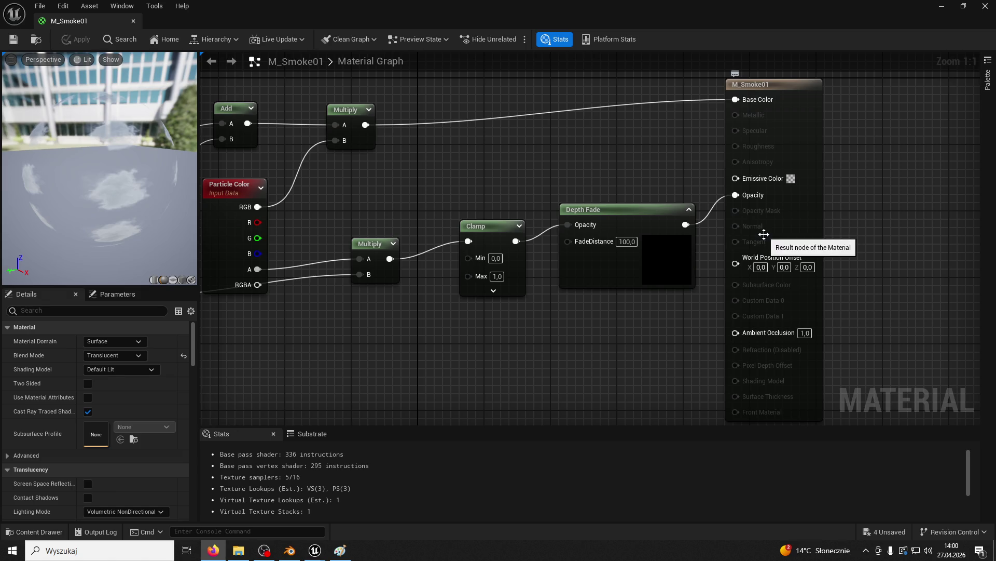
Close the M_Smoke01 material editor tab to return to ThirdPersonMap.
left_click(134, 21)
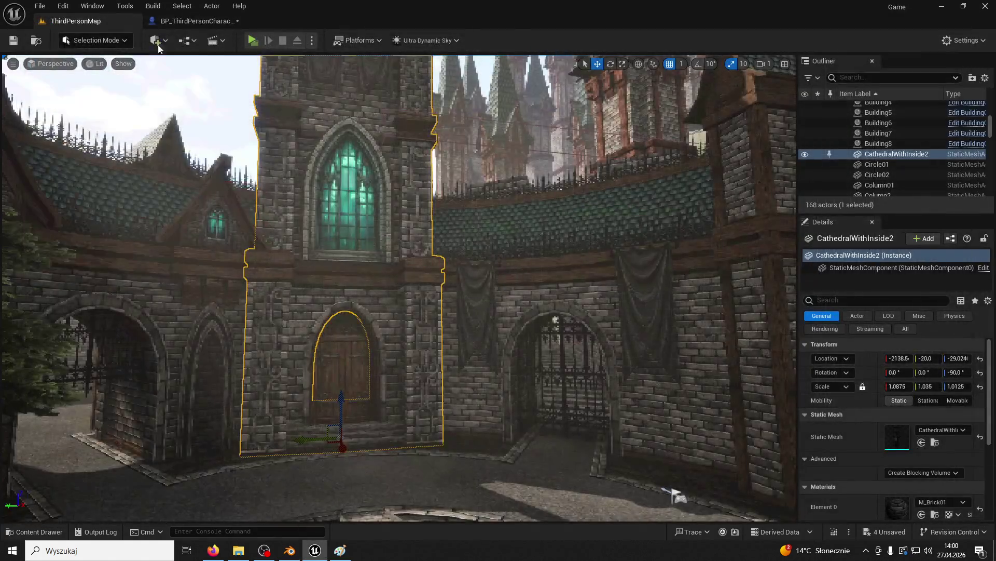
Start a new Niagara System in the Smoke folder from the Content Drawer.
key("ctrl+space")
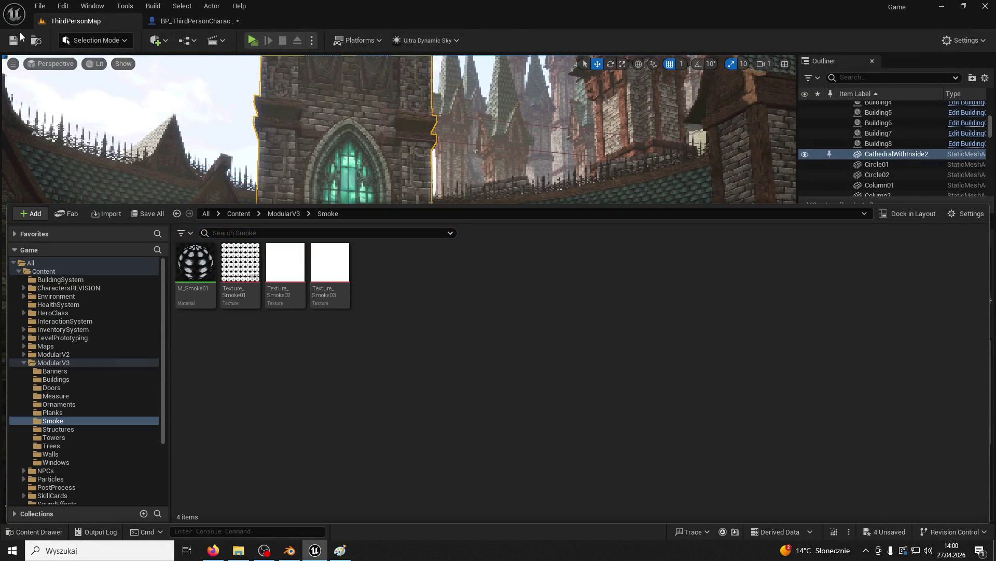
key("ctrl+space")
left_click(34, 532)
right_click(417, 286)
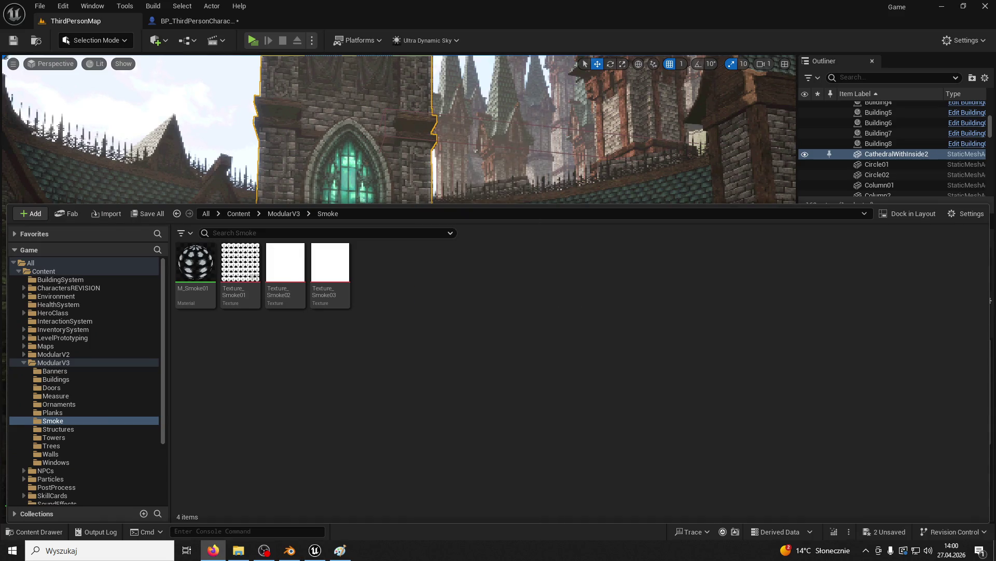
right_click(457, 337)
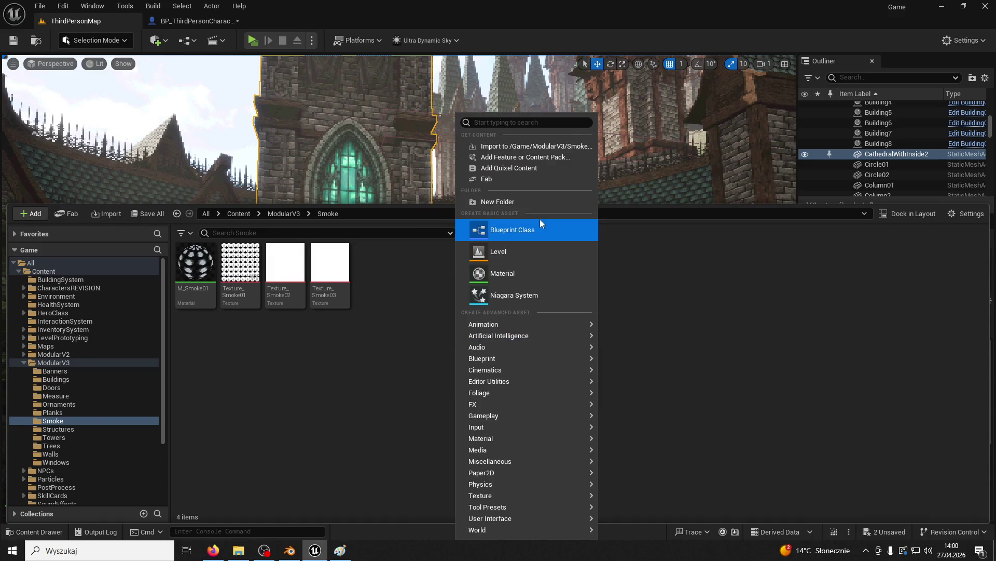
left_click(538, 295)
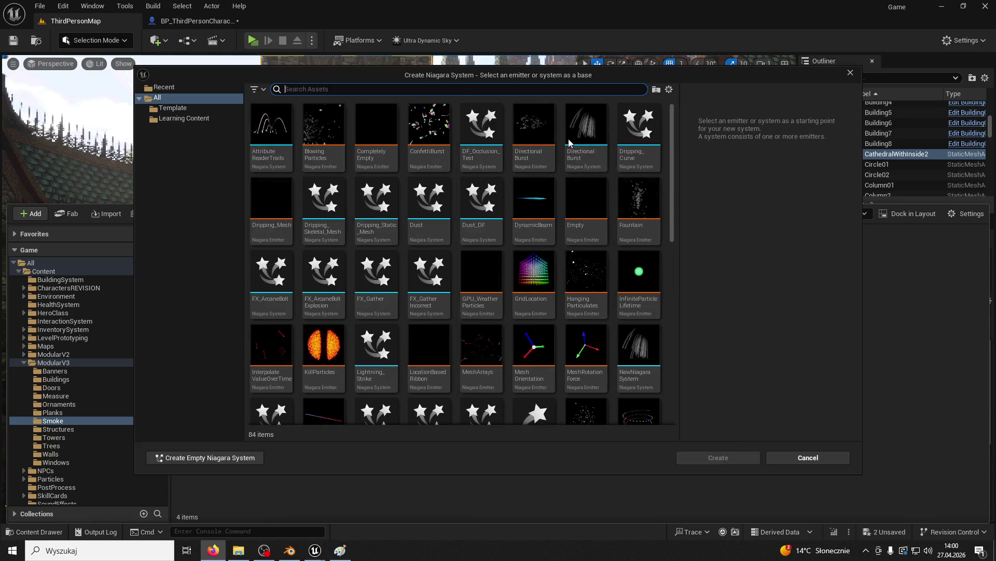
Create it from the Empty emitter template, name it NIA_Smoke01, and open it.
mouse_move(412, 108)
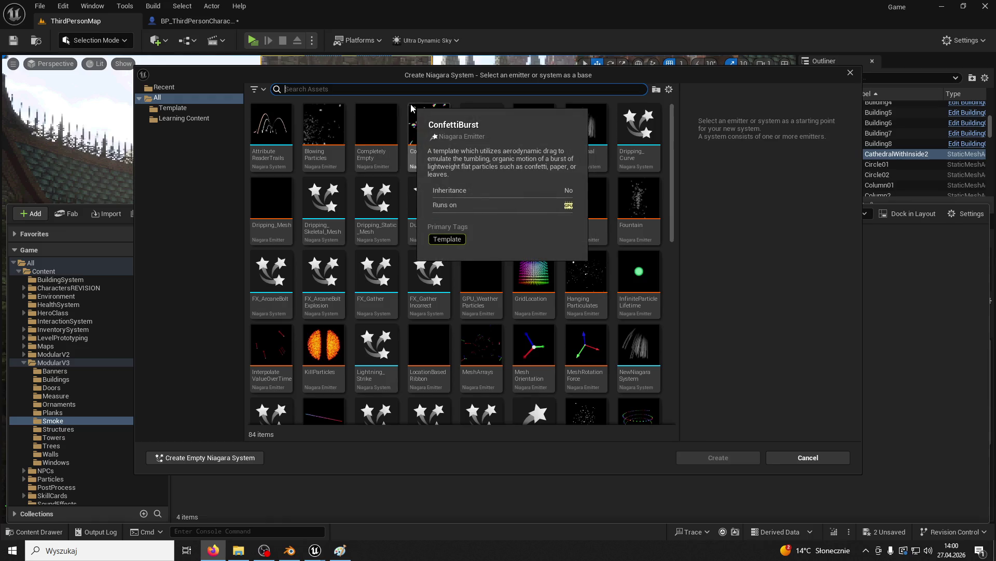
type("empty")
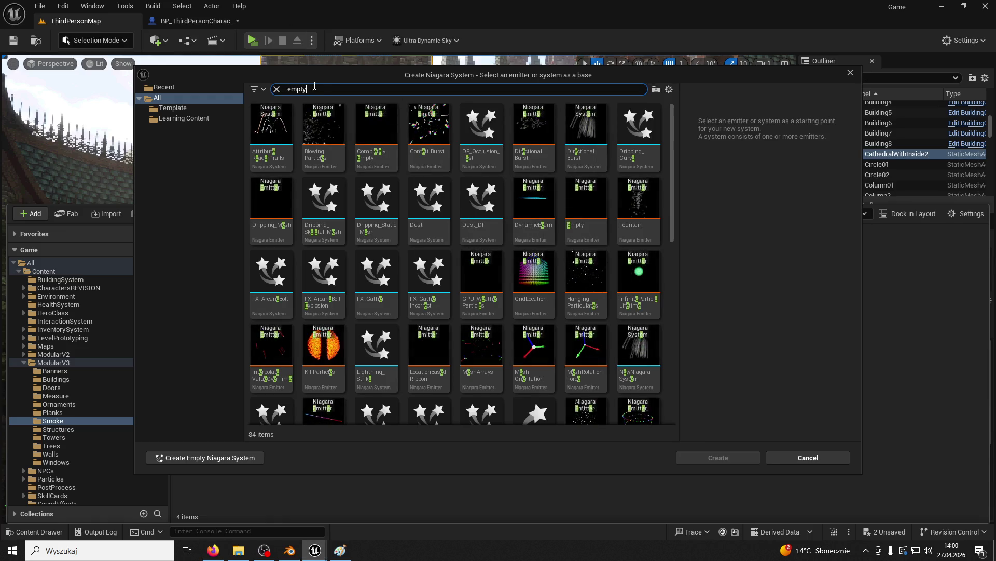
left_click(326, 129)
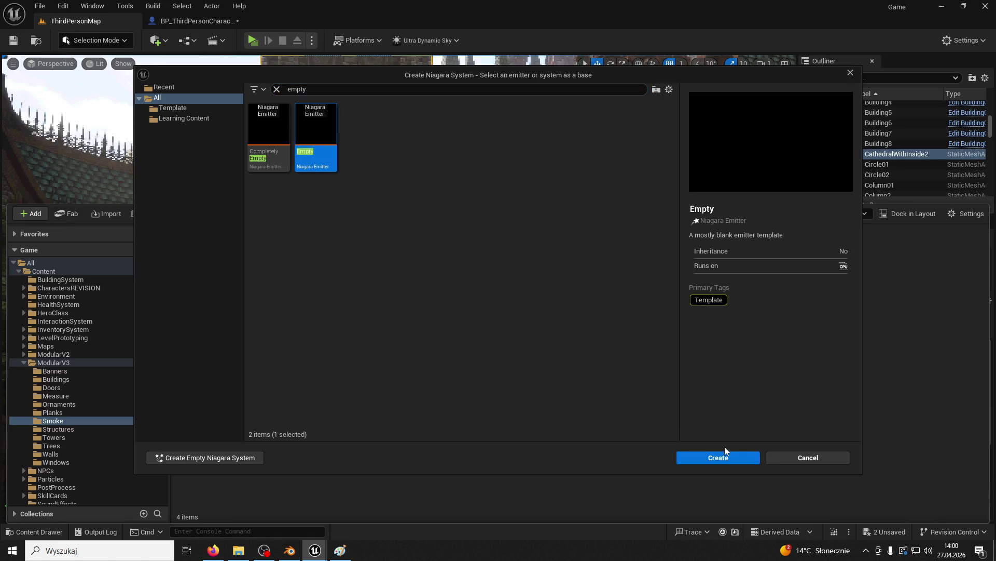
left_click(740, 456)
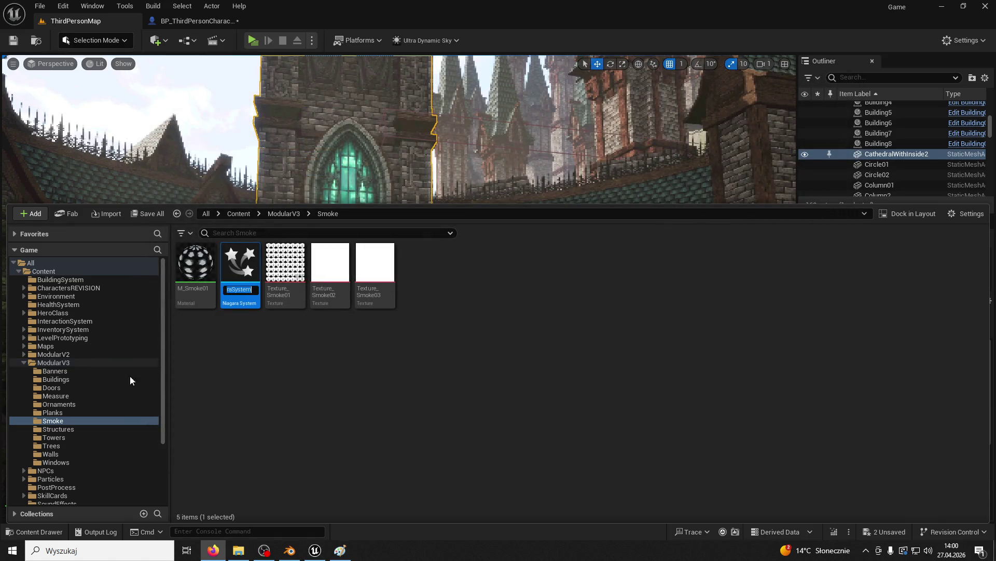
type("NIA_Smoke01")
key("Return")
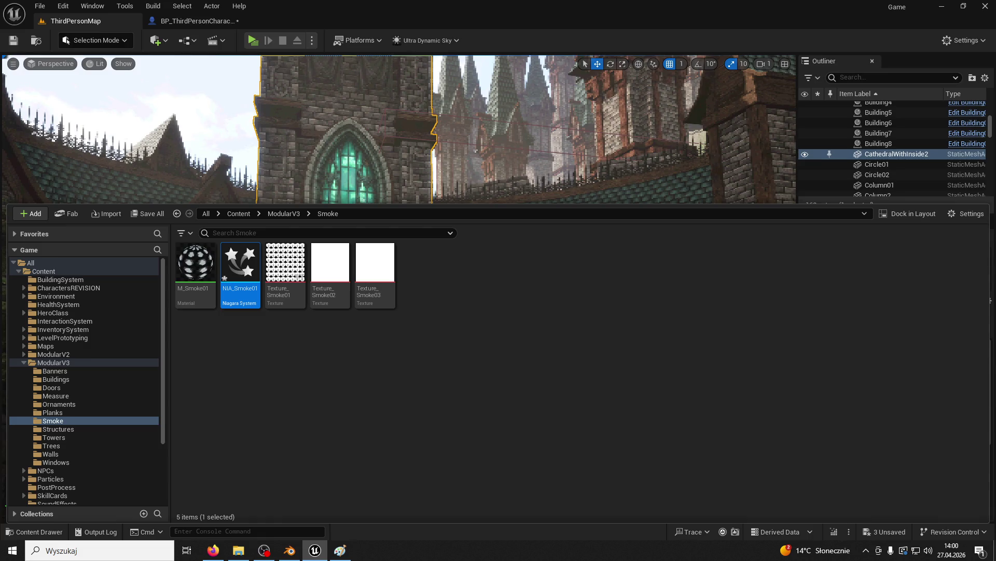
key("alt+Tab")
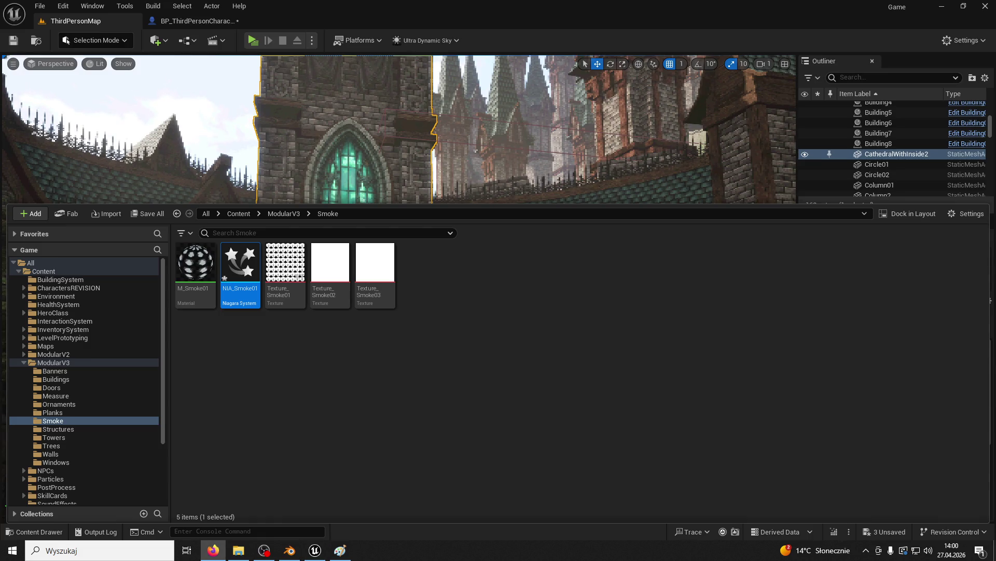
double_click(248, 265)
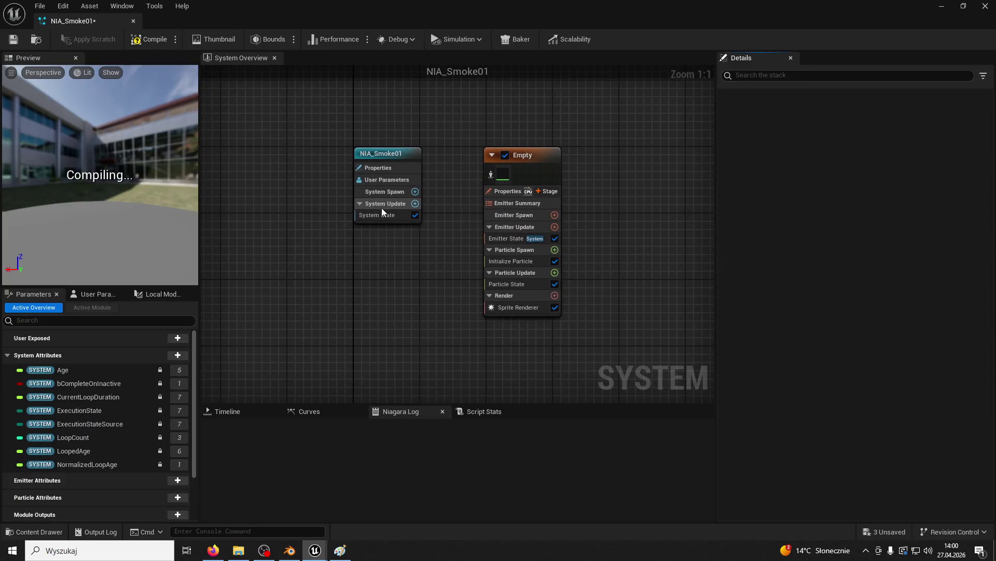
Shift the Empty emitter node right and rename it to 'Smoke'.
left_click_drag(518, 162, 580, 157)
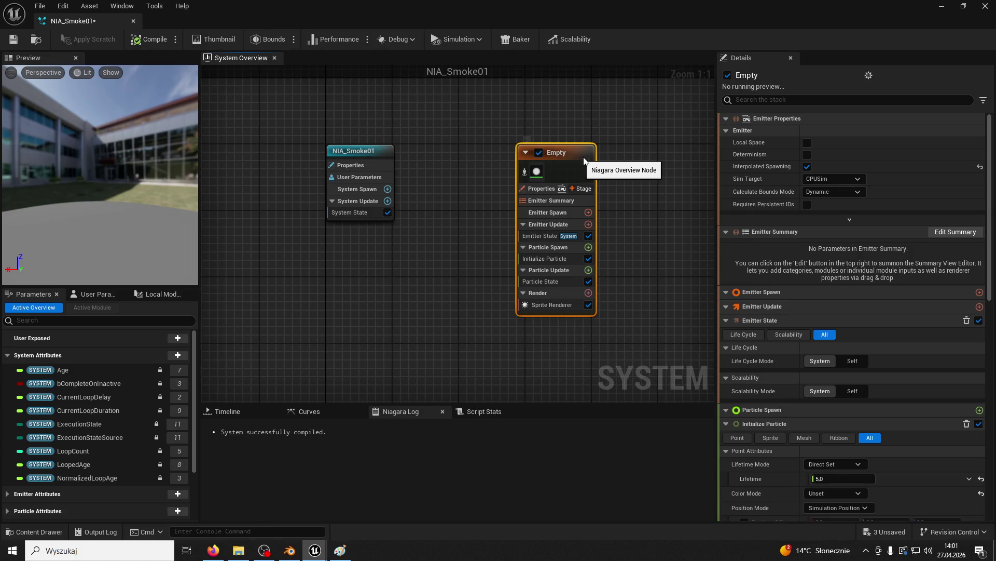
right_click(555, 151)
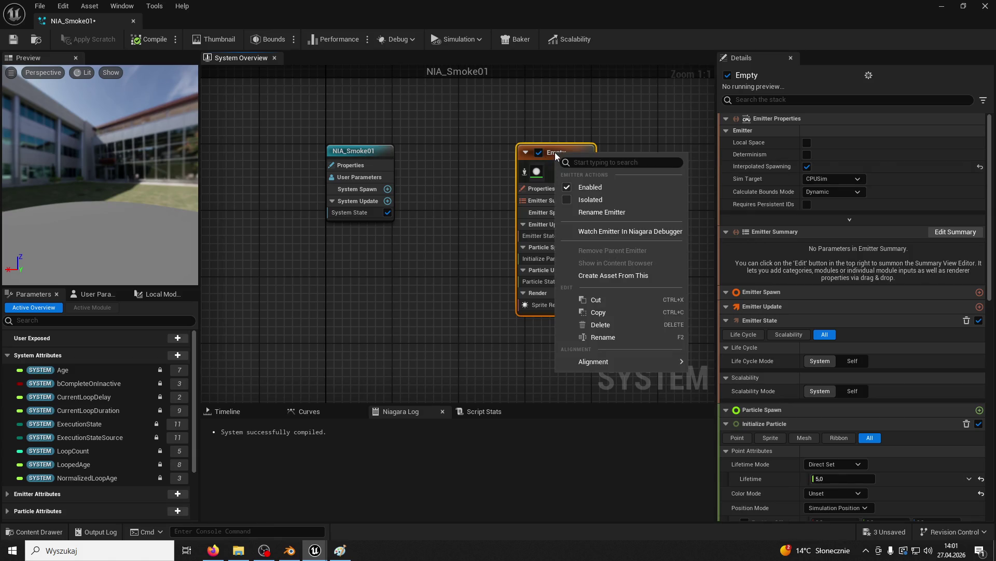
left_click(618, 213)
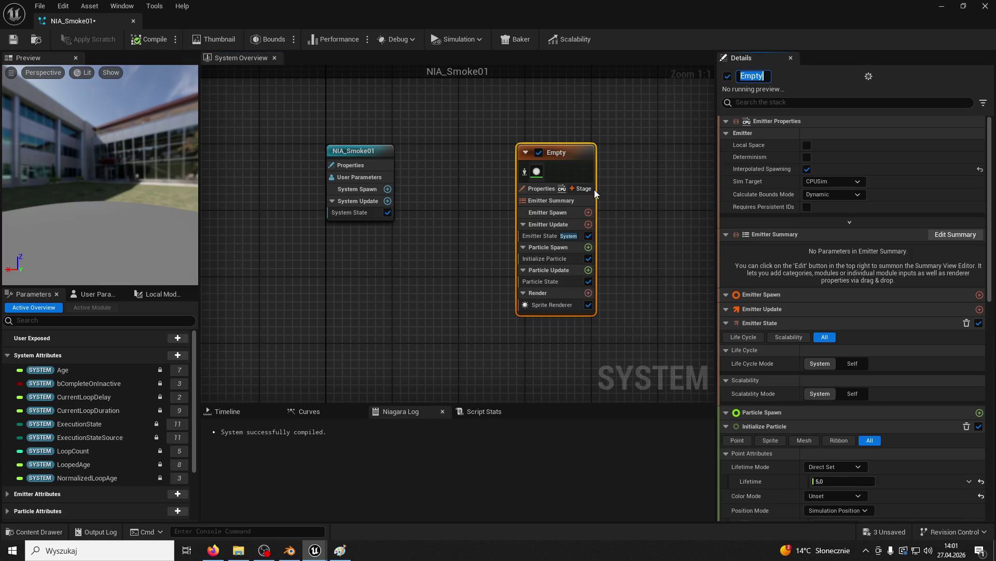
type("Smoke")
key("Return")
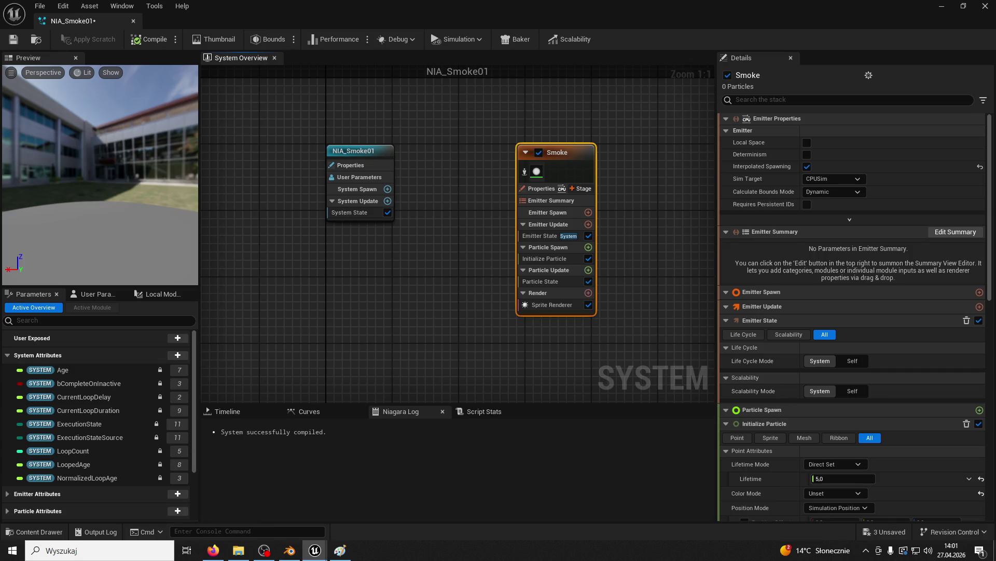
Assign the M_Smoke01 material to the Smoke emitter's Sprite Renderer and save NIA_Smoke01.
left_click(21, 532)
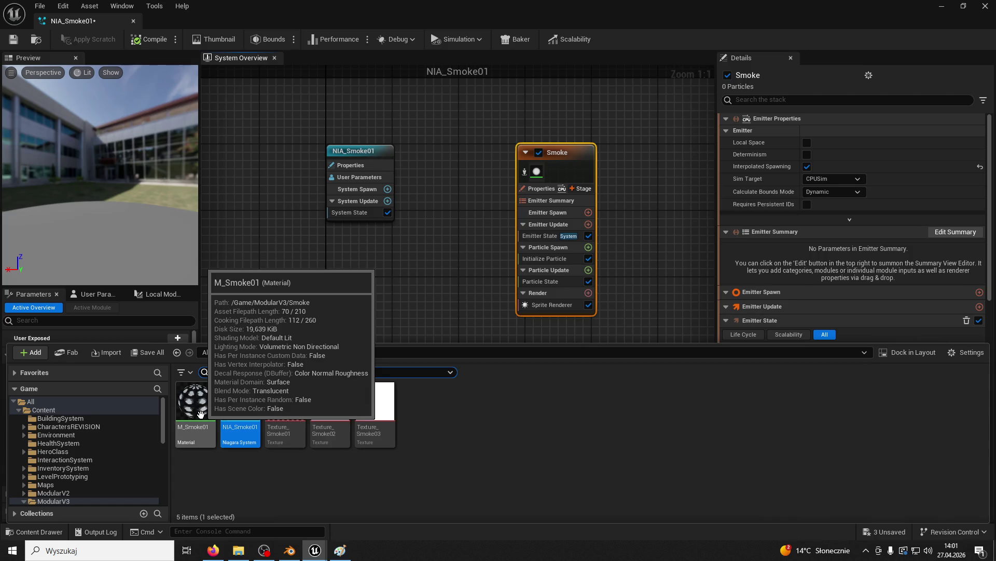
left_click(202, 399)
left_click(550, 149)
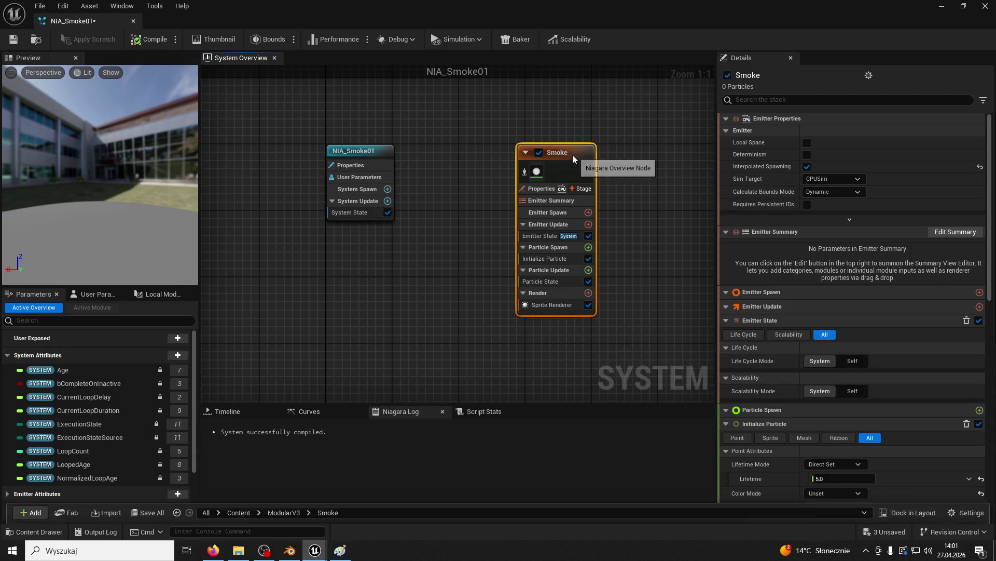
left_click(553, 305)
left_click(842, 159)
left_click(16, 39)
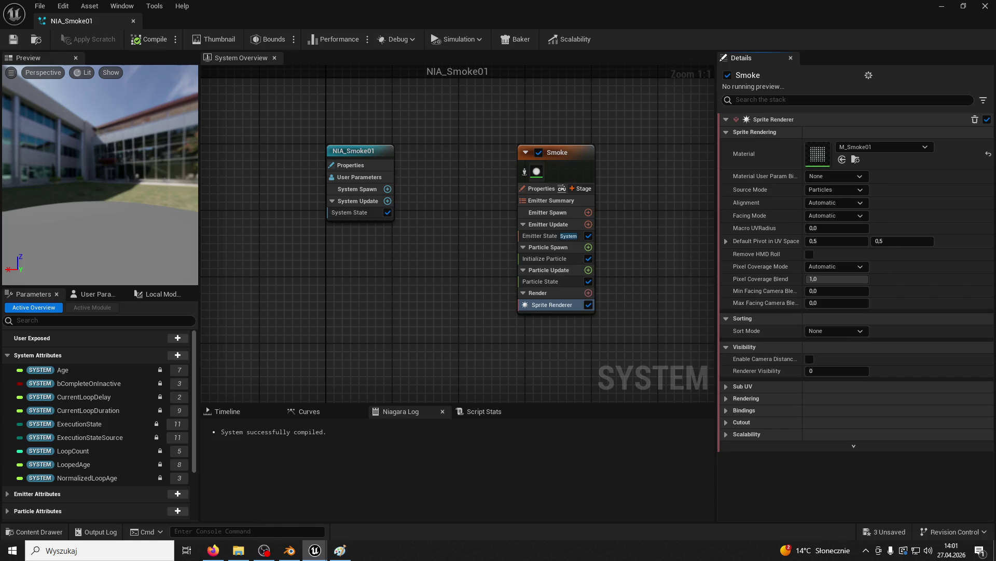
key("alt+Tab")
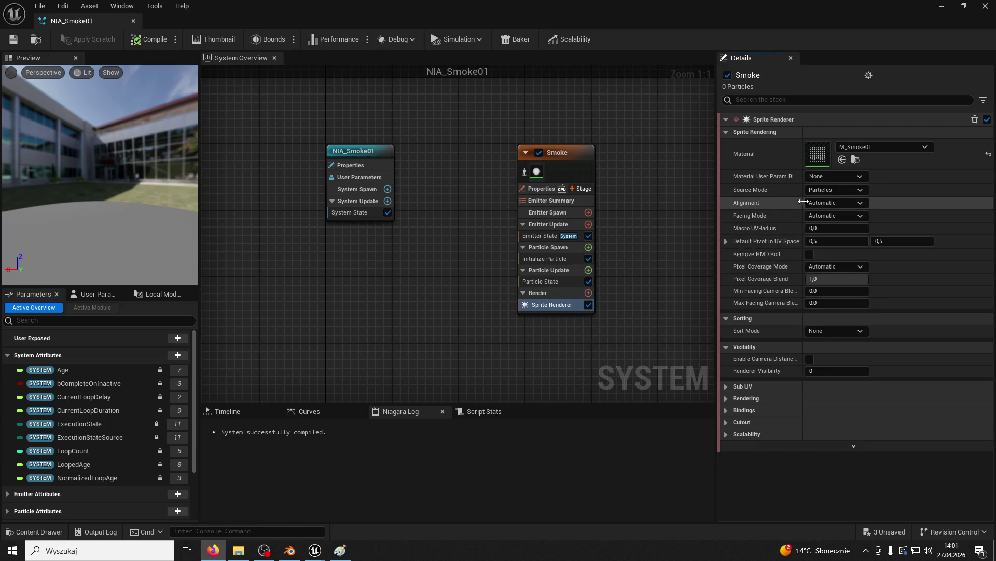
Set the sprite alignment to Unaligned and the facing mode to face the camera.
left_click(826, 203)
left_click(841, 214)
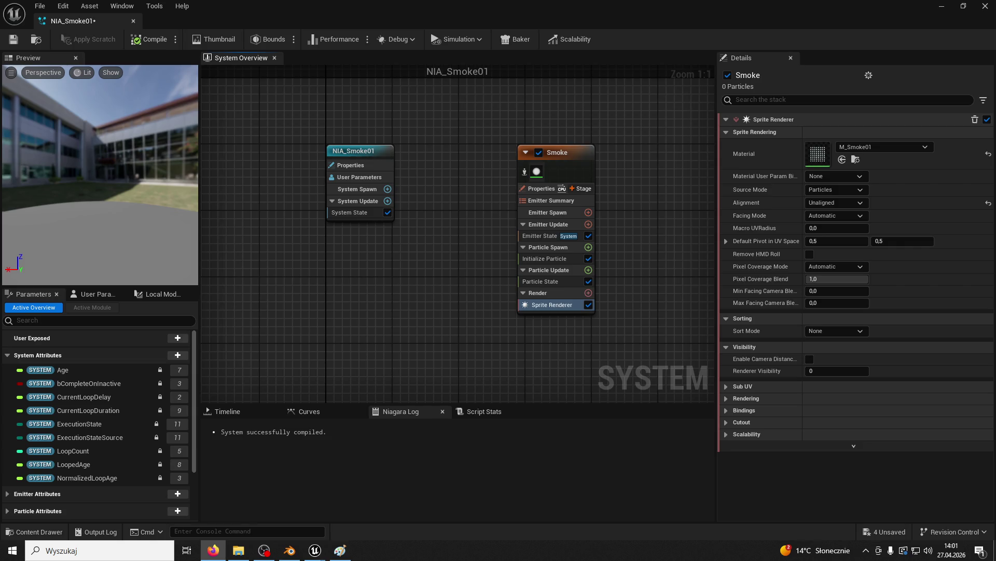
left_click(841, 215)
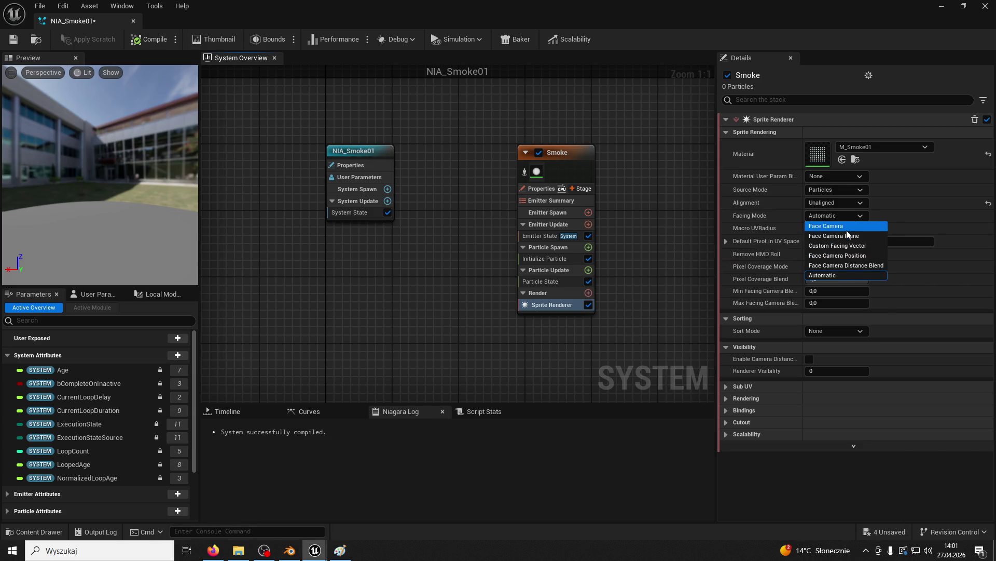
left_click(846, 227)
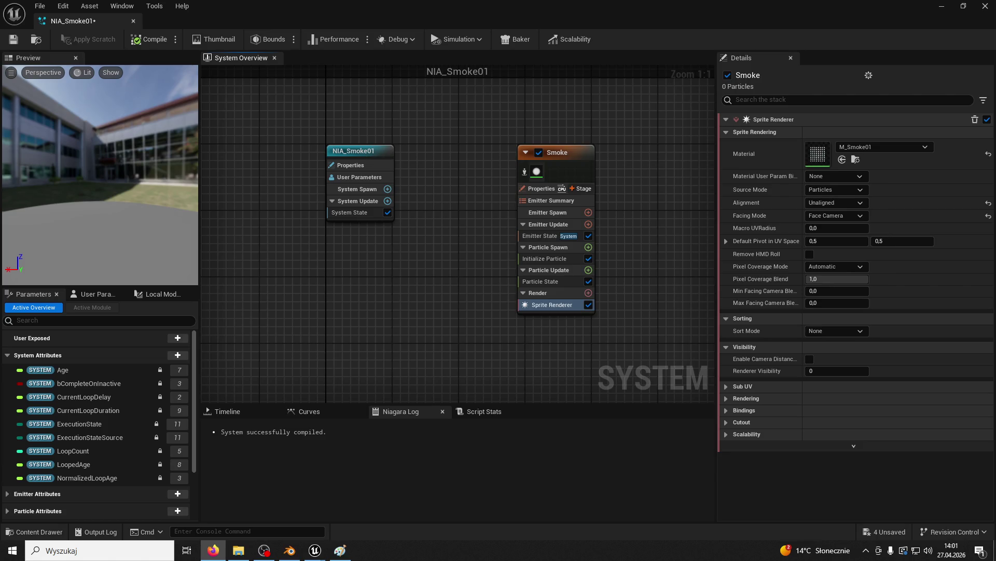
Set the Sub UV Sub Image Size to 8 by 8.
left_click(727, 386)
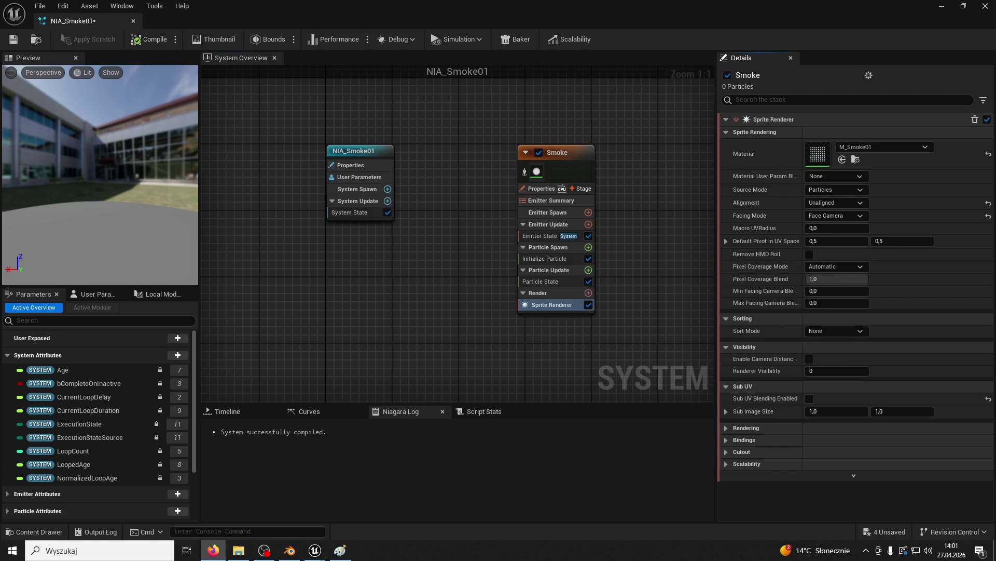
left_click(827, 412)
type("8")
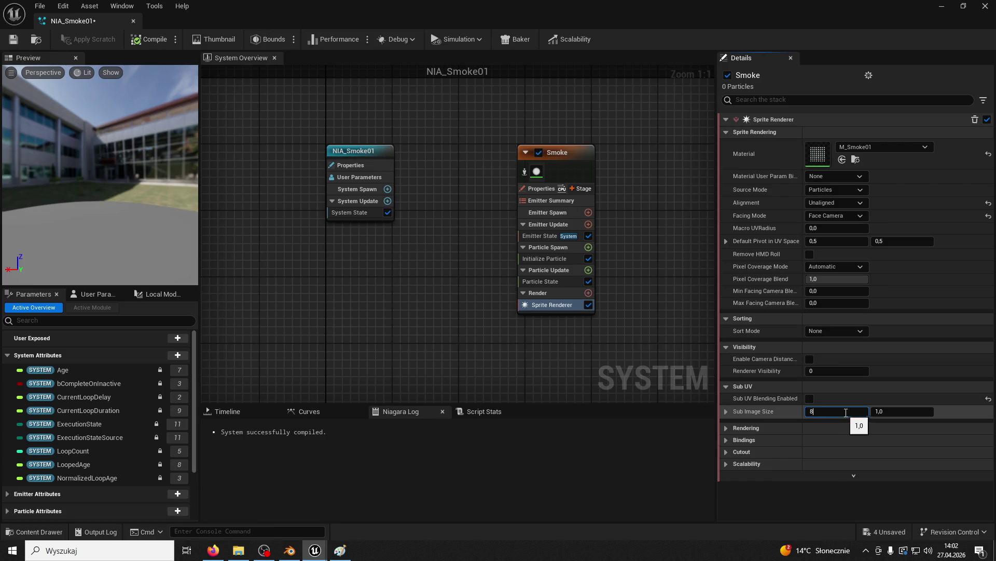
left_click(889, 412)
type("9")
type(",0")
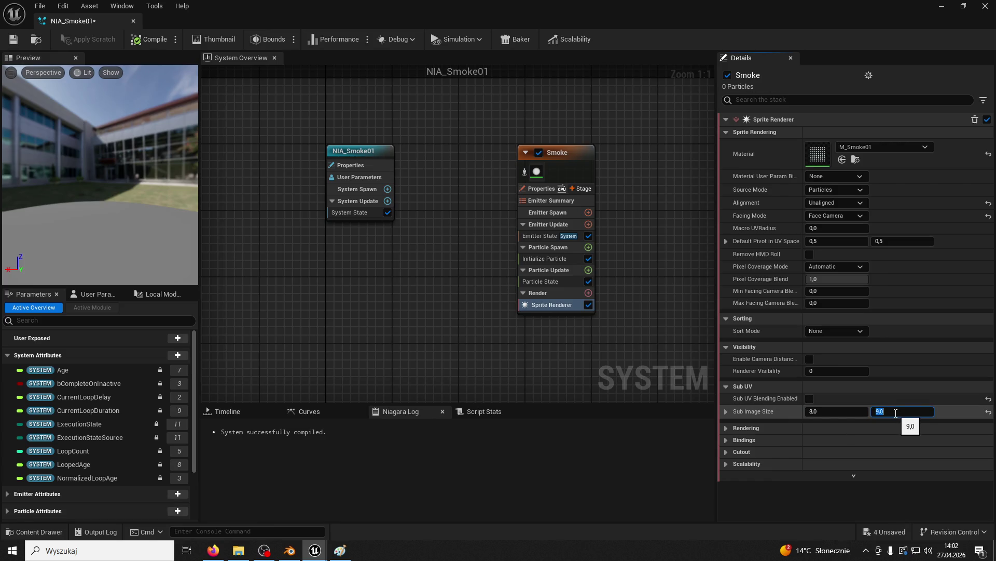
key("BackSpace")
key("BackSpace")
key("Return")
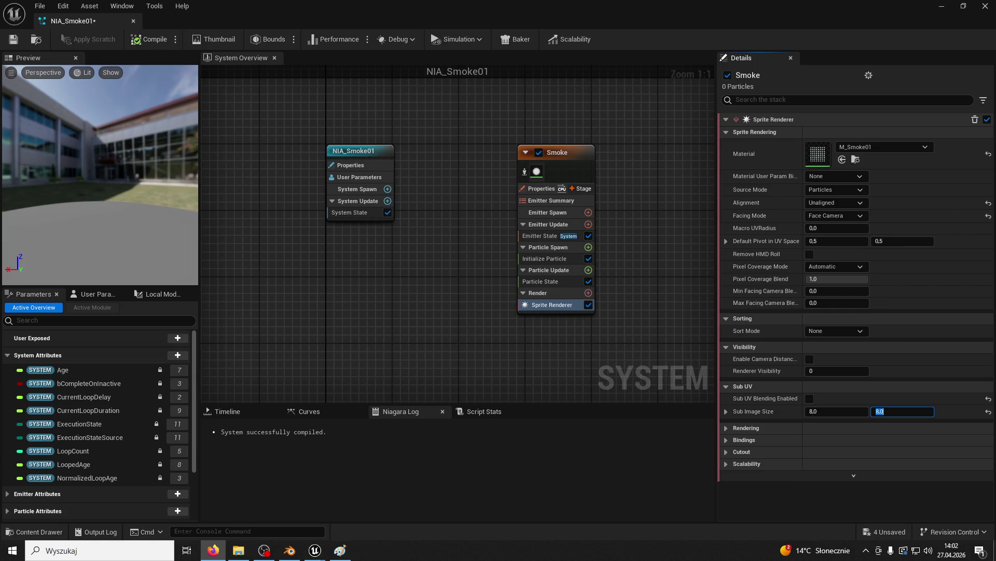
Add a Spawn Rate module to Emitter Update and set SpawnRate to 2.
left_click(537, 236)
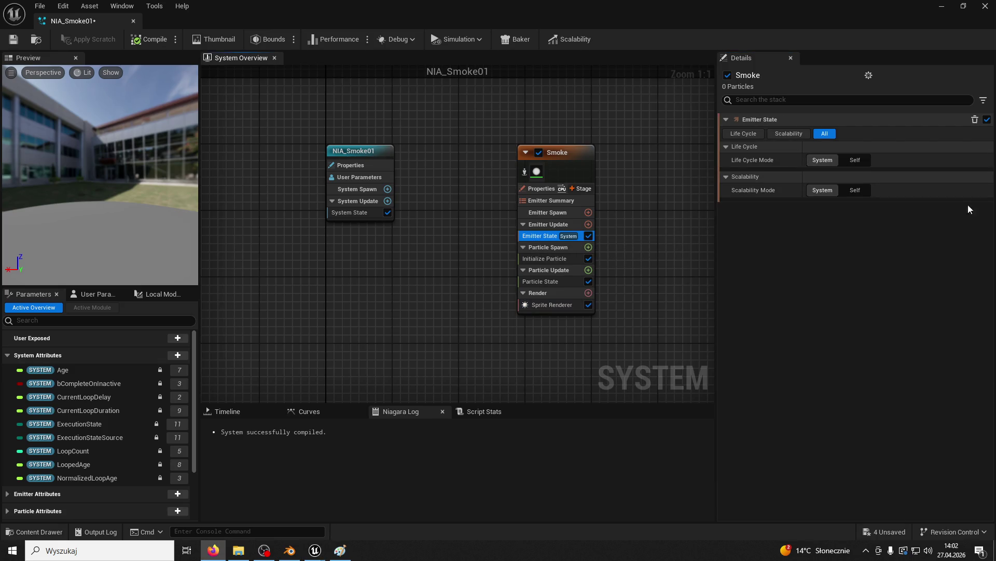
left_click(589, 225)
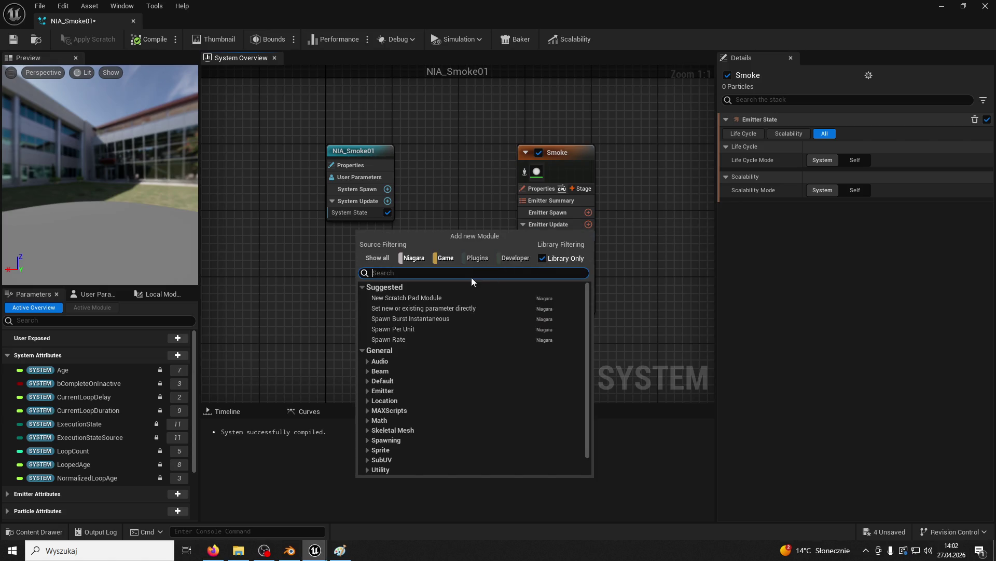
type("spawn rate")
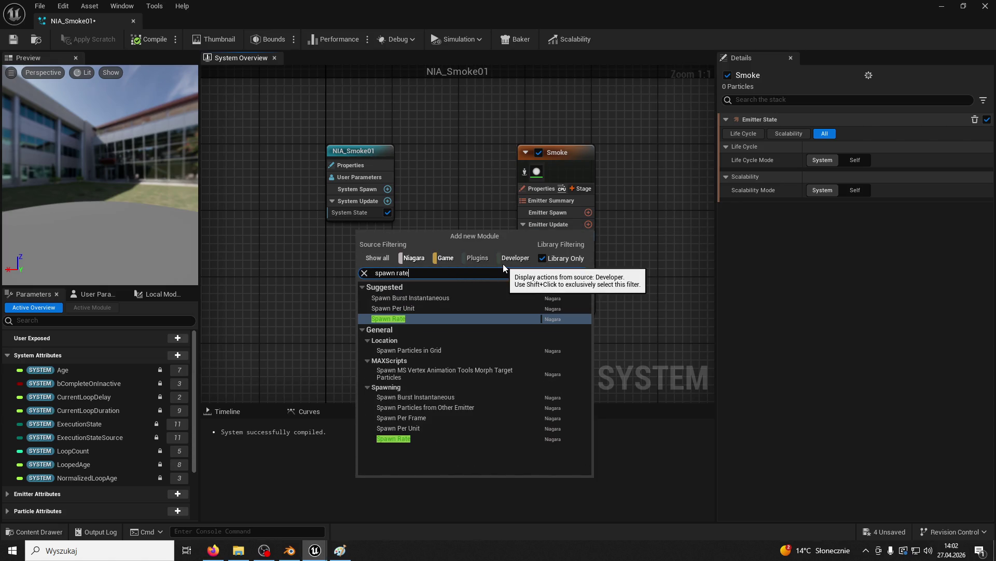
key("Return")
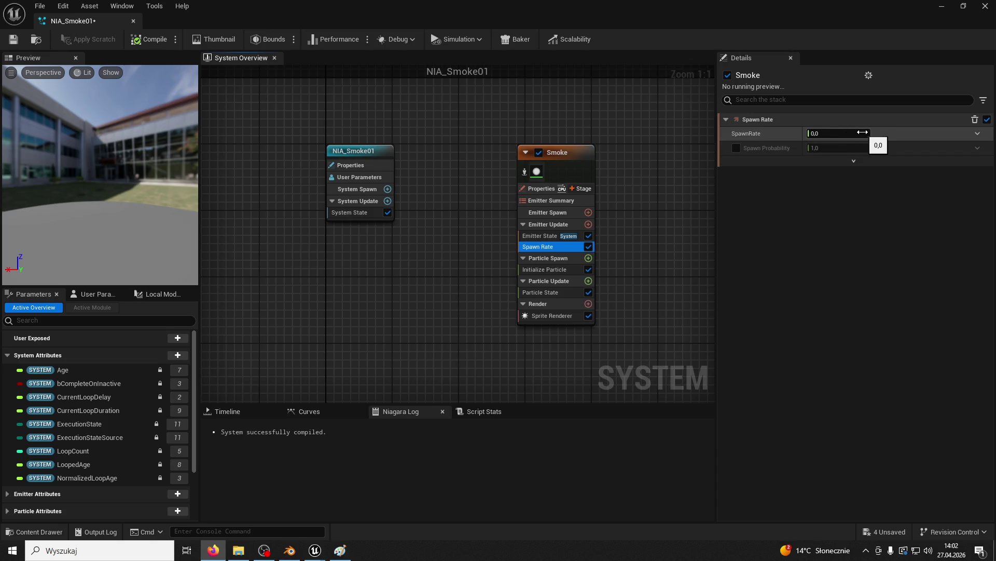
left_click(830, 133)
type("2")
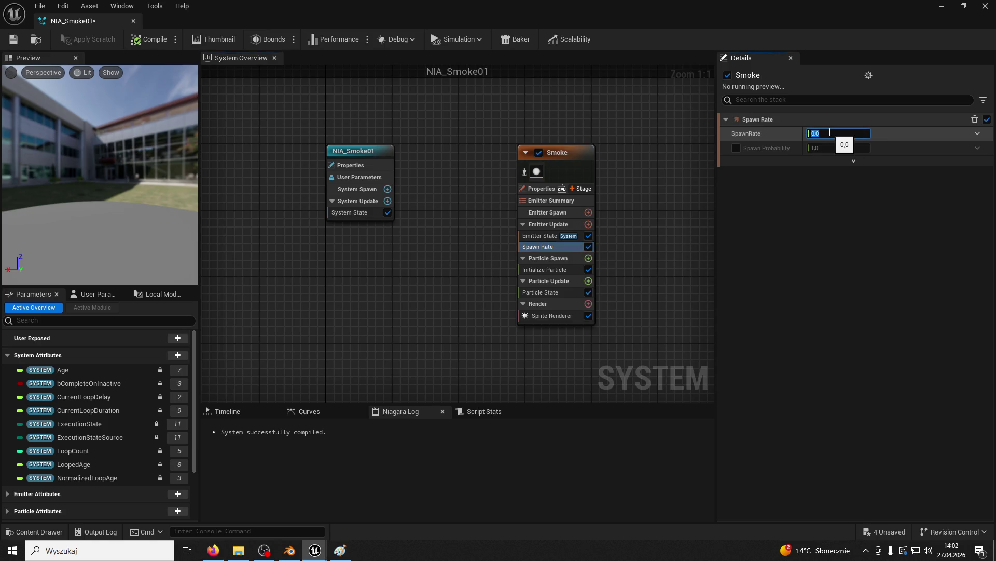
key("Return")
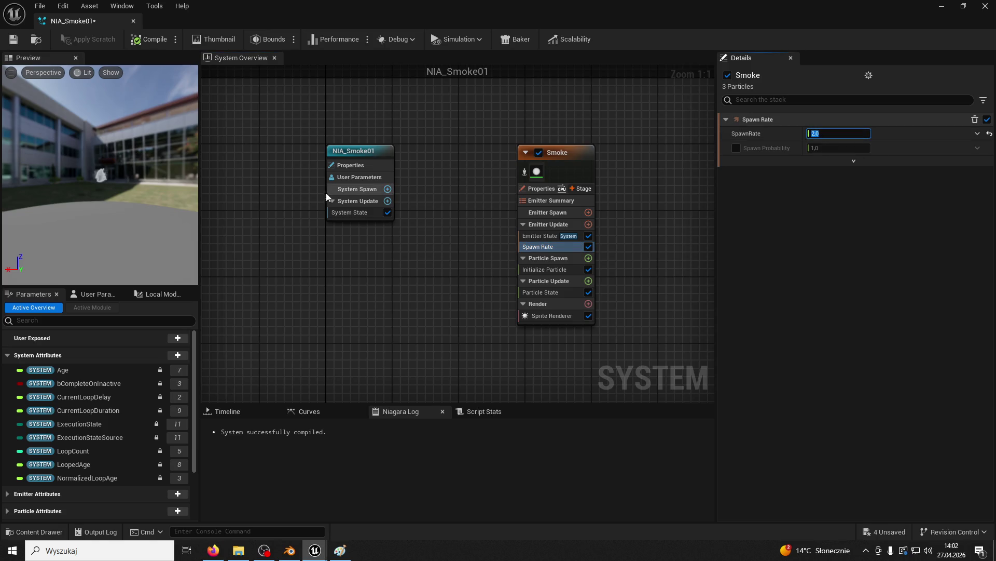
left_click(122, 172)
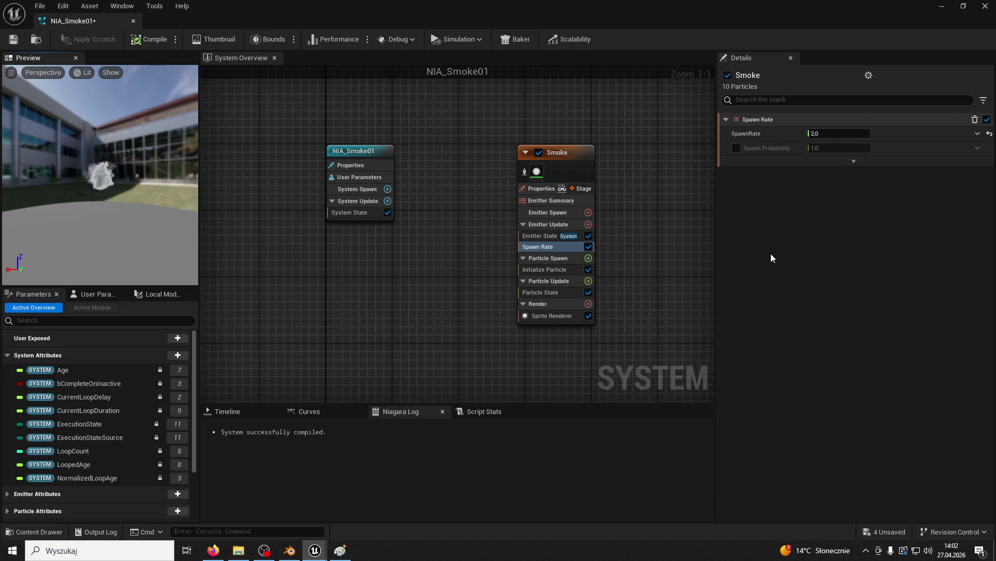
left_click(566, 271)
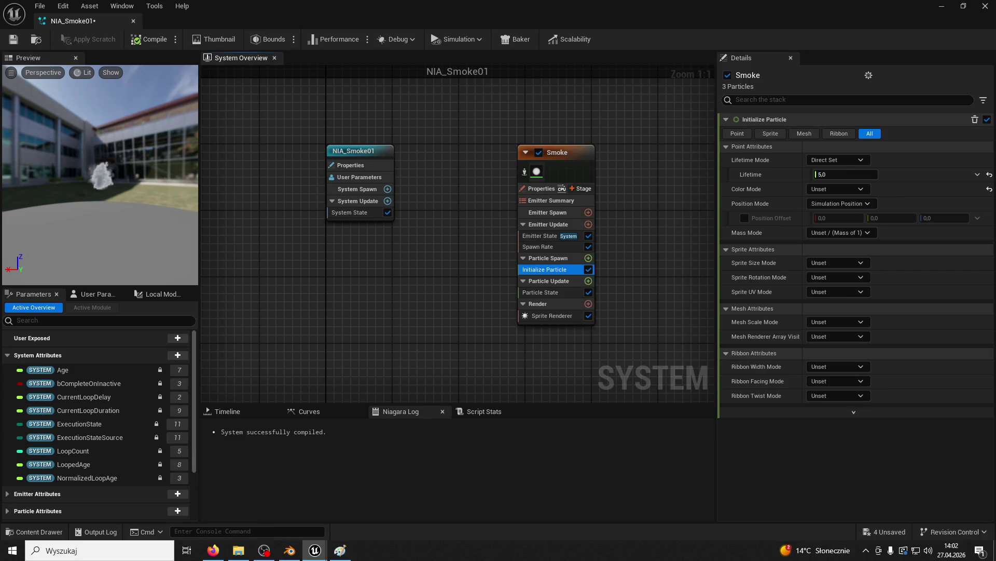
Give particle Lifetime a Random Range Float from 5 to 7 seconds, then save.
key("alt+Tab")
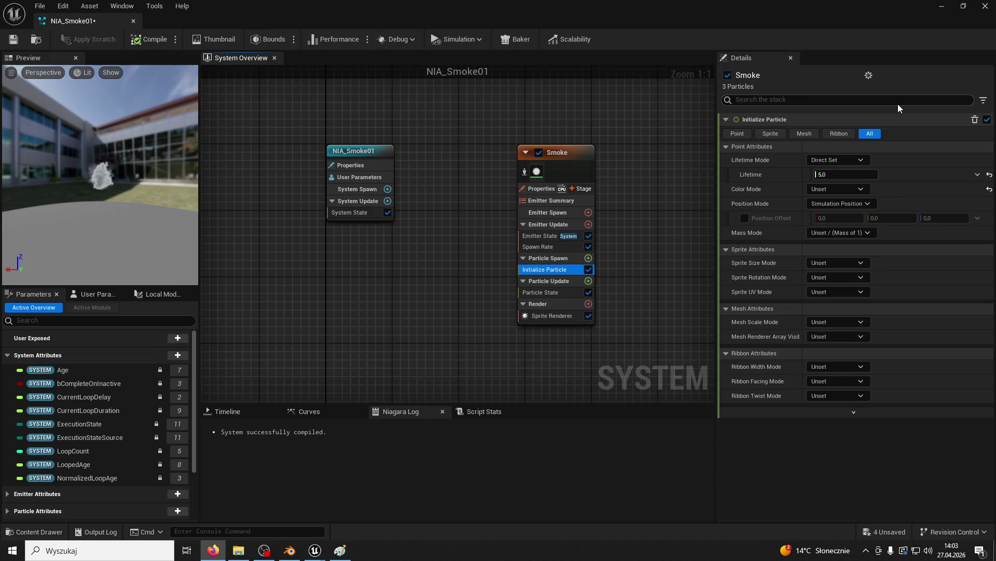
left_click(976, 175)
type("random range")
key("Return")
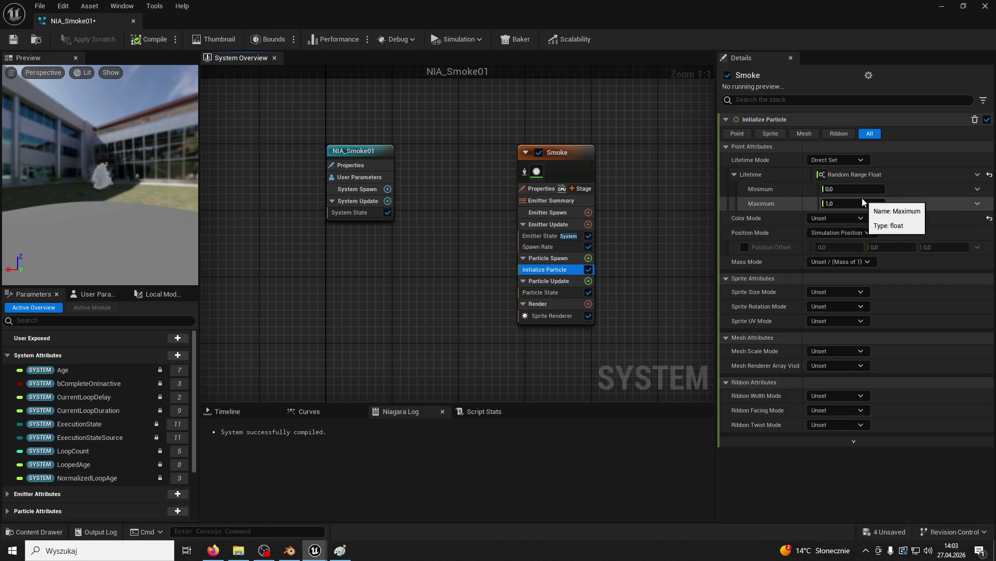
left_click(851, 189)
type("5")
key("Tab")
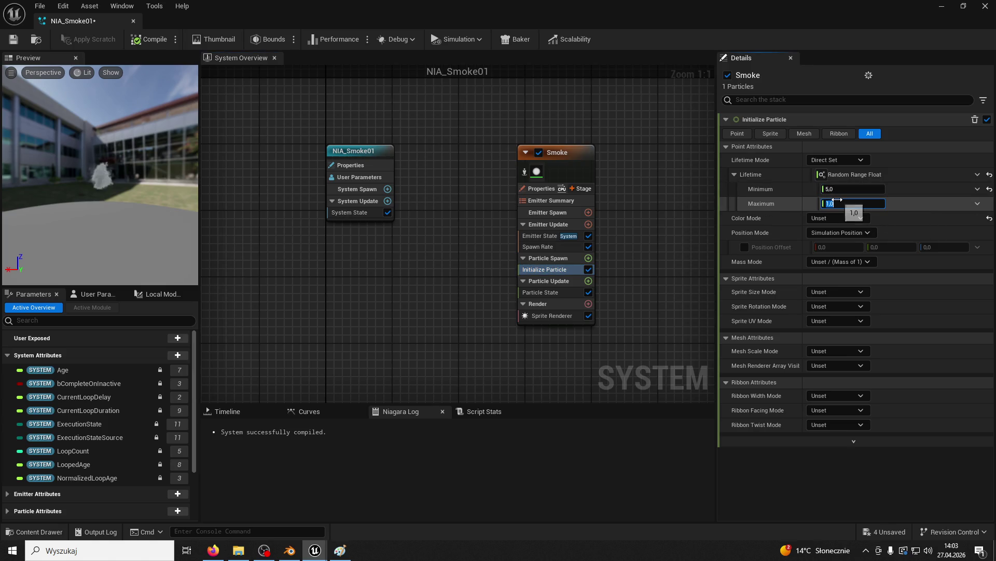
type("7")
key("Return")
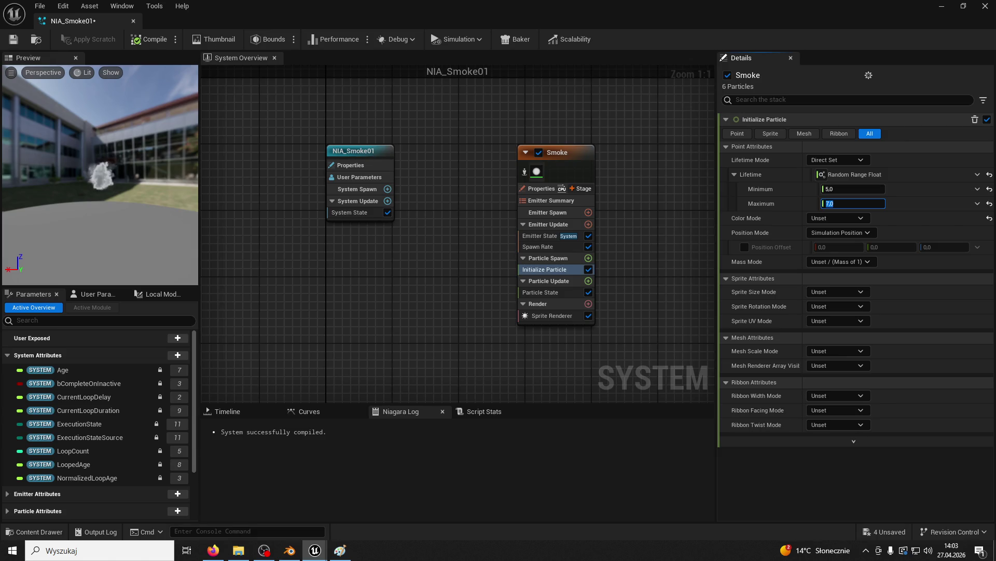
left_click(14, 39)
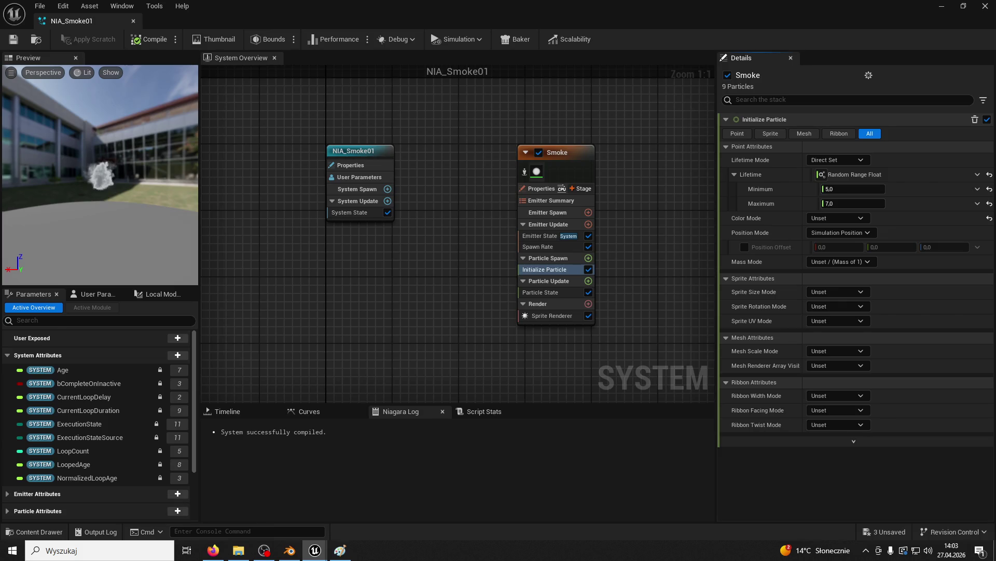
Bring up the Preview viewport's display options menu.
key("alt+Tab")
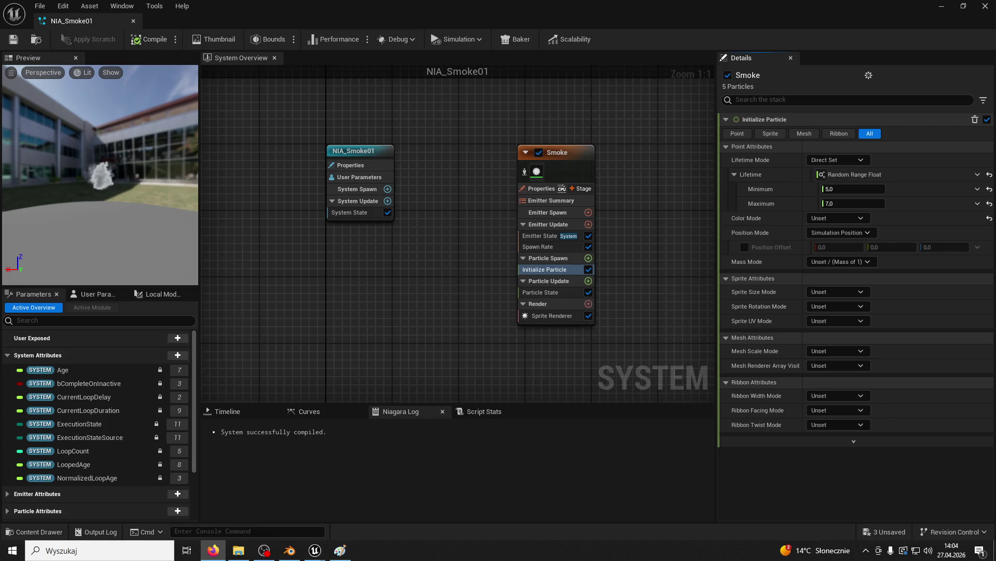
left_click(10, 76)
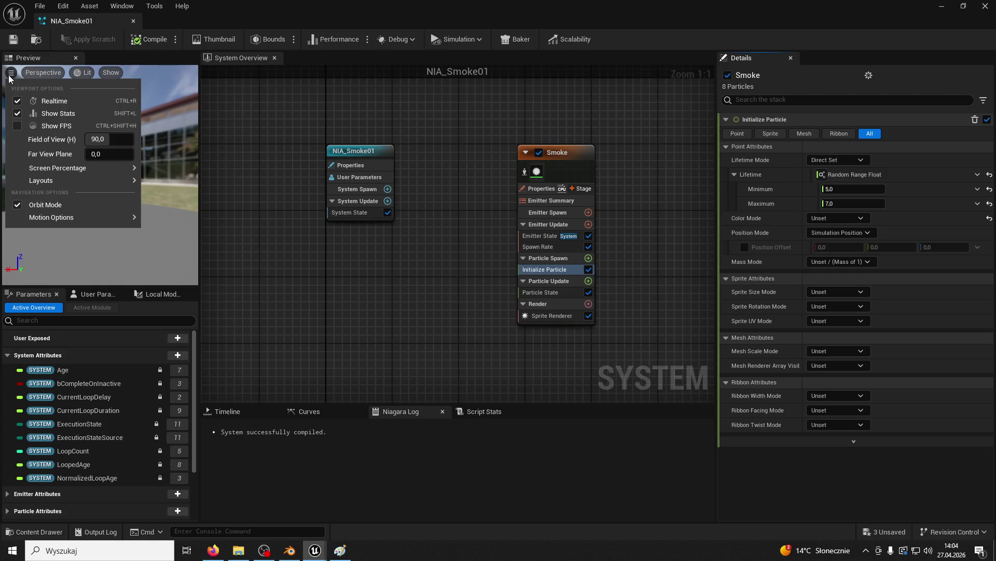
Close the Preview options menu and list the Sprite Size Mode choices.
left_click(8, 77)
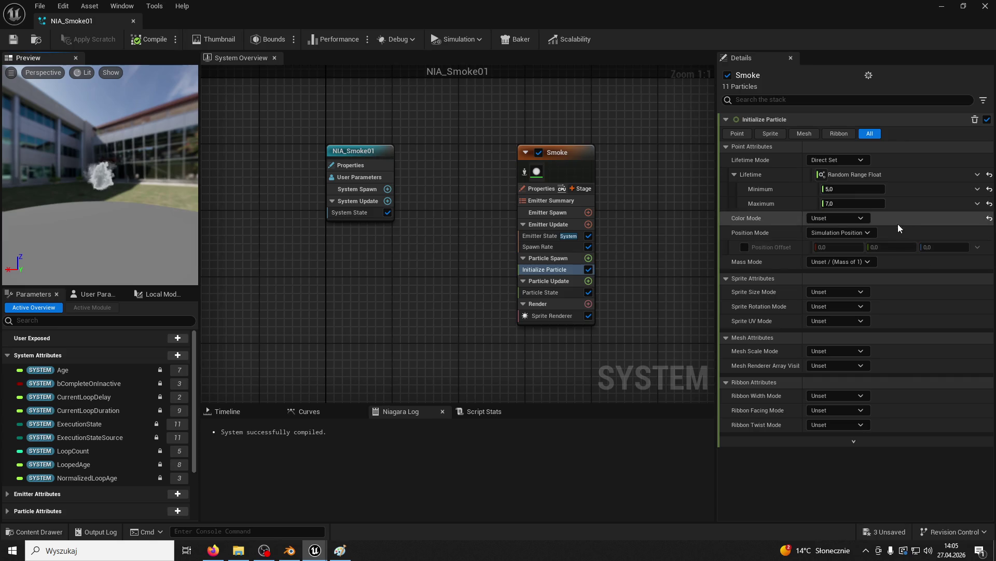
left_click(838, 292)
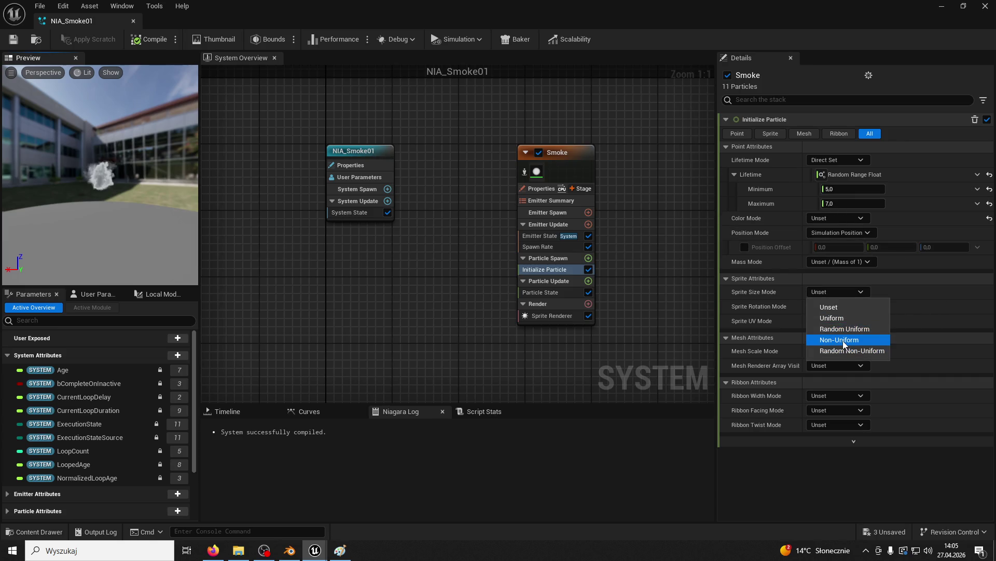
Set Sprite Size Mode to Non-Uniform and drive Sprite Size with Multiply Vector 2D by Float.
left_click(843, 340)
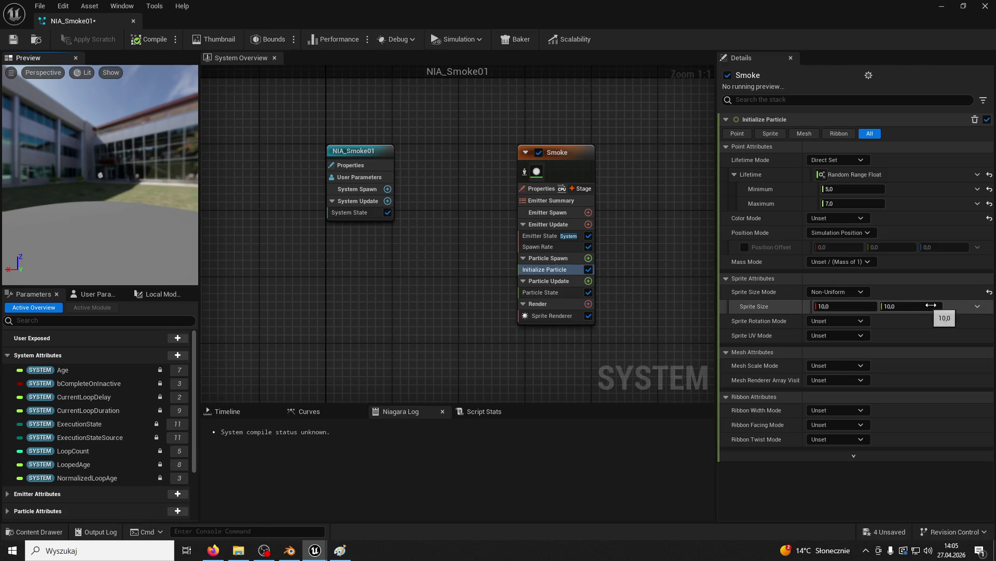
left_click(978, 306)
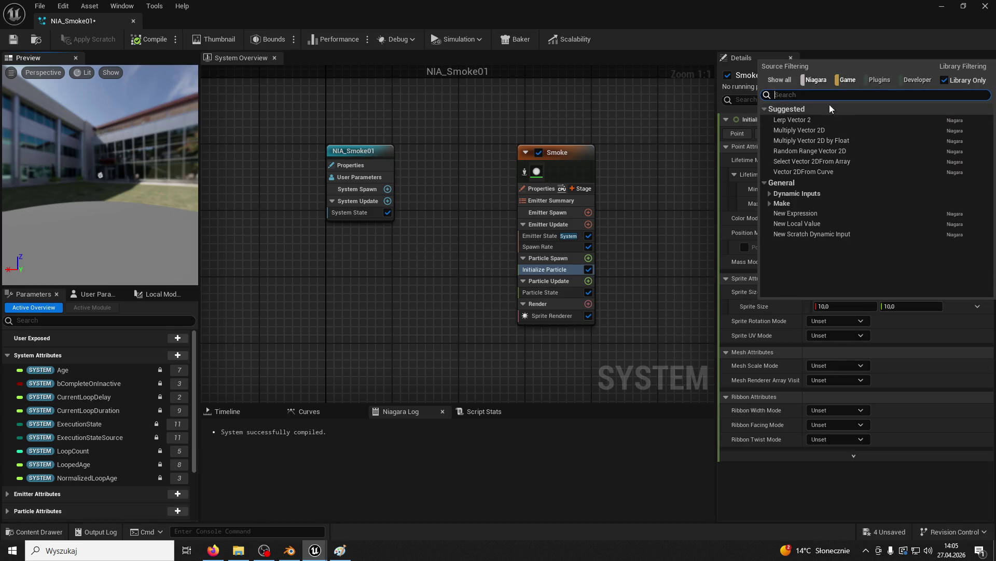
type("vec")
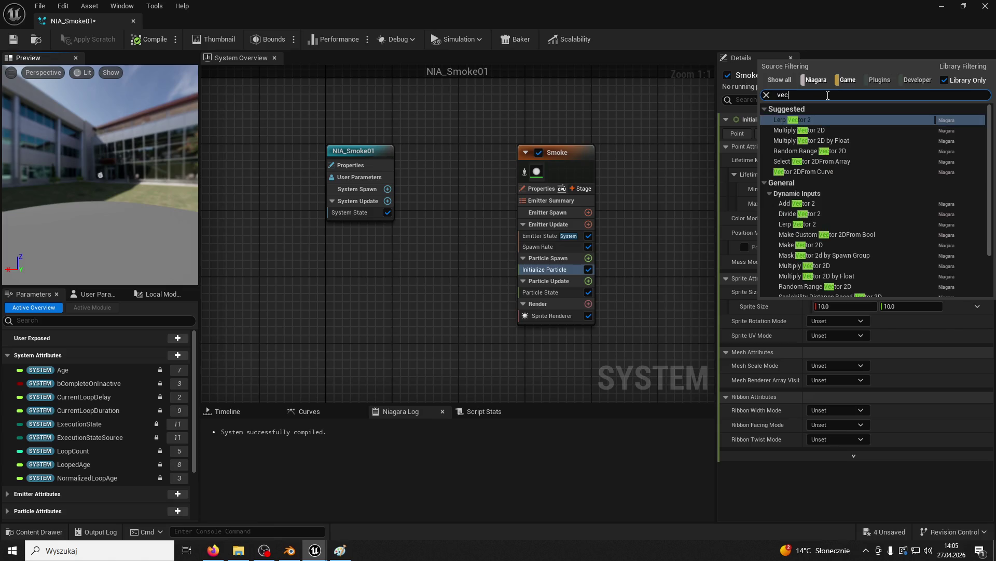
type("tor f")
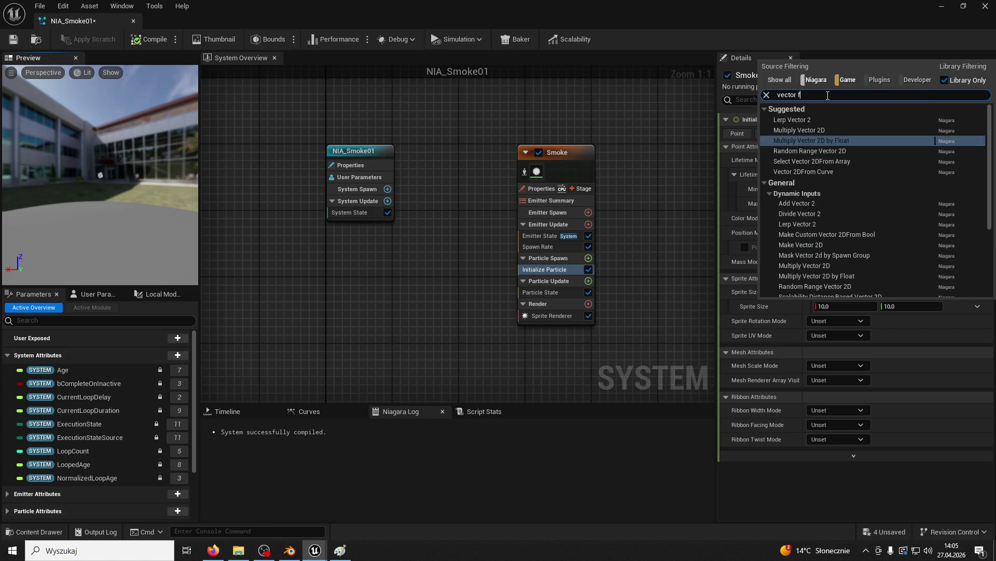
type("rom float")
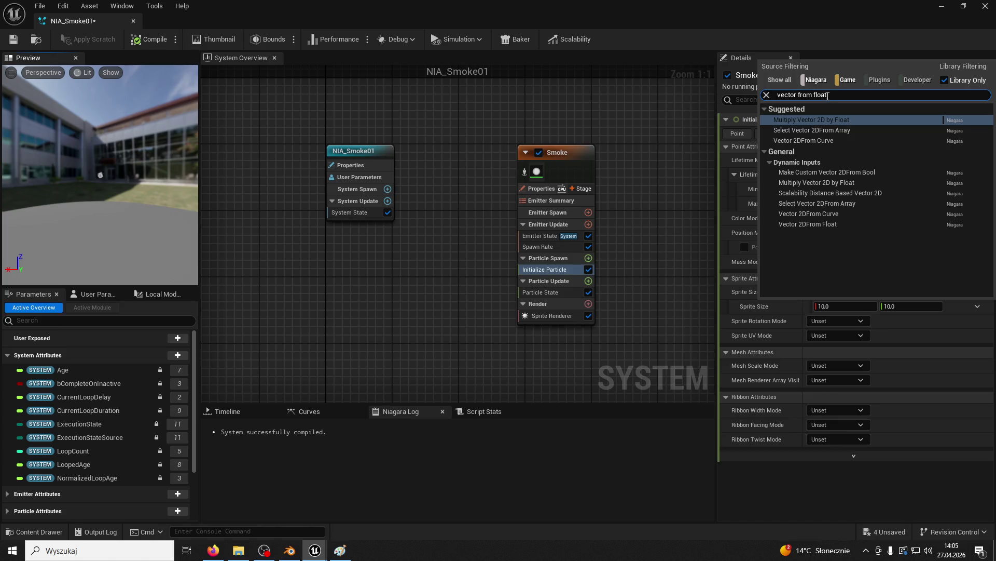
left_click(829, 120)
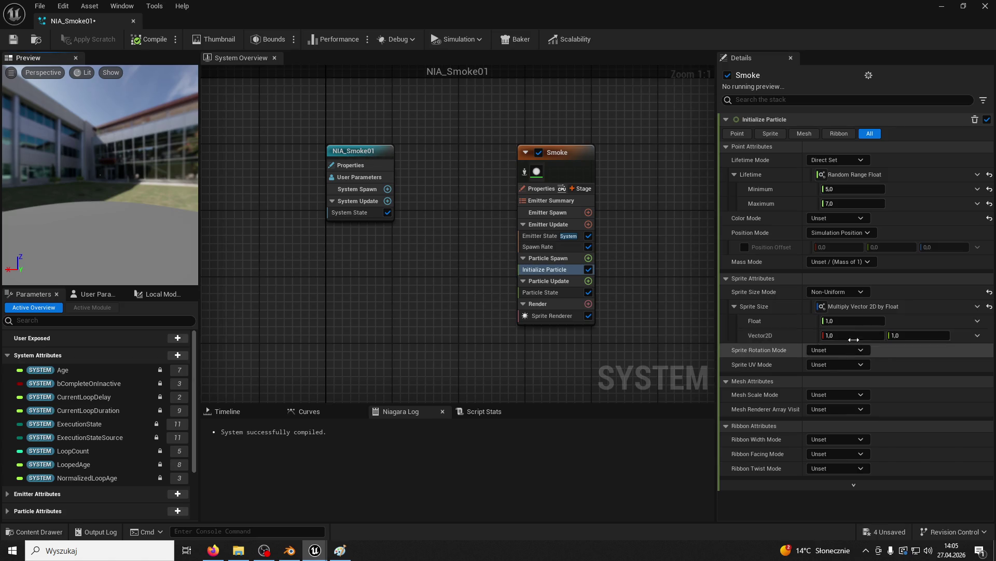
Make the size multiplier a Random Range Float with minimum 250.
left_click(977, 321)
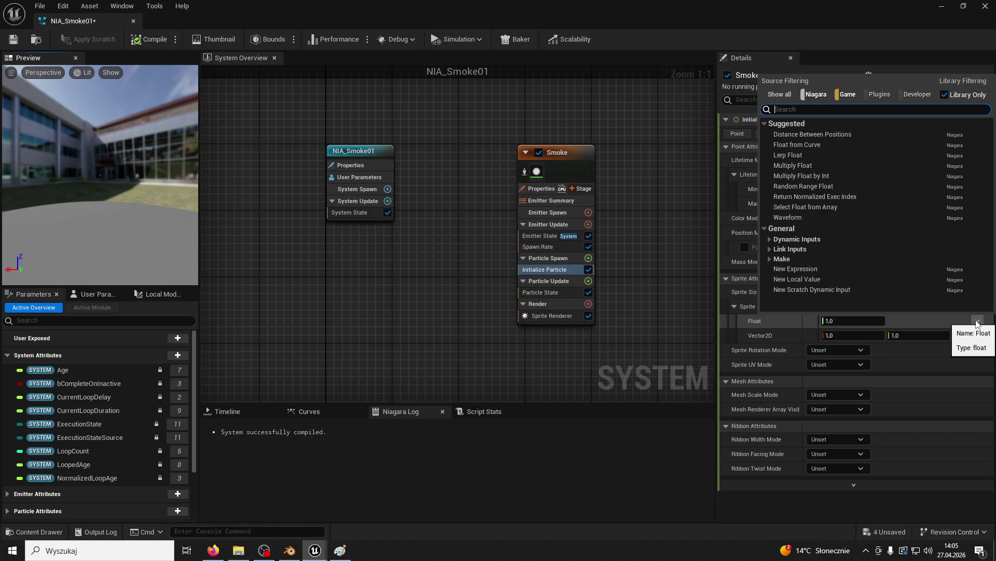
left_click(809, 187)
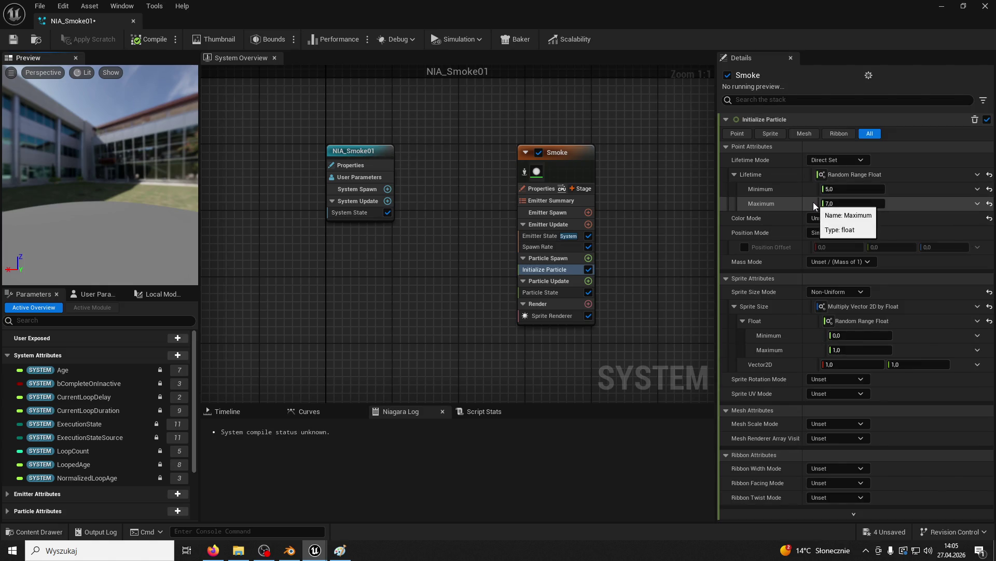
left_click(849, 335)
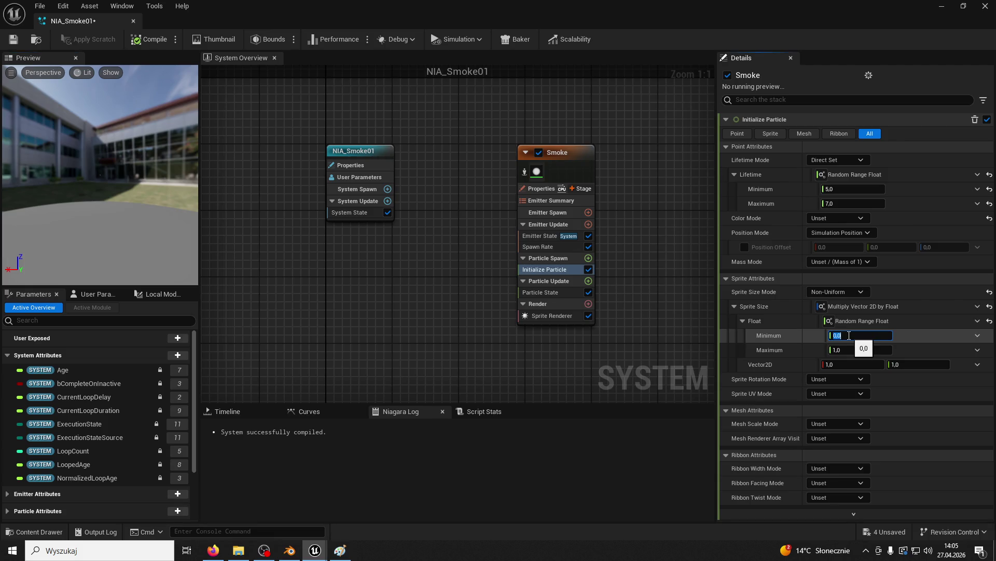
type("250")
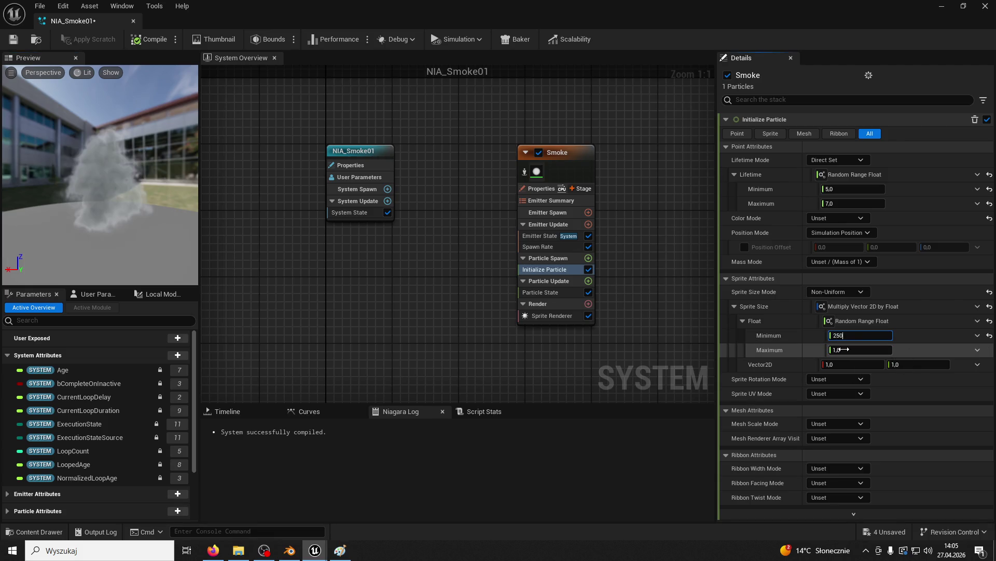